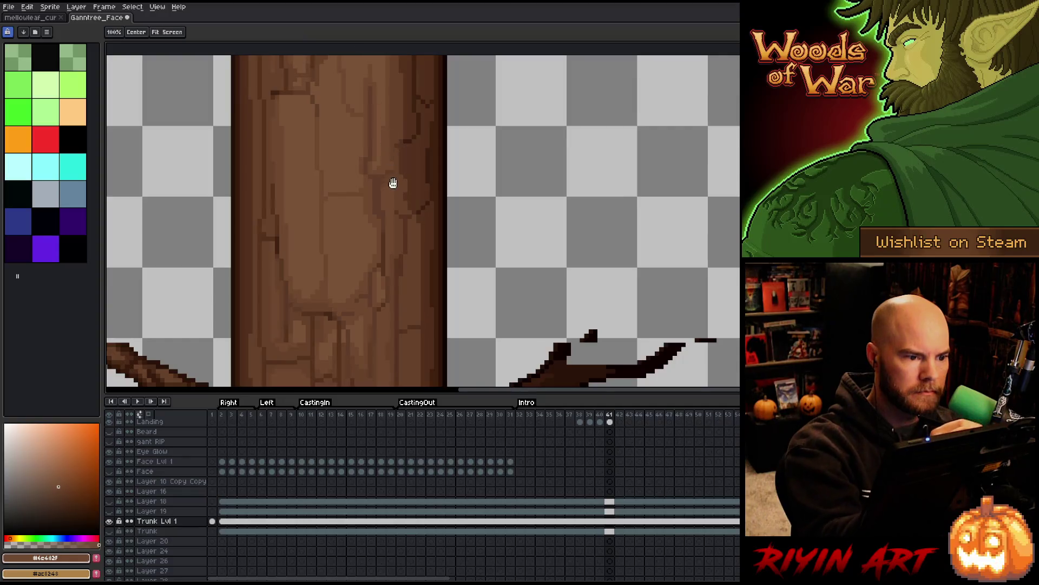
Step: Save the tree sprite file
{"action": "scroll", "coordinate": [384, 186], "scroll_direction": "up", "scroll_amount": 3}
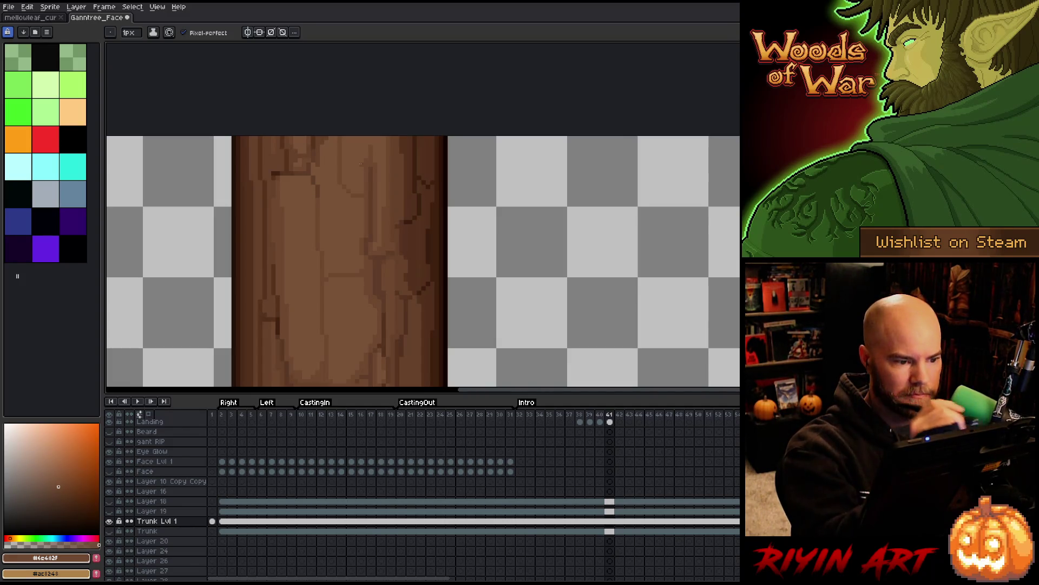
{"action": "scroll", "coordinate": [441, 274], "scroll_direction": "down", "scroll_amount": 2}
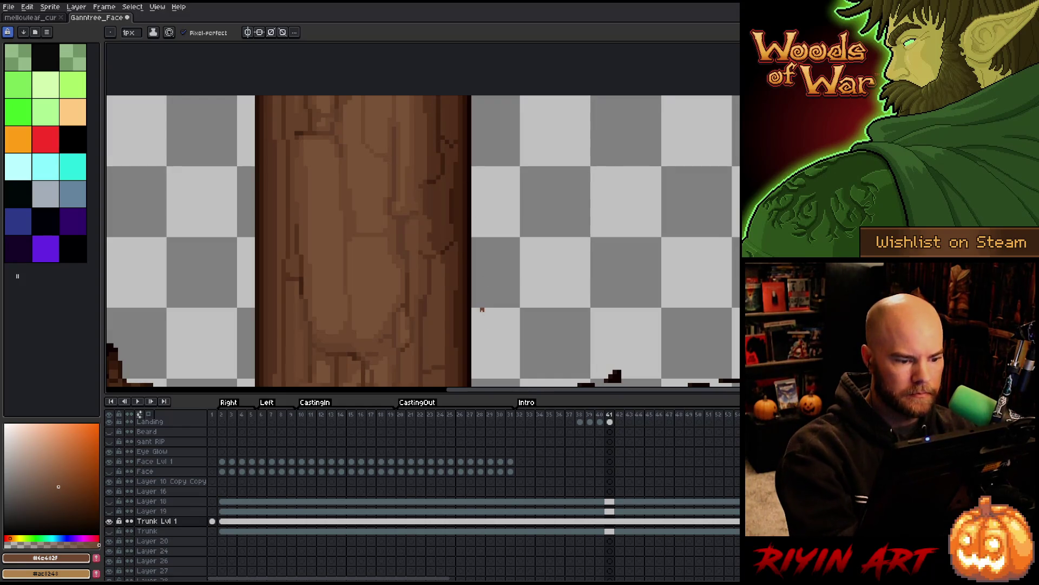
{"action": "right_click", "coordinate": [480, 309]}
{"action": "key", "text": "Escape"}
{"action": "scroll", "coordinate": [460, 301], "scroll_direction": "down", "scroll_amount": 3}
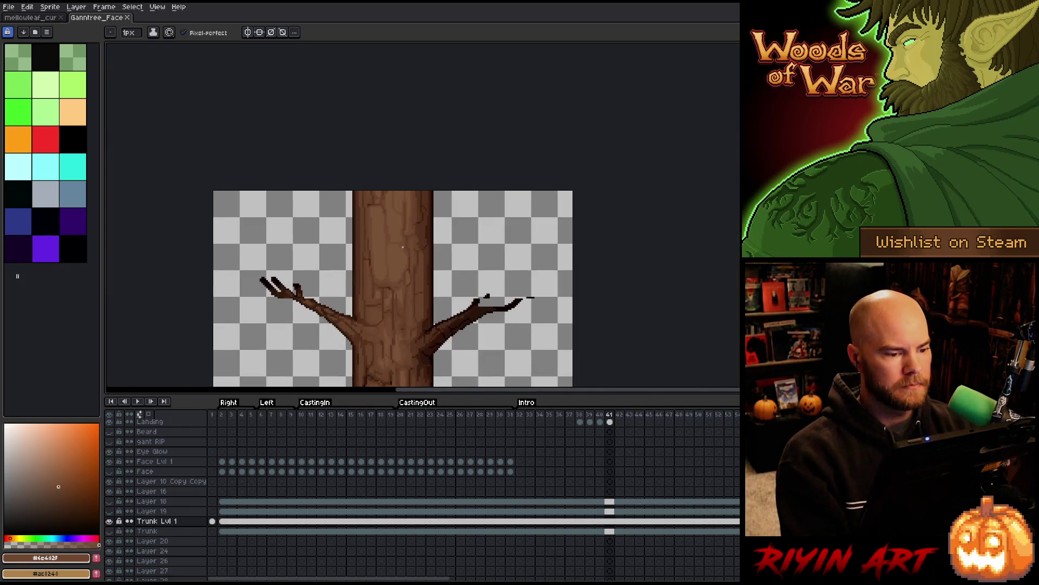
{"action": "scroll", "coordinate": [367, 166], "scroll_direction": "up", "scroll_amount": 3}
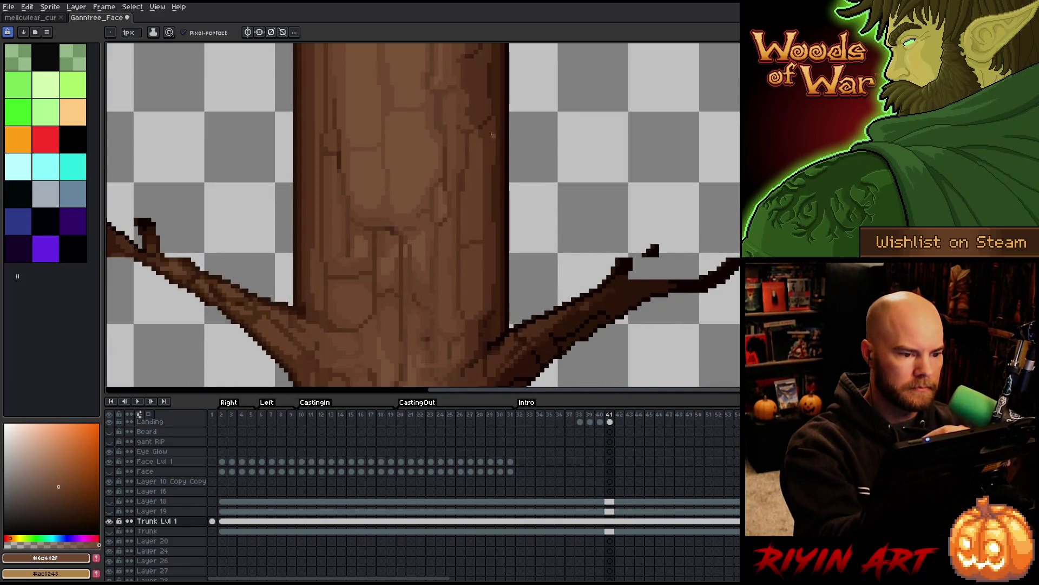
{"action": "scroll", "coordinate": [399, 145], "scroll_direction": "down", "scroll_amount": 3}
Step: Near the branch joint, eyedrop the trunk's dark #664129 and light #6c482f browns
{"action": "key", "text": "h"}
{"action": "left_click_drag", "start_coordinate": [554, 129], "coordinate": [500, 100]}
{"action": "key", "text": "b"}
{"action": "scroll", "coordinate": [335, 102], "scroll_direction": "up", "scroll_amount": 1}
{"action": "scroll", "coordinate": [335, 102], "scroll_direction": "up", "scroll_amount": 3}
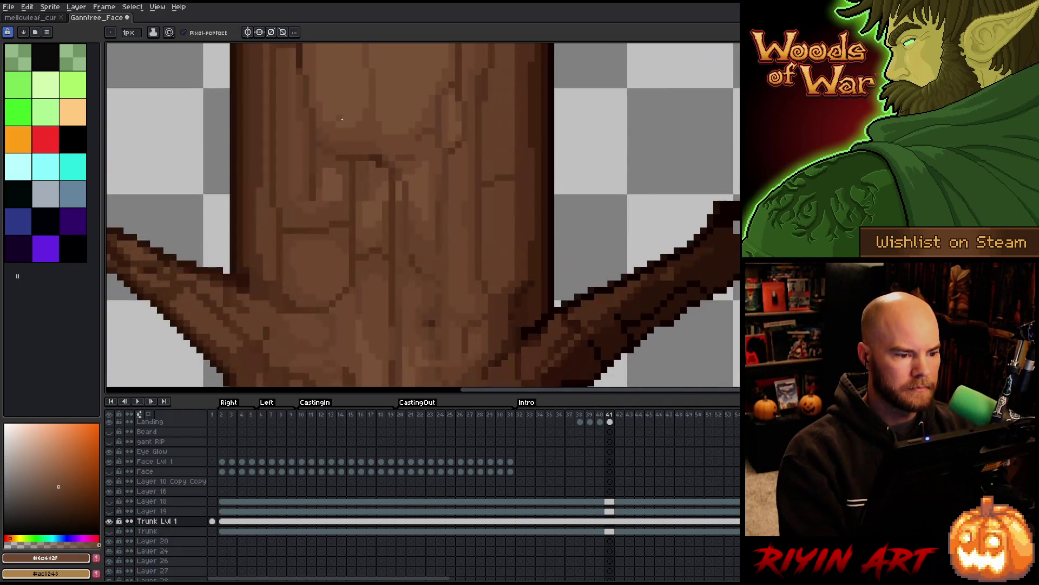
{"action": "left_click", "coordinate": [371, 122], "text": "alt"}
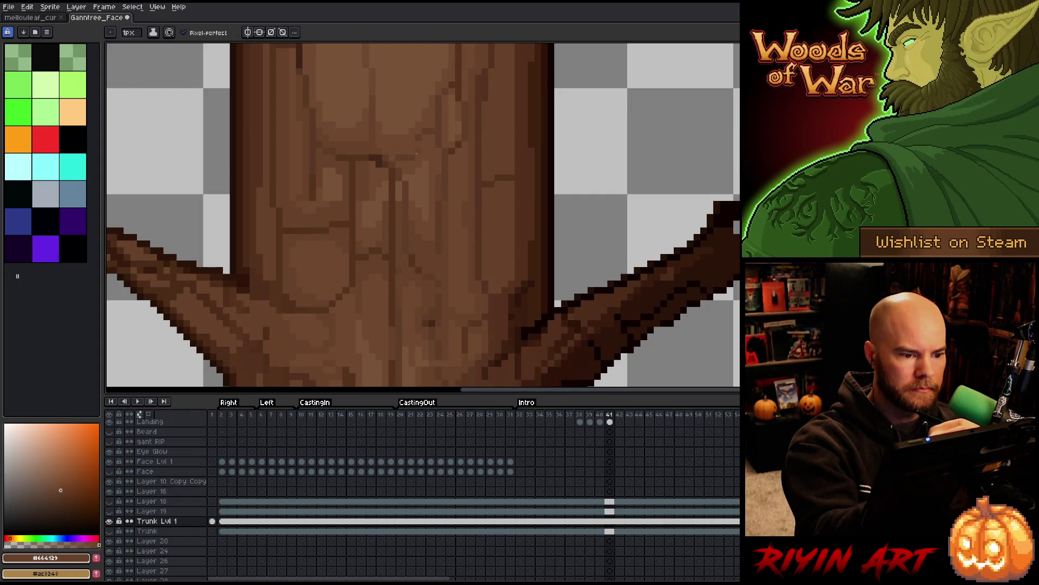
{"action": "left_click", "coordinate": [431, 125], "text": "alt"}
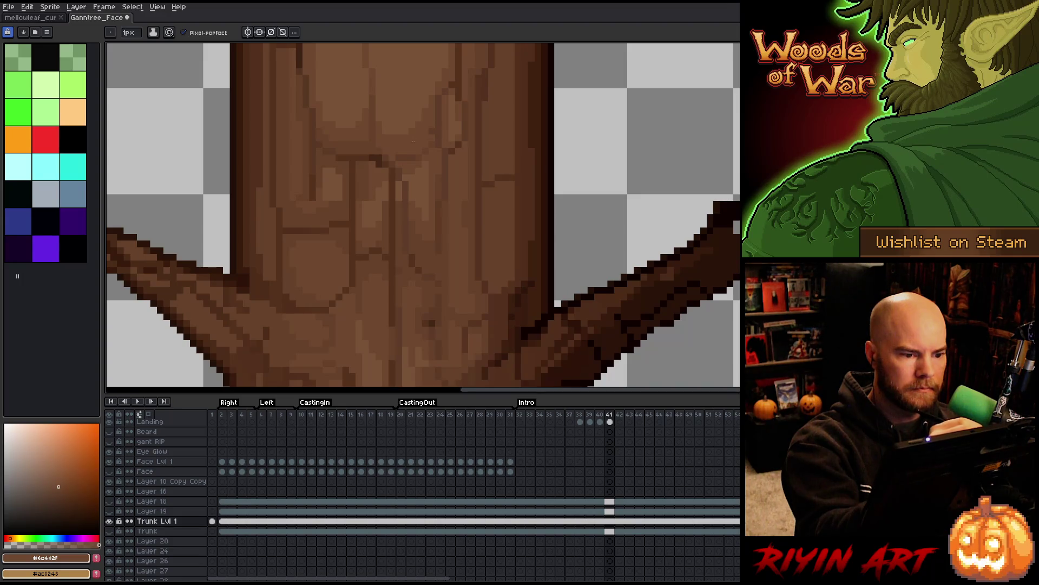
{"action": "left_click", "coordinate": [447, 106], "text": "alt"}
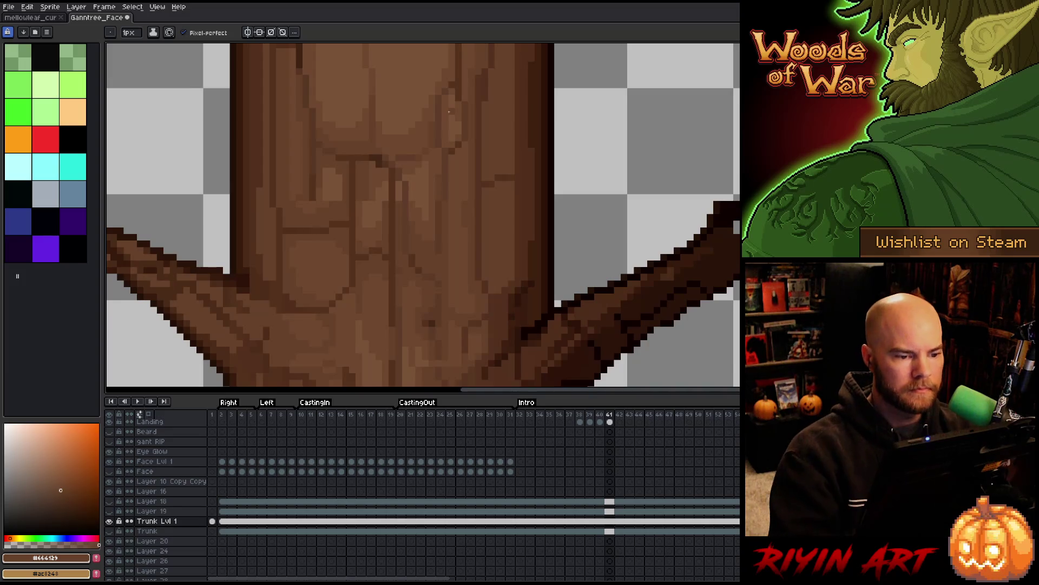
Step: Save again, recheck the lighter #6c482f trunk brown, and bring the whole tree into view
{"action": "scroll", "coordinate": [455, 81], "scroll_direction": "down", "scroll_amount": 3}
{"action": "right_click", "coordinate": [457, 226]}
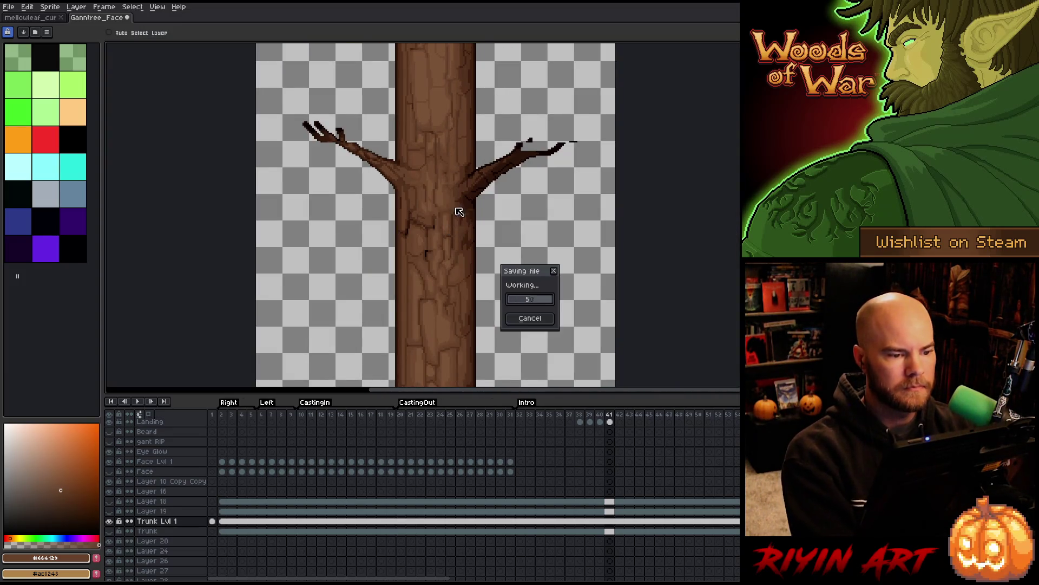
{"action": "key", "text": "Escape"}
{"action": "scroll", "coordinate": [457, 144], "scroll_direction": "up", "scroll_amount": 3}
{"action": "scroll", "coordinate": [457, 145], "scroll_direction": "up", "scroll_amount": 2}
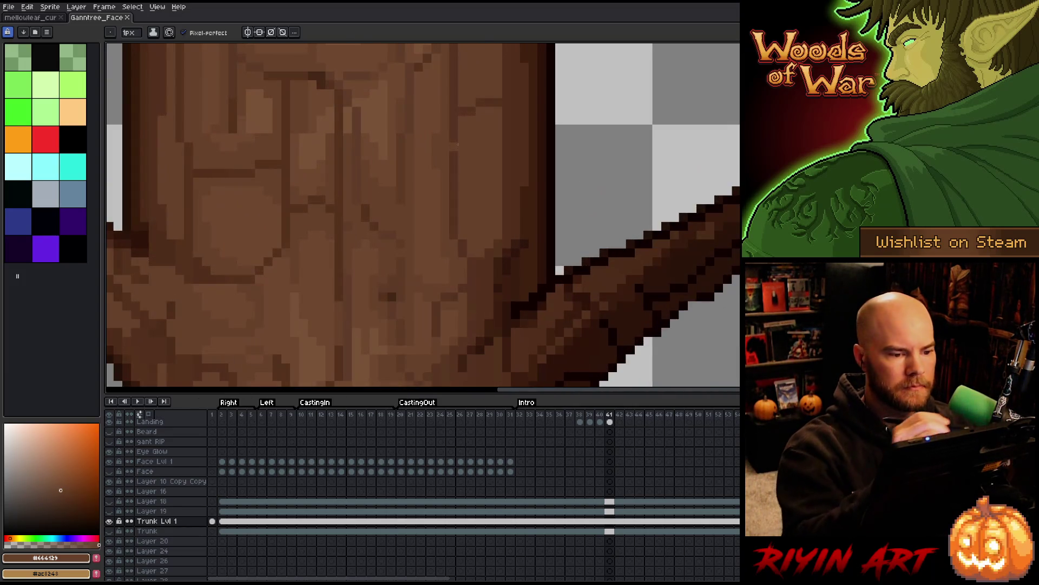
{"action": "left_click", "coordinate": [436, 181], "text": "alt"}
{"action": "scroll", "coordinate": [432, 221], "scroll_direction": "down", "scroll_amount": 3}
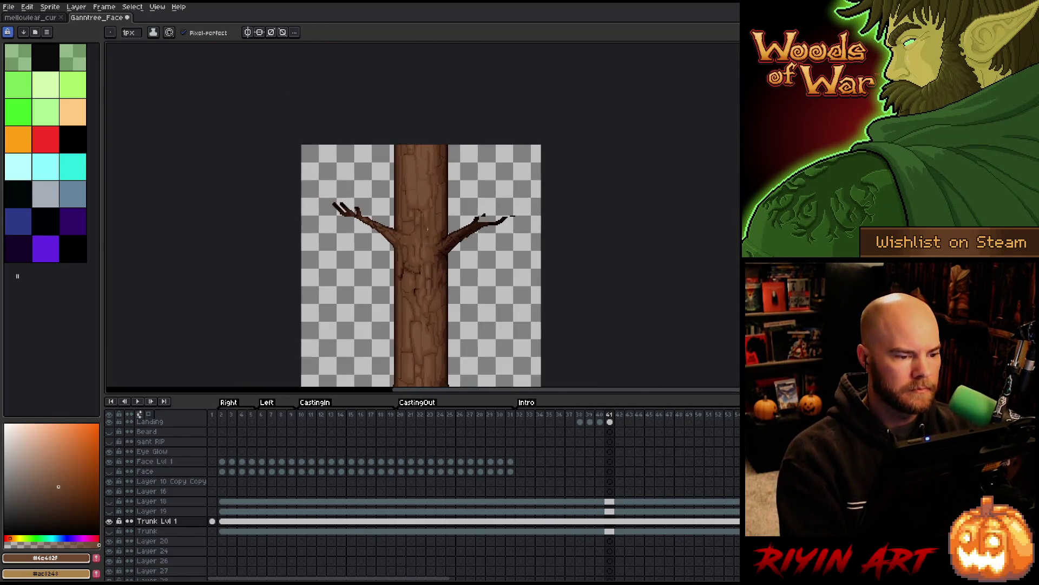
{"action": "mouse_move", "coordinate": [420, 225]}
{"action": "left_mouse_down"}
{"action": "mouse_move", "coordinate": [370, 165]}
{"action": "mouse_move", "coordinate": [366, 173]}
{"action": "left_mouse_up"}
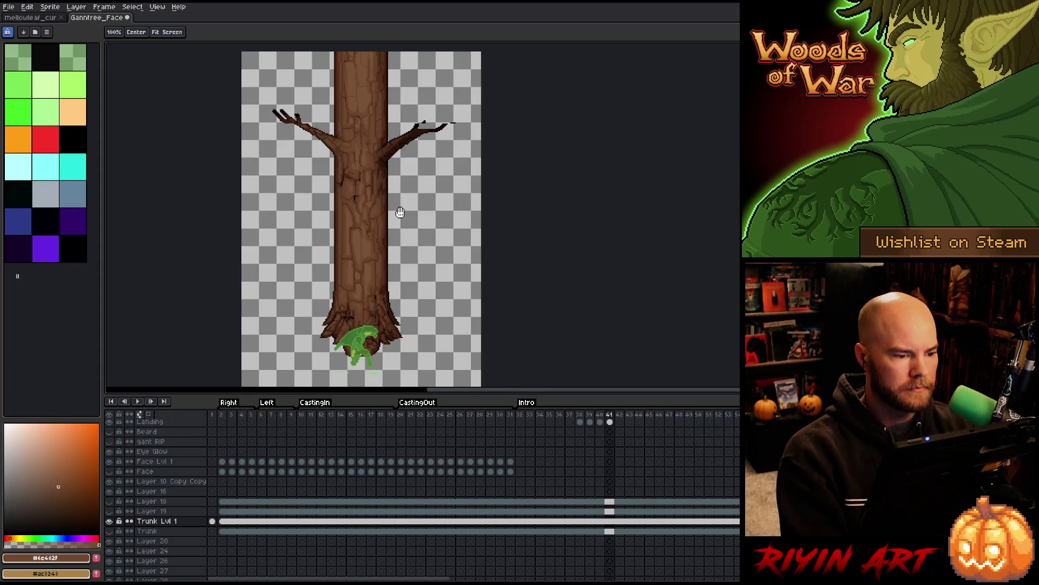
{"action": "scroll", "coordinate": [404, 231], "scroll_direction": "down", "scroll_amount": 2}
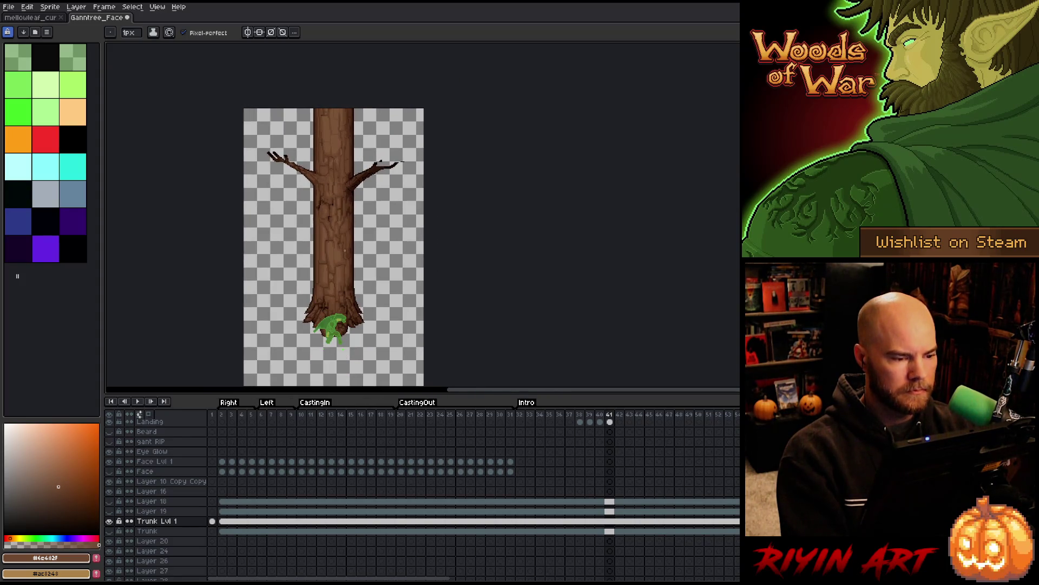
{"action": "scroll", "coordinate": [385, 134], "scroll_direction": "up", "scroll_amount": 2}
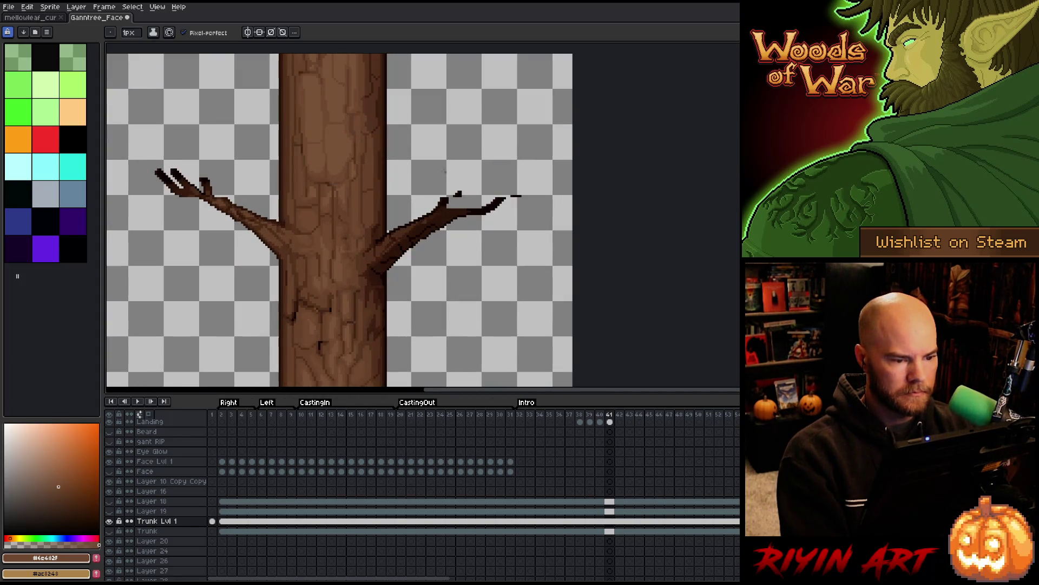
Step: Select the right branch's forked tips and shift them left toward the trunk
{"action": "key", "text": "m"}
{"action": "scroll", "coordinate": [474, 167], "scroll_direction": "up", "scroll_amount": 2}
{"action": "mouse_move", "coordinate": [628, 187]}
{"action": "left_mouse_down"}
{"action": "mouse_move", "coordinate": [400, 223]}
{"action": "mouse_move", "coordinate": [373, 257]}
{"action": "left_mouse_up"}
{"action": "left_click_drag", "start_coordinate": [506, 221], "coordinate": [473, 221]}
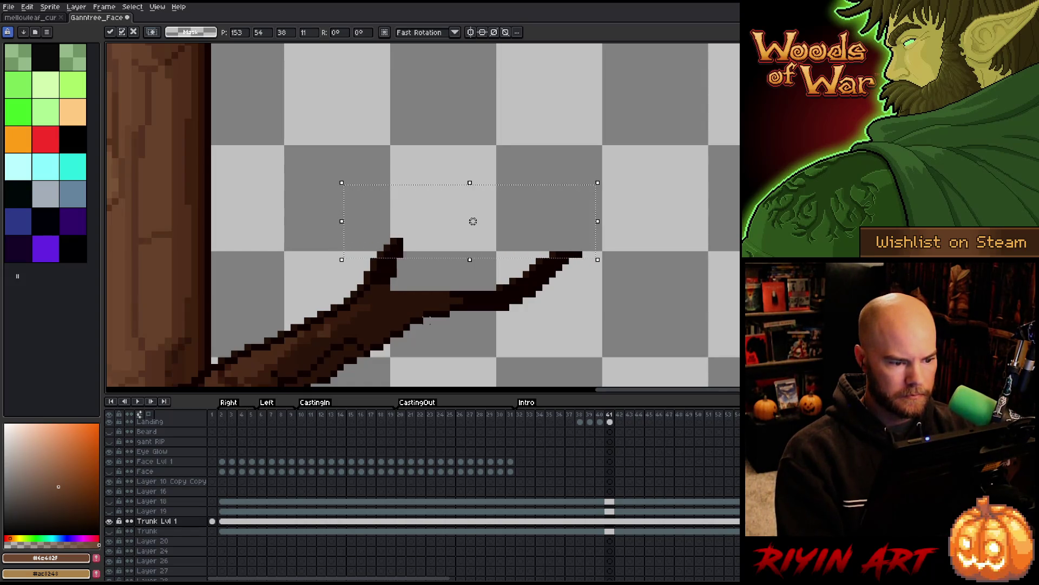
Step: Select the left branch's forked tips, move them right toward the trunk, and deselect
{"action": "scroll", "coordinate": [473, 221], "scroll_direction": "down", "scroll_amount": 5}
{"action": "scroll", "coordinate": [170, 287], "scroll_direction": "up", "scroll_amount": 5}
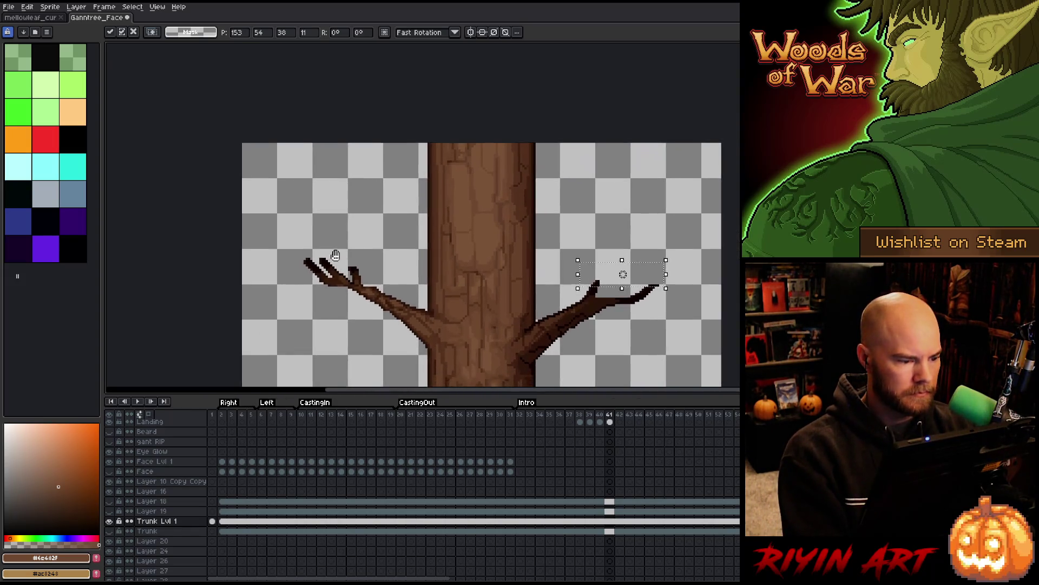
{"action": "left_click_drag", "start_coordinate": [362, 294], "coordinate": [413, 252]}
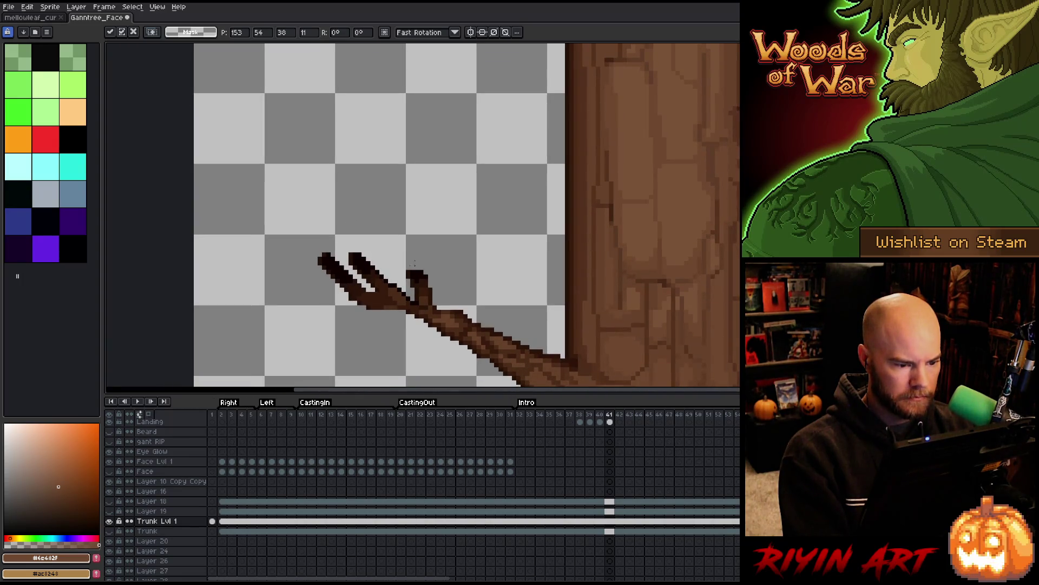
{"action": "left_click_drag", "start_coordinate": [280, 205], "coordinate": [474, 311]}
{"action": "left_click_drag", "start_coordinate": [377, 259], "coordinate": [395, 258]}
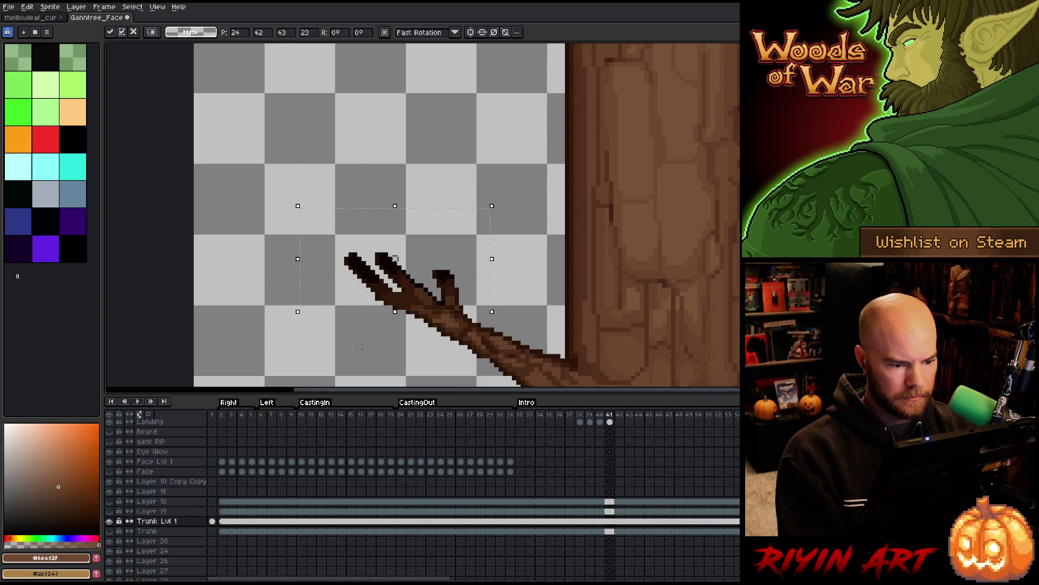
{"action": "key", "text": "ctrl+d"}
{"action": "scroll", "coordinate": [360, 347], "scroll_direction": "down", "scroll_amount": 5}
{"action": "scroll", "coordinate": [406, 339], "scroll_direction": "up", "scroll_amount": 3}
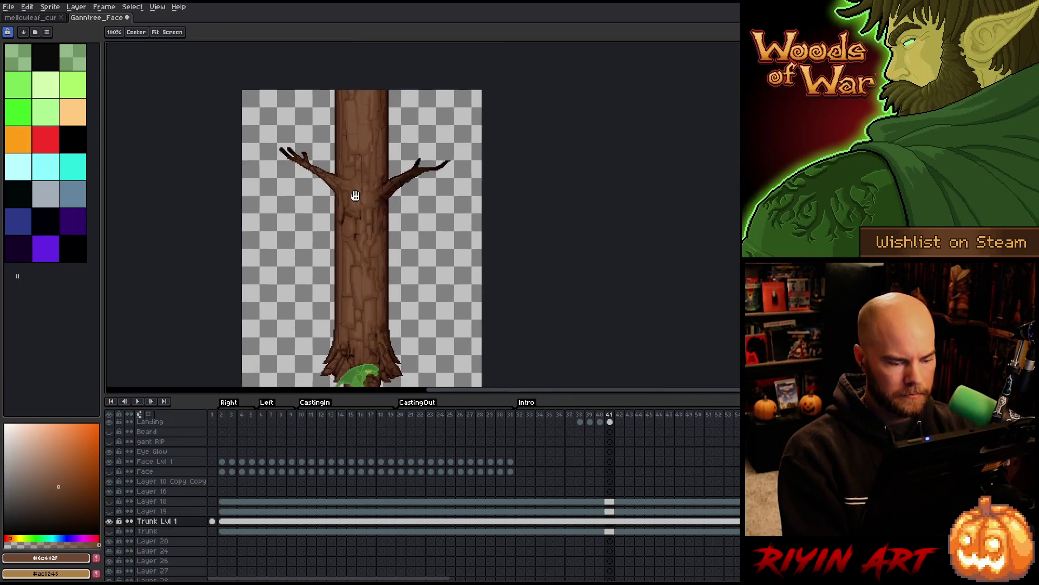
Step: Play the animation from frame 32, stop it, save, and center the glowing tree face
{"action": "left_click", "coordinate": [521, 415]}
{"action": "key", "text": "Return"}
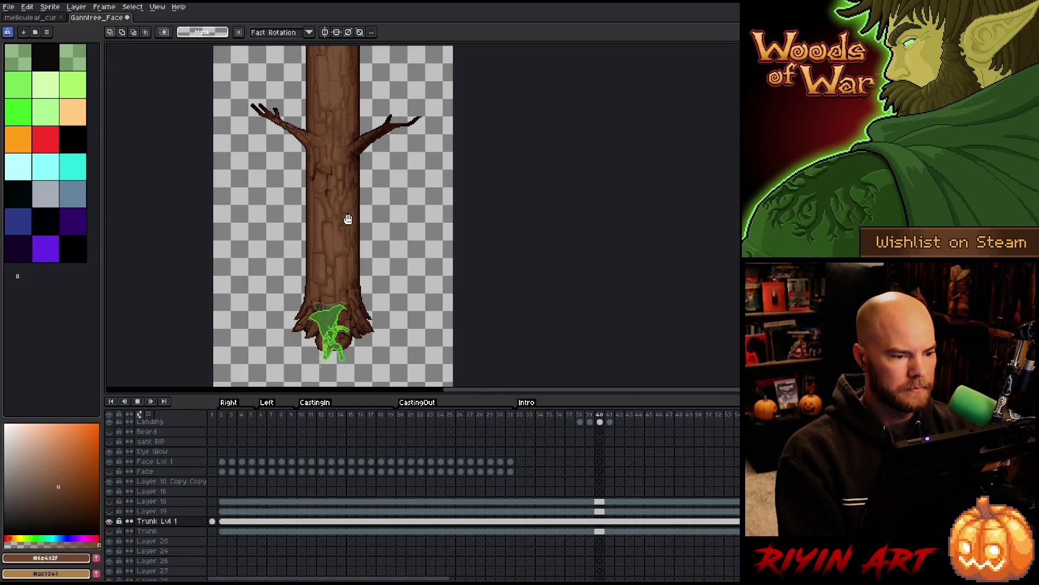
{"action": "scroll", "coordinate": [346, 214], "scroll_direction": "down", "scroll_amount": 2}
{"action": "scroll", "coordinate": [350, 205], "scroll_direction": "up", "scroll_amount": 1}
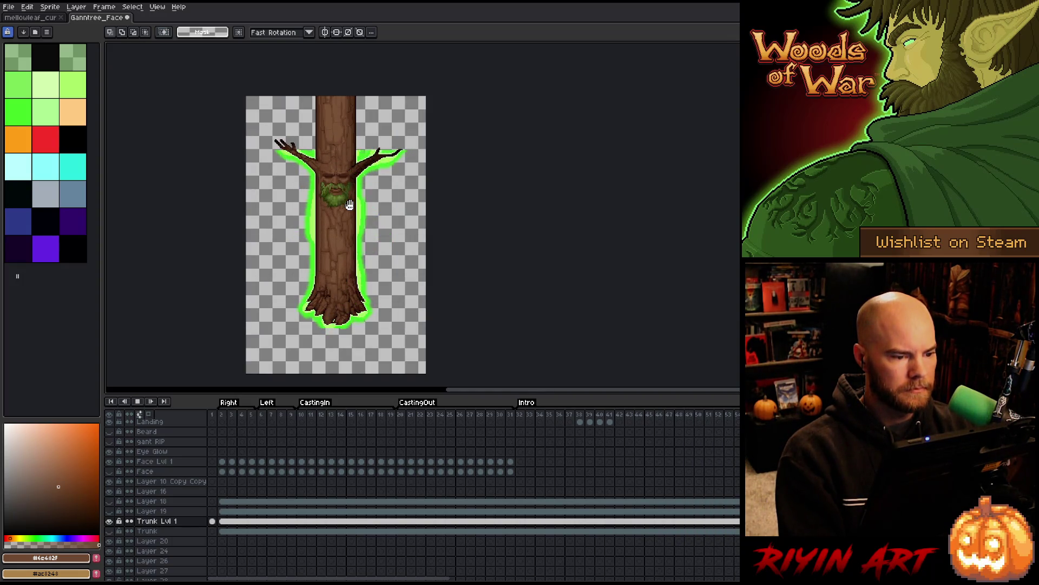
{"action": "key", "text": "Return"}
{"action": "key", "text": "ctrl+s"}
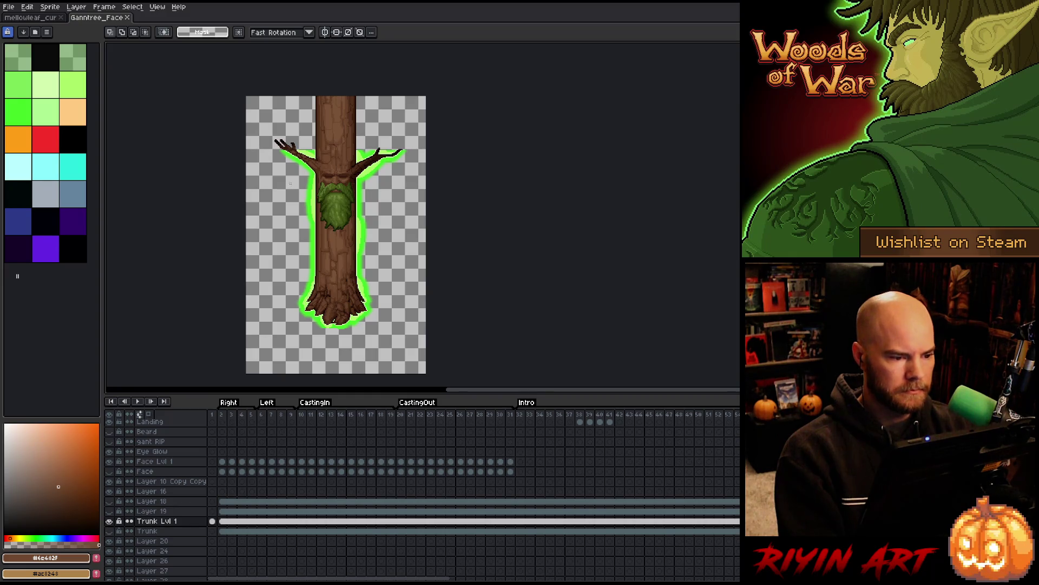
{"action": "scroll", "coordinate": [290, 183], "scroll_direction": "down", "scroll_amount": 3}
{"action": "scroll", "coordinate": [290, 183], "scroll_direction": "up", "scroll_amount": 4}
{"action": "mouse_move", "coordinate": [326, 205]}
{"action": "left_mouse_down"}
{"action": "mouse_move", "coordinate": [343, 152]}
{"action": "mouse_move", "coordinate": [340, 101]}
{"action": "mouse_move", "coordinate": [319, 163]}
{"action": "left_mouse_up"}
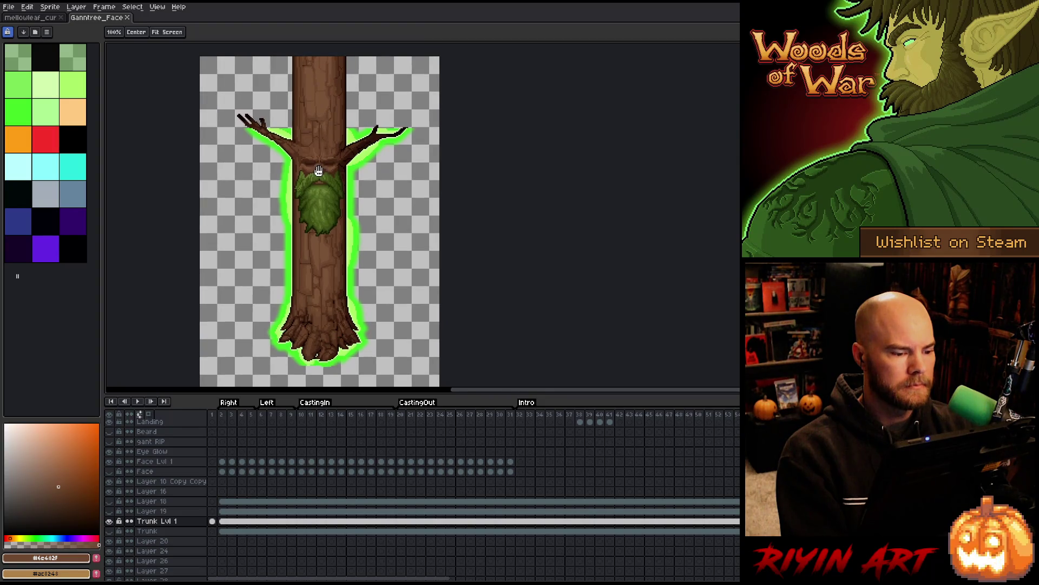
{"action": "scroll", "coordinate": [330, 210], "scroll_direction": "down", "scroll_amount": 1}
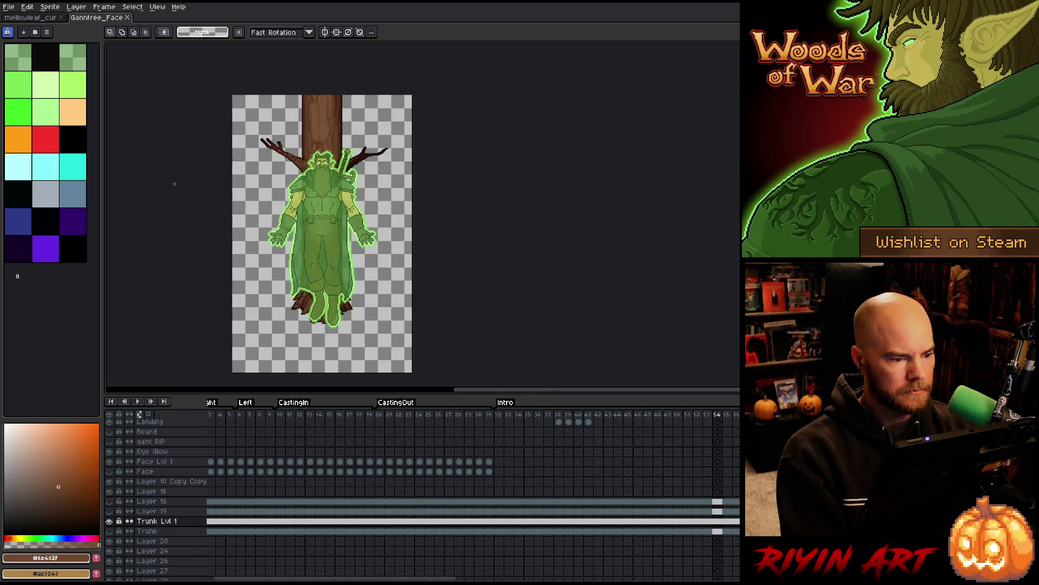
Step: On frame 53, paint light-green and bright-green glow pixels along the top of the head
{"action": "scroll", "coordinate": [336, 149], "scroll_direction": "up", "scroll_amount": 5}
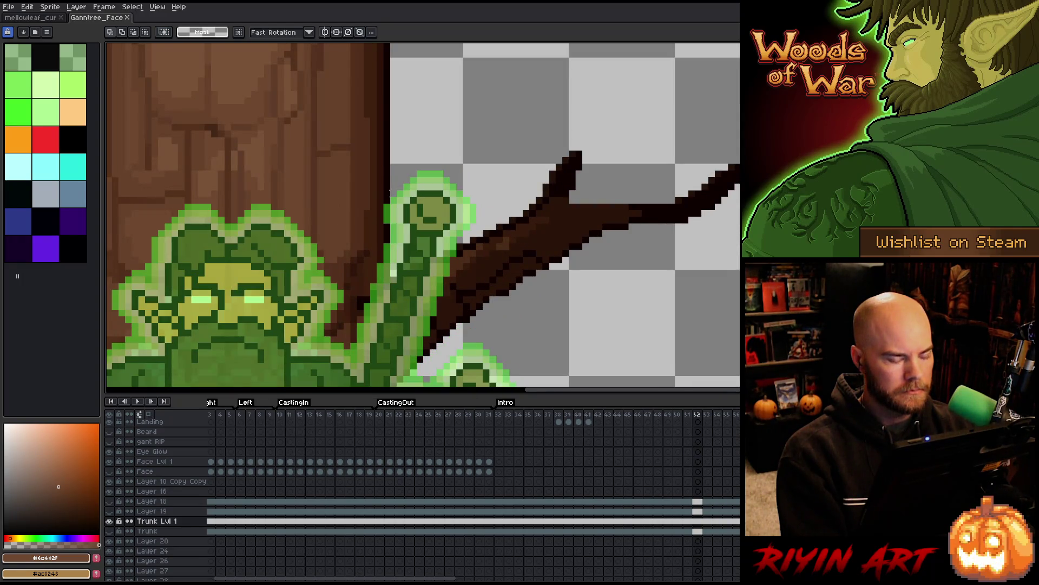
{"action": "scroll", "coordinate": [498, 193], "scroll_direction": "up", "scroll_amount": 2}
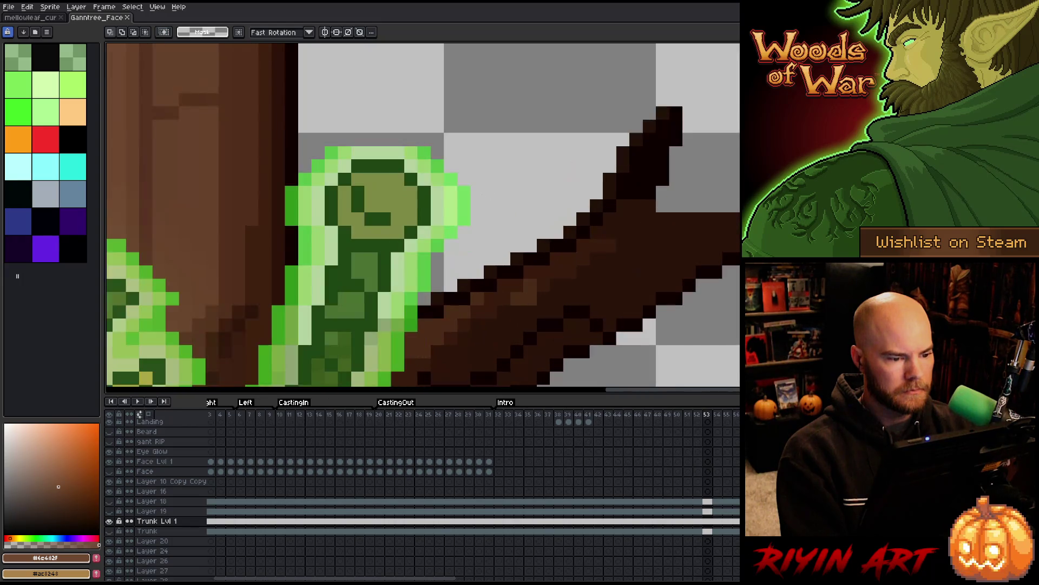
{"action": "left_click", "coordinate": [392, 157], "text": "ctrl"}
{"action": "key", "text": "b"}
{"action": "left_click", "coordinate": [398, 153], "text": "alt"}
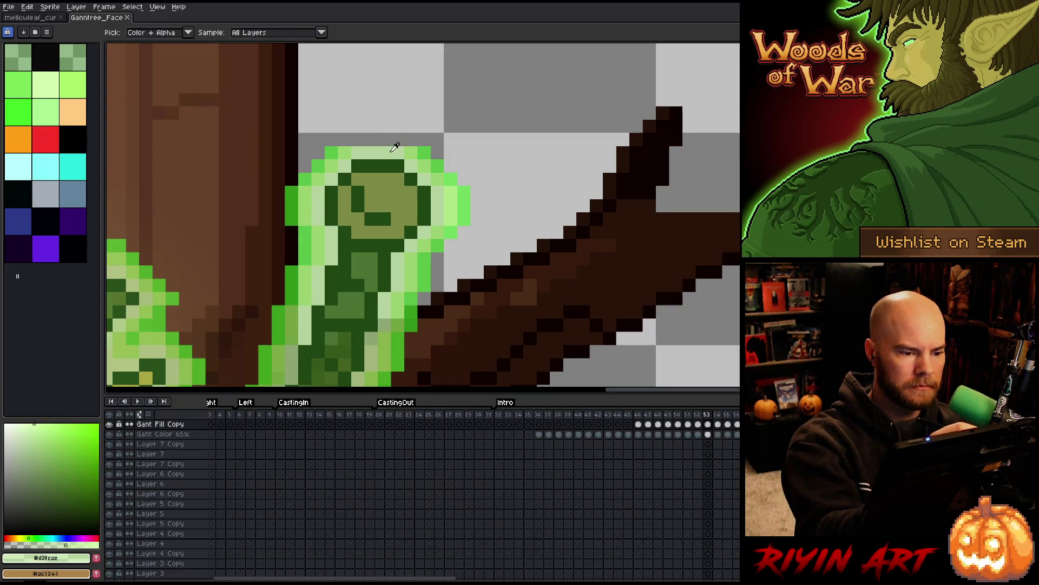
{"action": "left_click", "coordinate": [397, 139]}
{"action": "left_click_drag", "start_coordinate": [391, 139], "coordinate": [352, 139]}
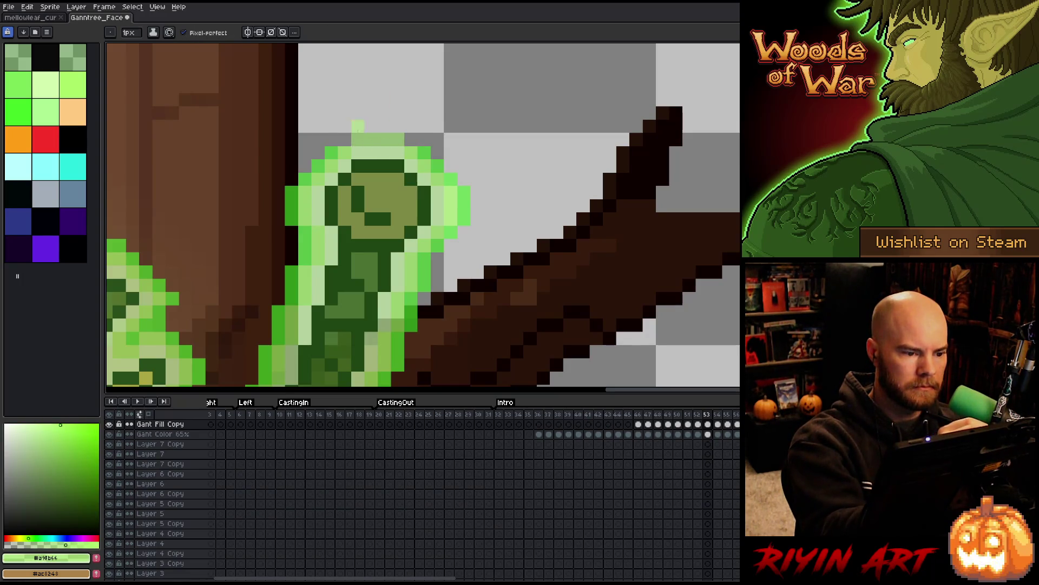
{"action": "left_click", "coordinate": [358, 125]}
{"action": "left_click", "coordinate": [331, 152], "text": "alt"}
{"action": "left_click", "coordinate": [345, 140]}
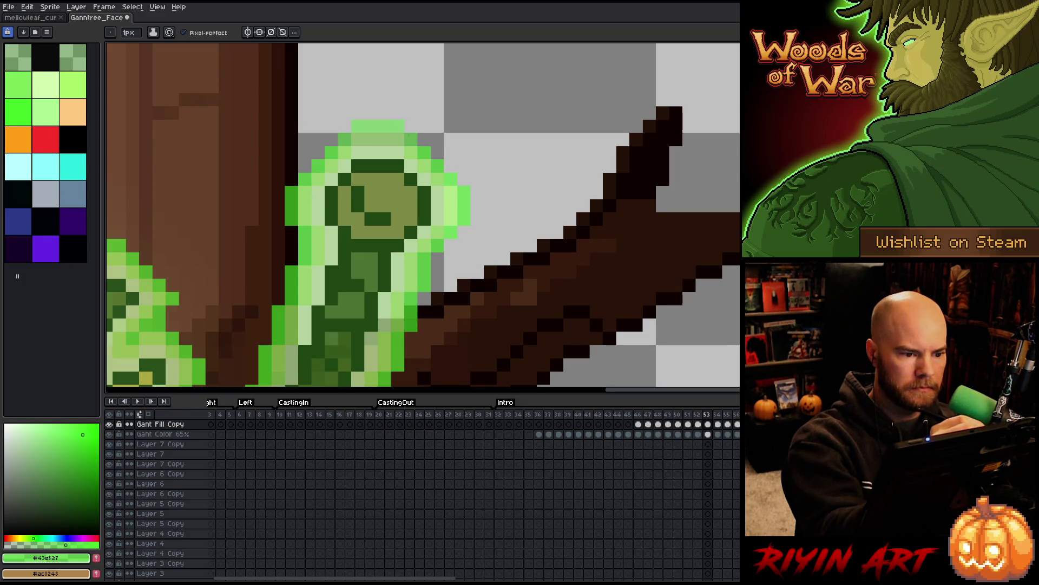
Step: On frame 54, add a pale-green row above the head and touch up with light and bright green
{"action": "key", "text": "."}
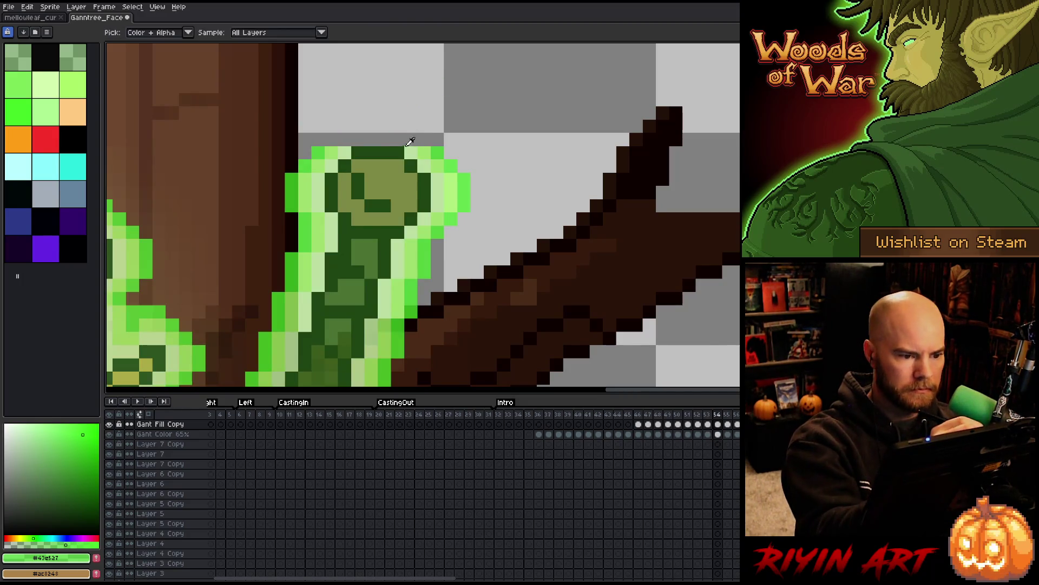
{"action": "left_click", "coordinate": [411, 153], "text": "alt"}
{"action": "left_click", "coordinate": [398, 139]}
{"action": "mouse_move", "coordinate": [398, 139]}
{"action": "left_mouse_down"}
{"action": "mouse_move", "coordinate": [368, 141]}
{"action": "mouse_move", "coordinate": [388, 125]}
{"action": "mouse_move", "coordinate": [425, 139]}
{"action": "left_mouse_up"}
{"action": "left_click", "coordinate": [331, 153], "text": "alt"}
{"action": "left_click", "coordinate": [345, 139]}
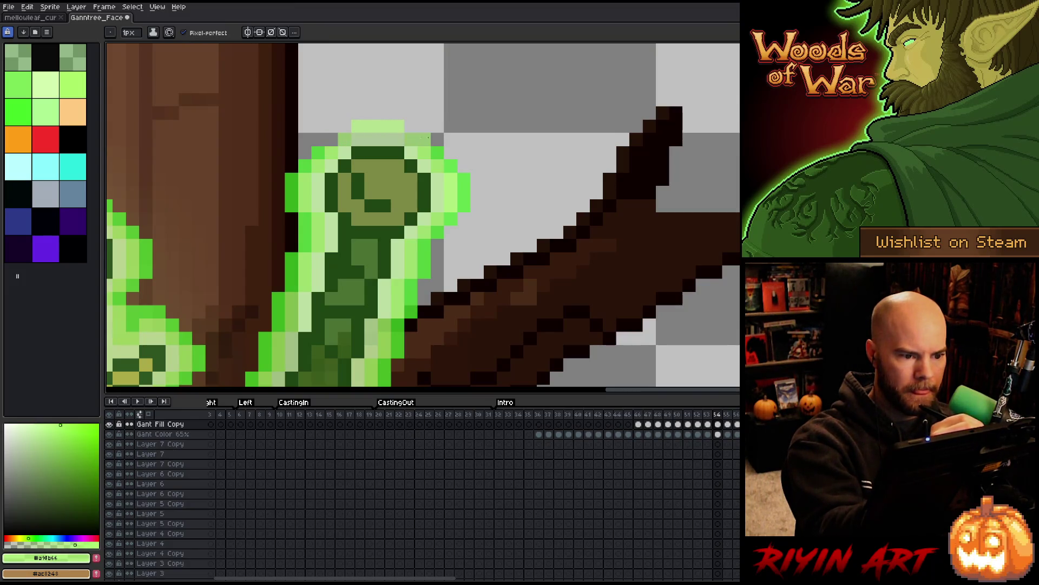
{"action": "left_click", "coordinate": [426, 141], "text": "alt"}
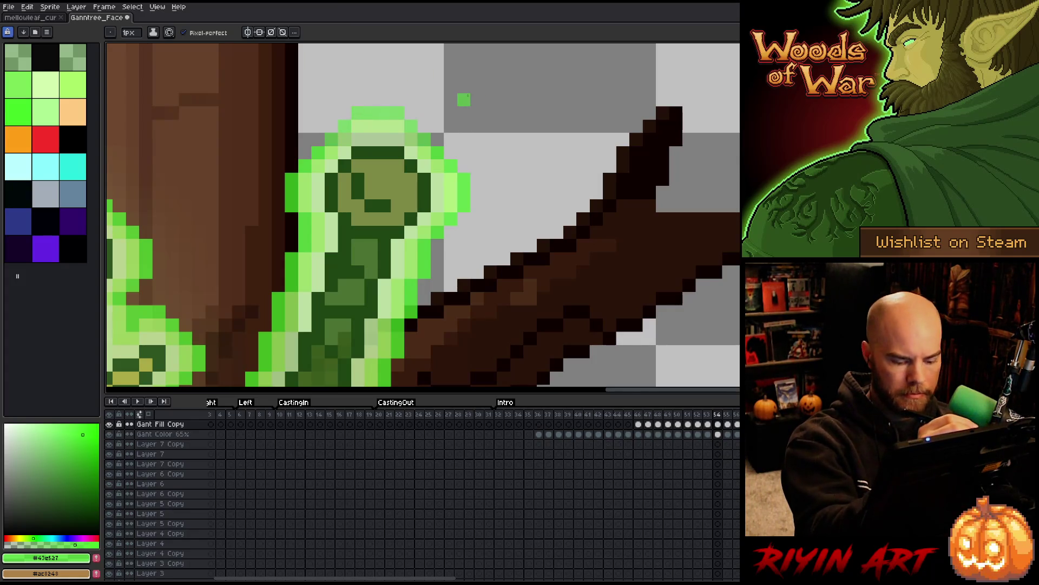
Step: On frames 55 and 56, paint light-green and bright-green glow pixels above the head
{"action": "key", "text": "Right"}
{"action": "left_click", "coordinate": [379, 153], "text": "alt"}
{"action": "left_click_drag", "start_coordinate": [397, 139], "coordinate": [355, 140]}
{"action": "left_click", "coordinate": [334, 145], "text": "alt"}
{"action": "left_click", "coordinate": [345, 139]}
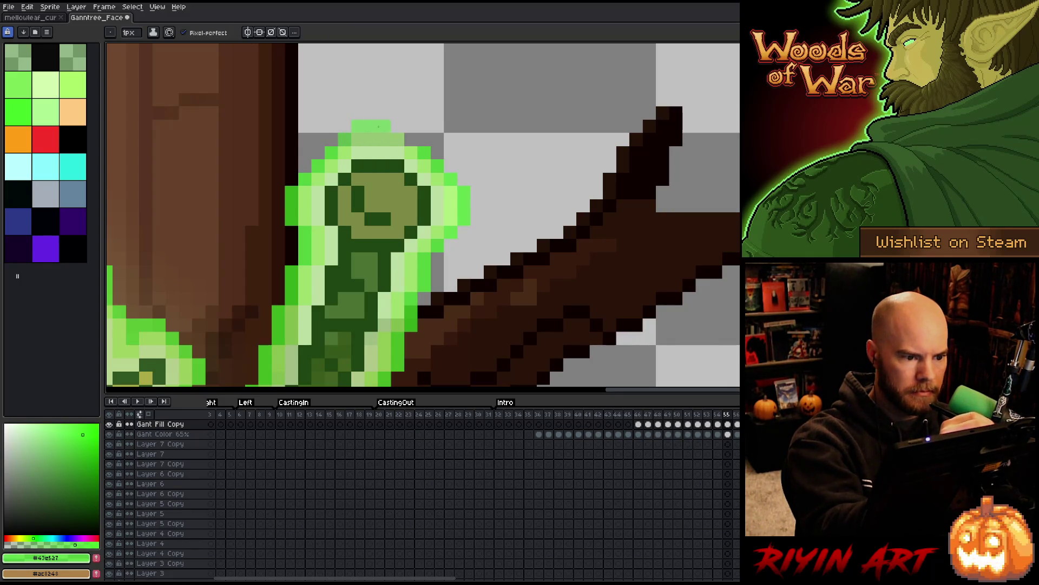
{"action": "key", "text": "Right"}
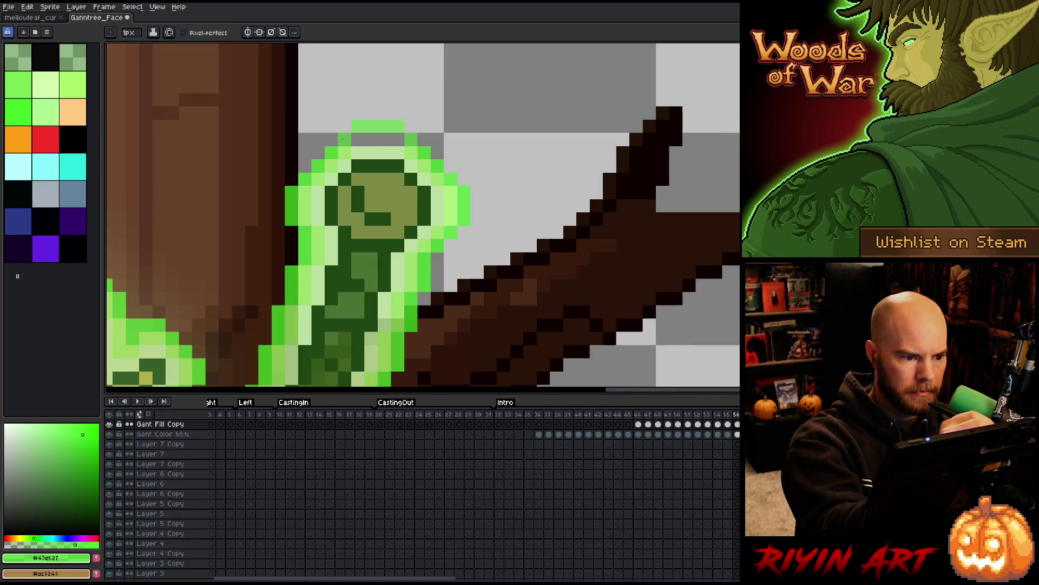
{"action": "left_click", "coordinate": [385, 126], "text": "alt"}
{"action": "left_click_drag", "start_coordinate": [398, 127], "coordinate": [398, 140]}
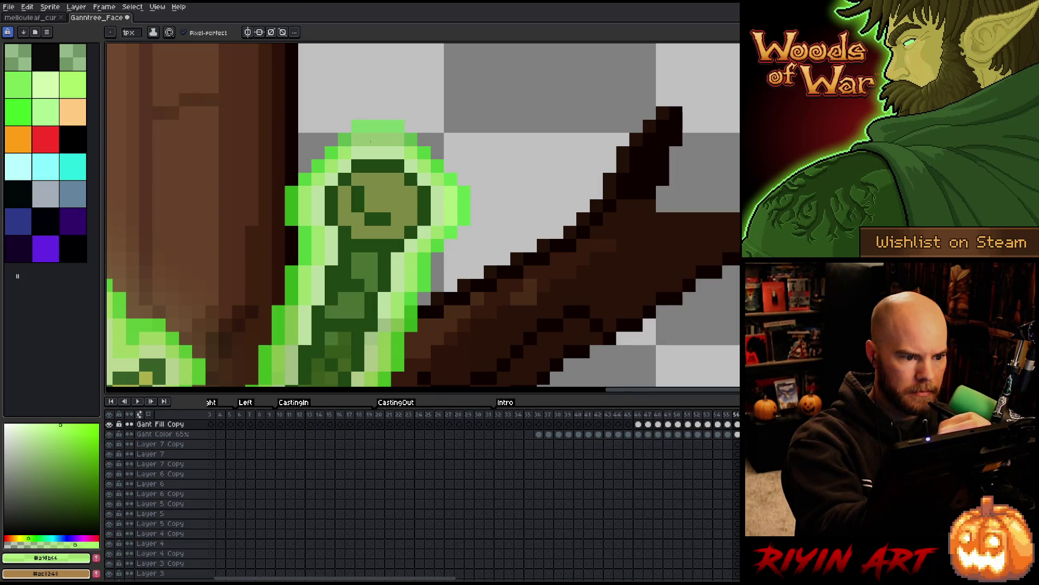
{"action": "key", "text": "Right"}
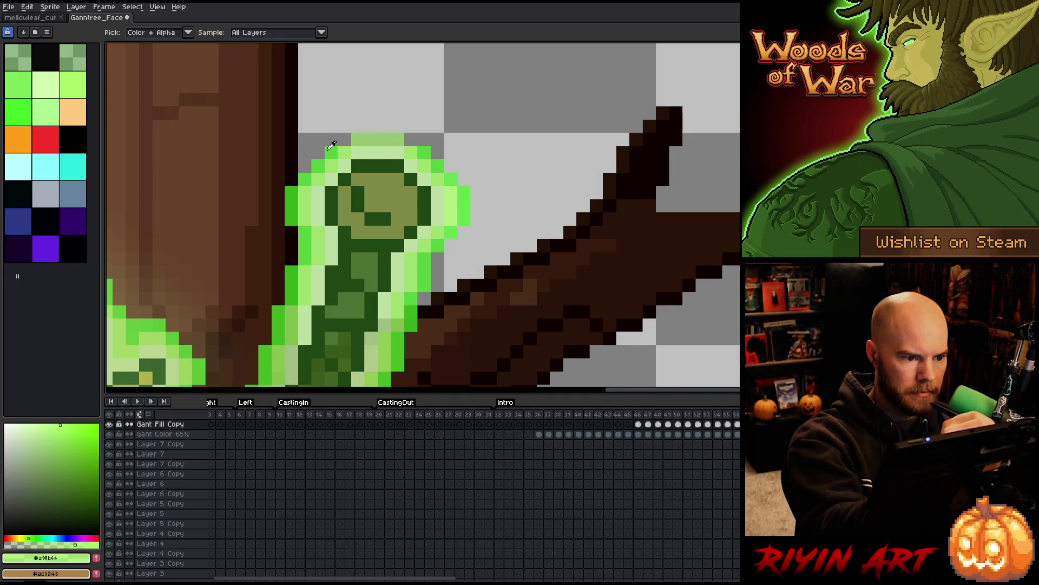
{"action": "left_click", "coordinate": [332, 153], "text": "alt"}
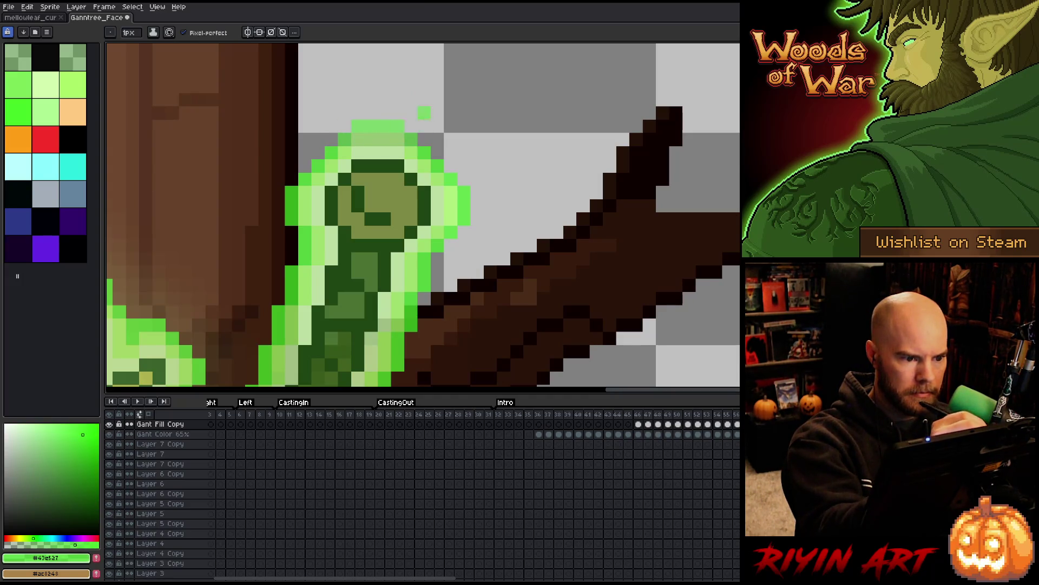
{"action": "key", "text": "Right"}
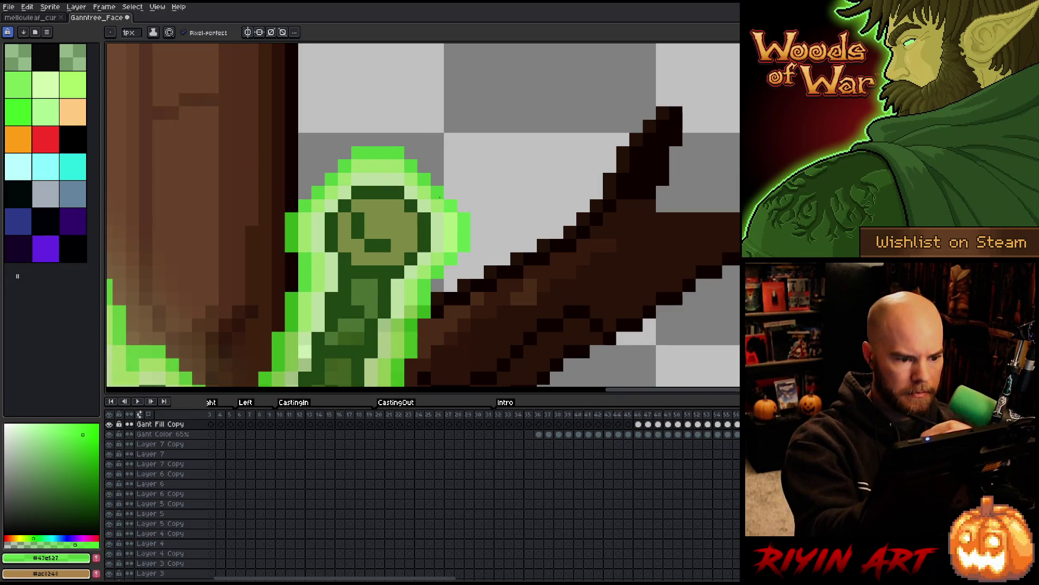
Step: Center the tree and play the animation from frame 33 at the Intro start, stopping at frame 35
{"action": "scroll", "coordinate": [440, 196], "scroll_direction": "down", "scroll_amount": 5}
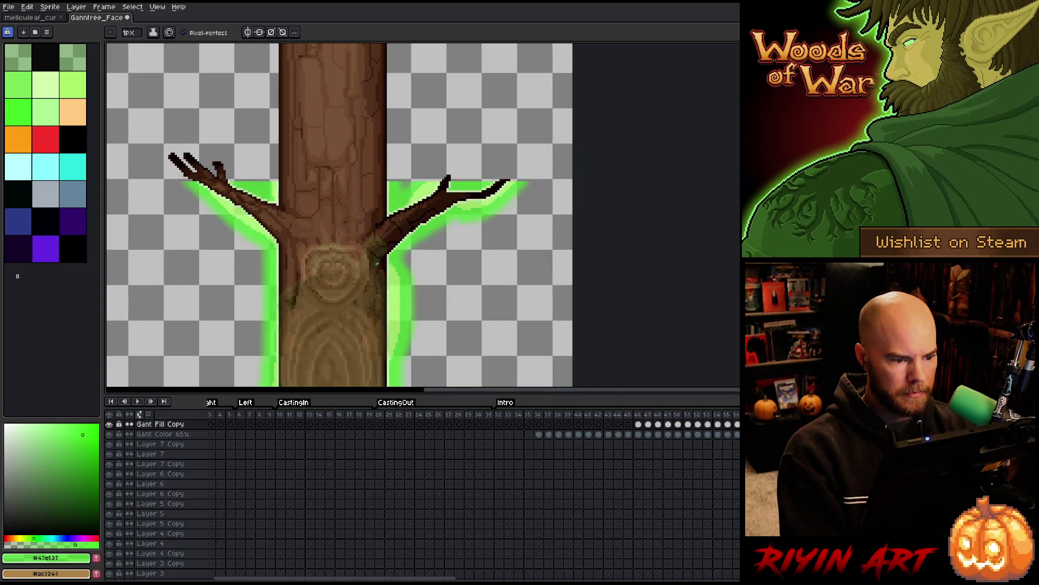
{"action": "scroll", "coordinate": [377, 281], "scroll_direction": "down", "scroll_amount": 3}
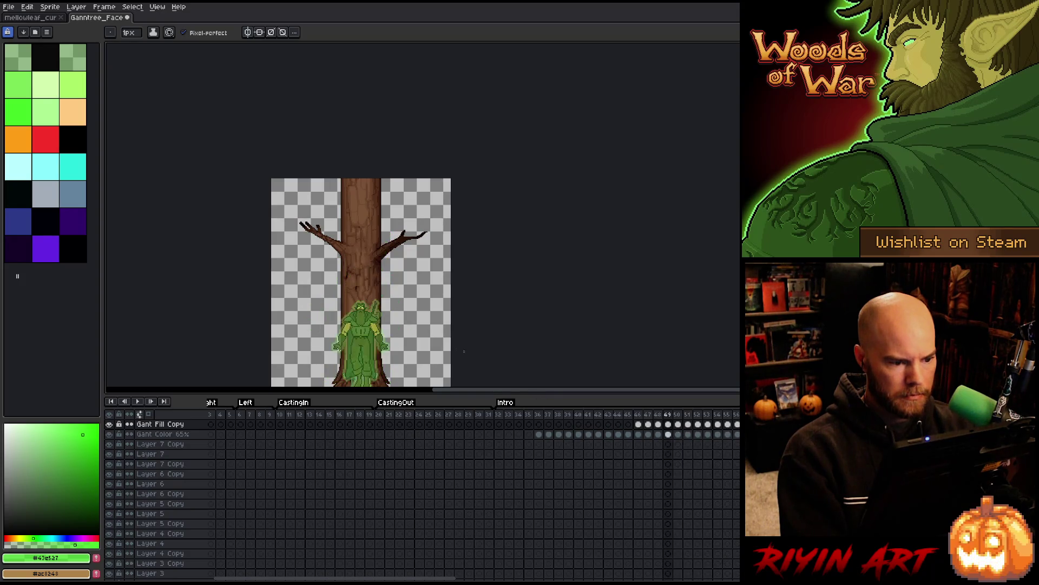
{"action": "scroll", "coordinate": [370, 306], "scroll_direction": "down", "scroll_amount": 3}
{"action": "left_click_drag", "start_coordinate": [371, 306], "coordinate": [329, 259]}
{"action": "scroll", "coordinate": [340, 282], "scroll_direction": "up", "scroll_amount": 4}
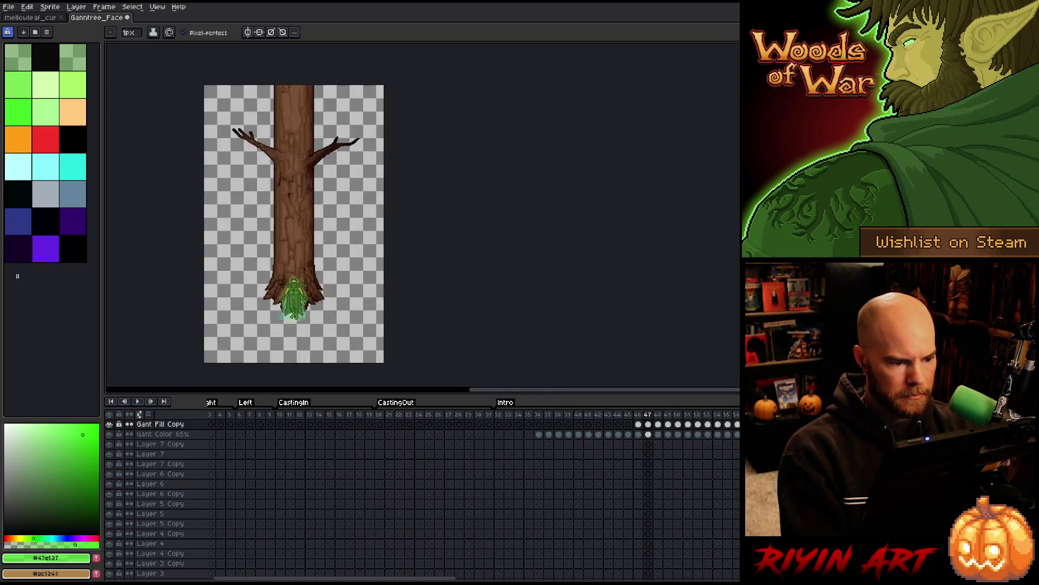
{"action": "left_click_drag", "start_coordinate": [273, 140], "coordinate": [287, 174]}
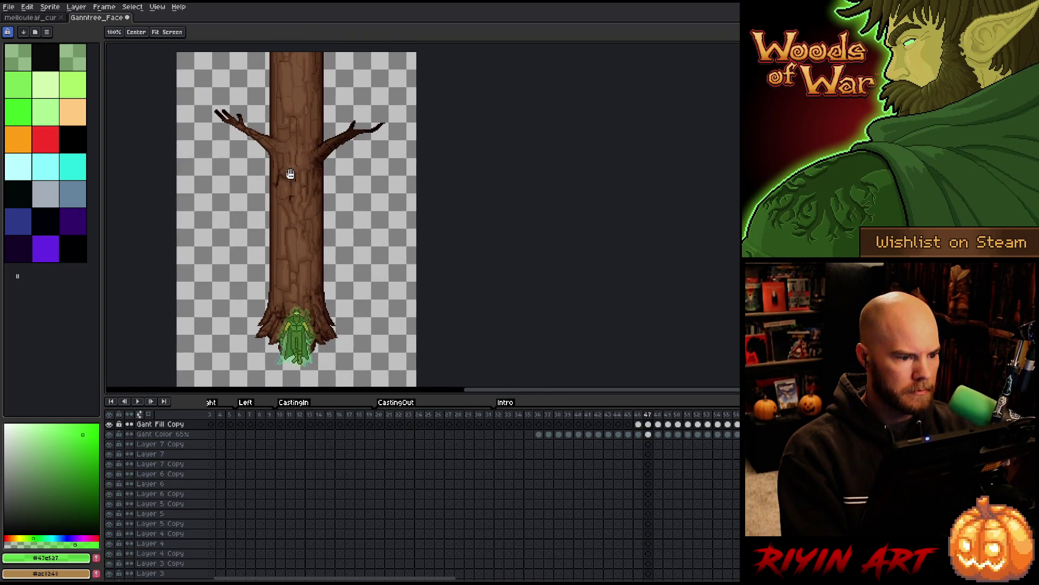
{"action": "left_click", "coordinate": [499, 414]}
{"action": "key", "text": "Return"}
{"action": "left_click_drag", "start_coordinate": [357, 203], "coordinate": [375, 270]}
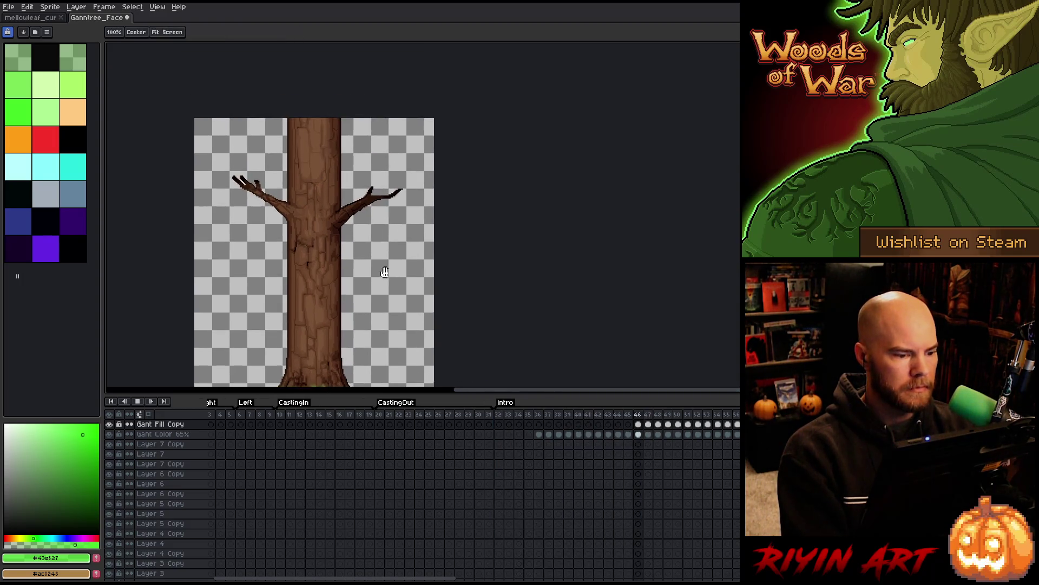
{"action": "left_click", "coordinate": [528, 415]}
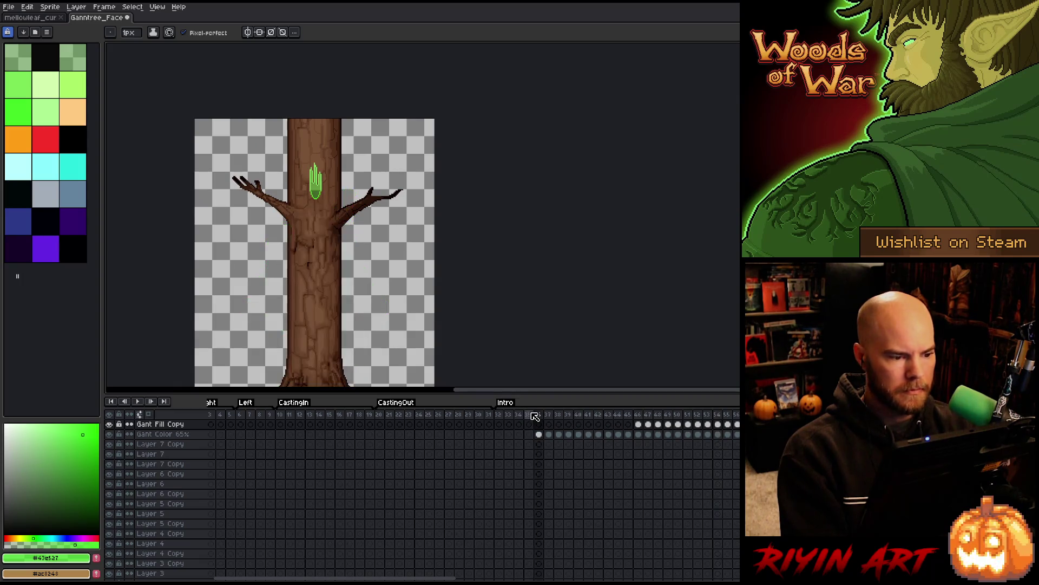
Step: On frame 36, draw a rectangular selection around the small green hand glow on the trunk
{"action": "key", "text": "Right"}
{"action": "key", "text": "Right"}
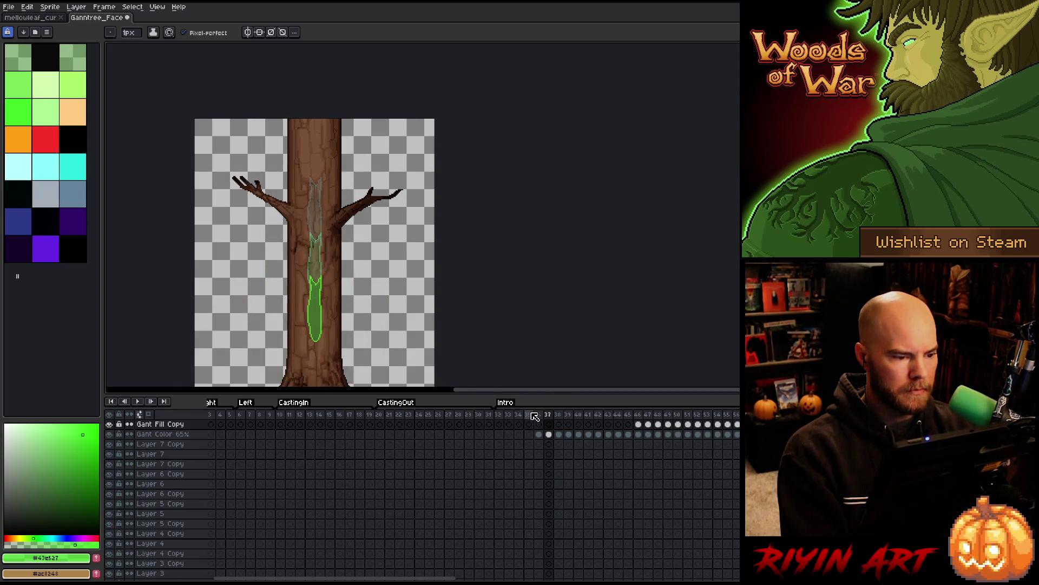
{"action": "left_click", "coordinate": [535, 416]}
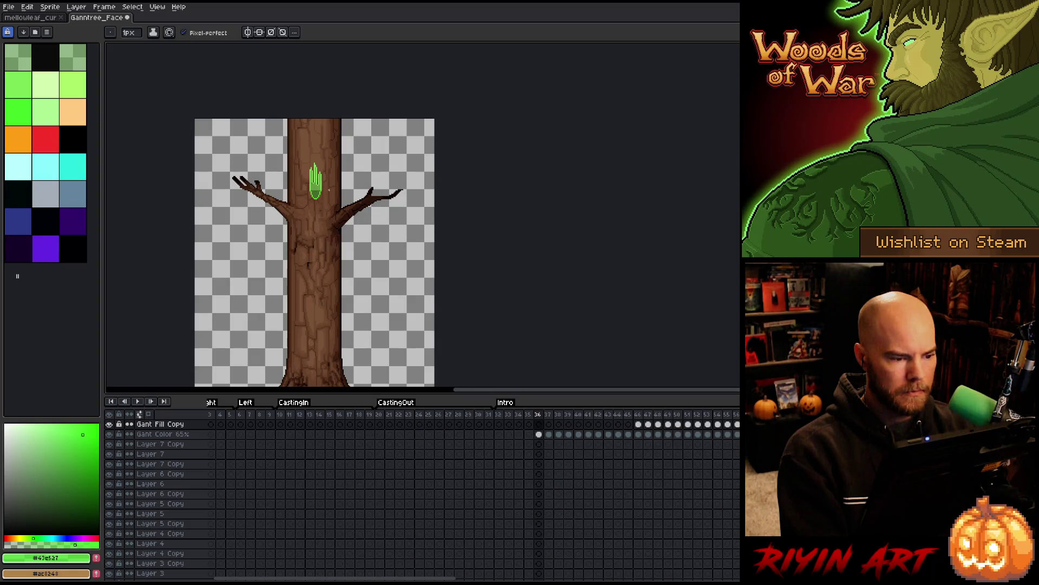
{"action": "key", "text": "m"}
{"action": "left_click_drag", "start_coordinate": [343, 151], "coordinate": [301, 217]}
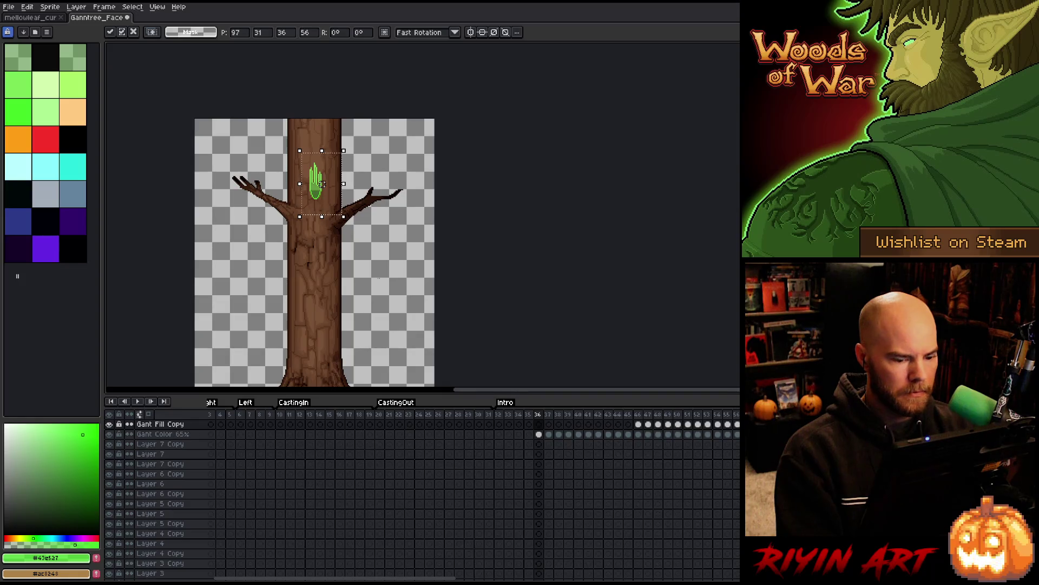
Step: Move the selected green hand glow higher up the trunk
{"action": "left_click", "coordinate": [115, 427]}
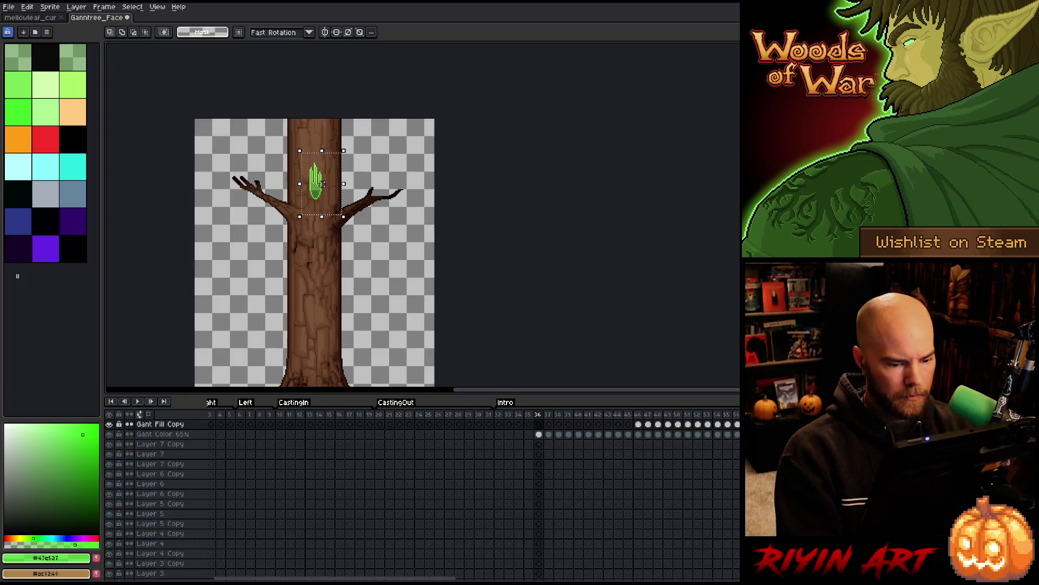
{"action": "key", "text": "Down"}
{"action": "left_click", "coordinate": [109, 434]}
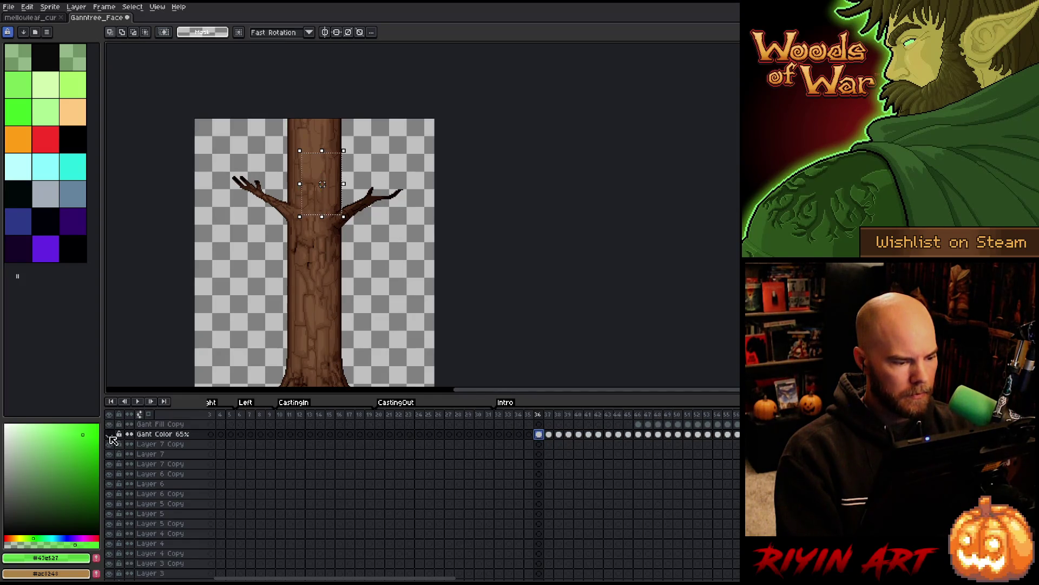
{"action": "left_click", "coordinate": [109, 434]}
{"action": "scroll", "coordinate": [322, 184], "scroll_direction": "up", "scroll_amount": 2}
{"action": "left_click", "coordinate": [411, 171]}
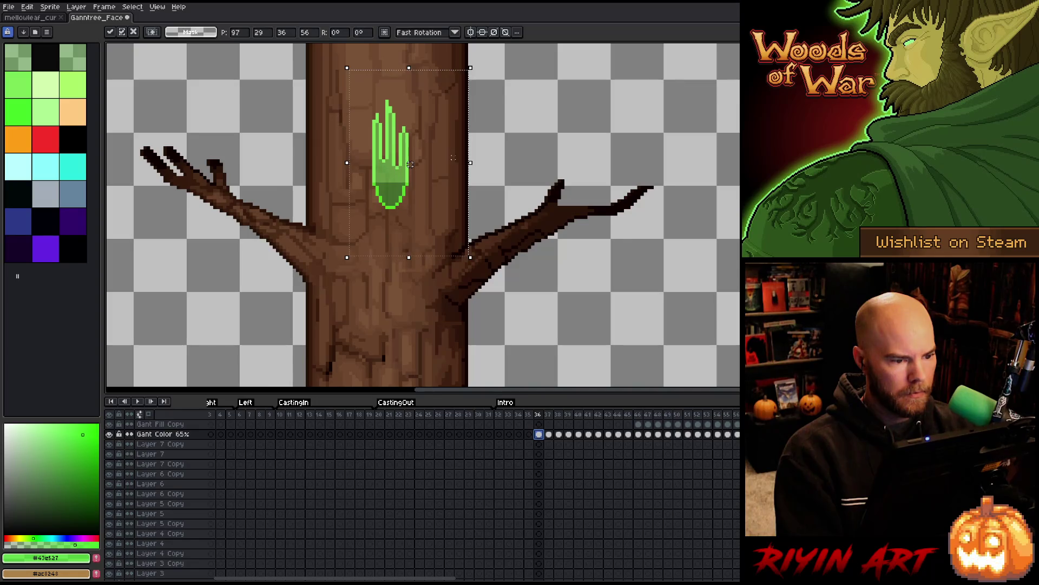
{"action": "scroll", "coordinate": [403, 211], "scroll_direction": "down", "scroll_amount": 2}
{"action": "left_click_drag", "start_coordinate": [402, 213], "coordinate": [402, 174]}
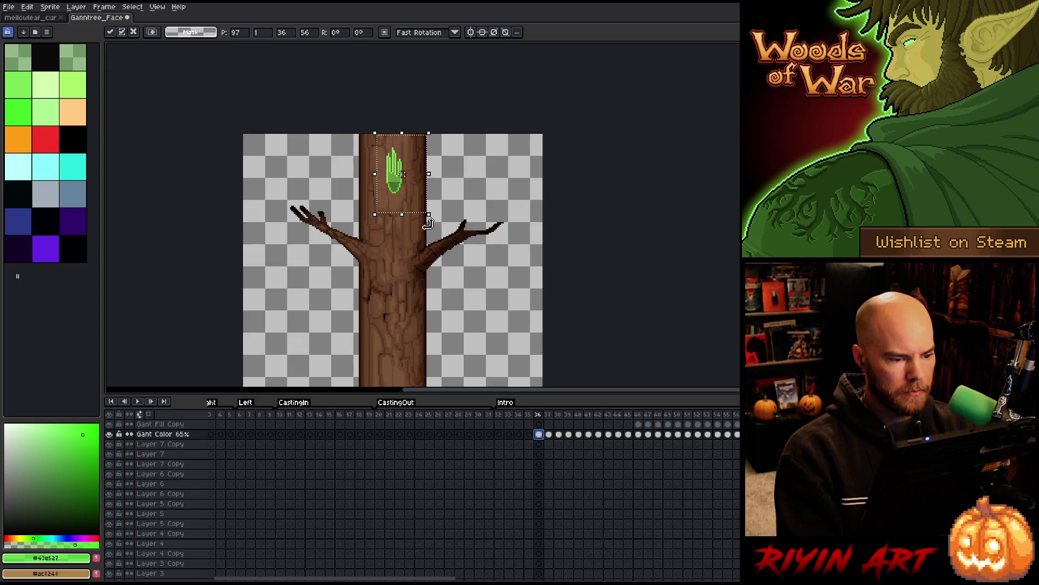
Step: Solo the Gant Color 65% layer and check its properties without changes
{"action": "left_click", "coordinate": [109, 434], "text": "alt"}
{"action": "scroll", "coordinate": [381, 195], "scroll_direction": "up", "scroll_amount": 3}
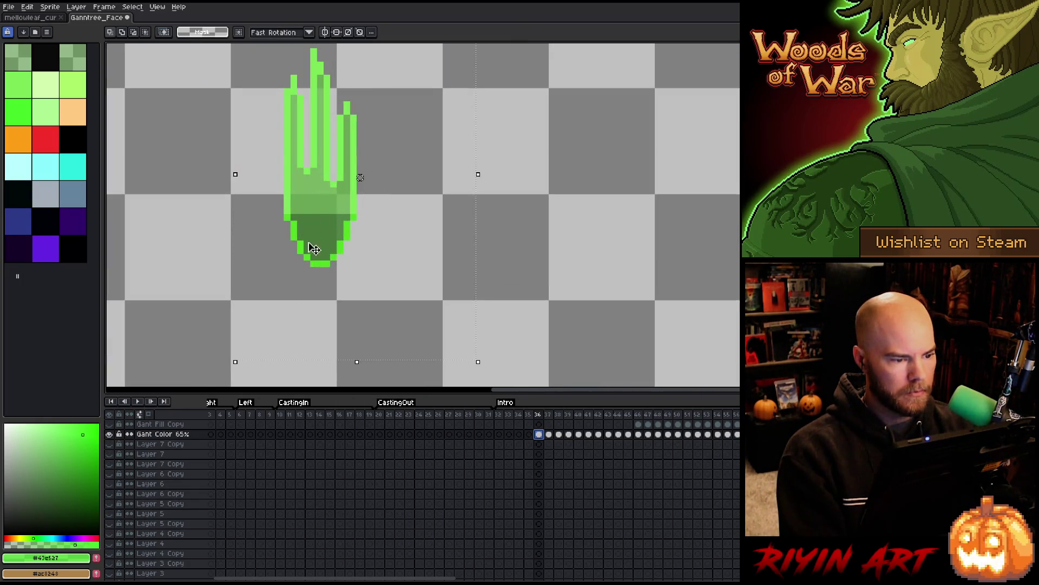
{"action": "double_click", "coordinate": [160, 433]}
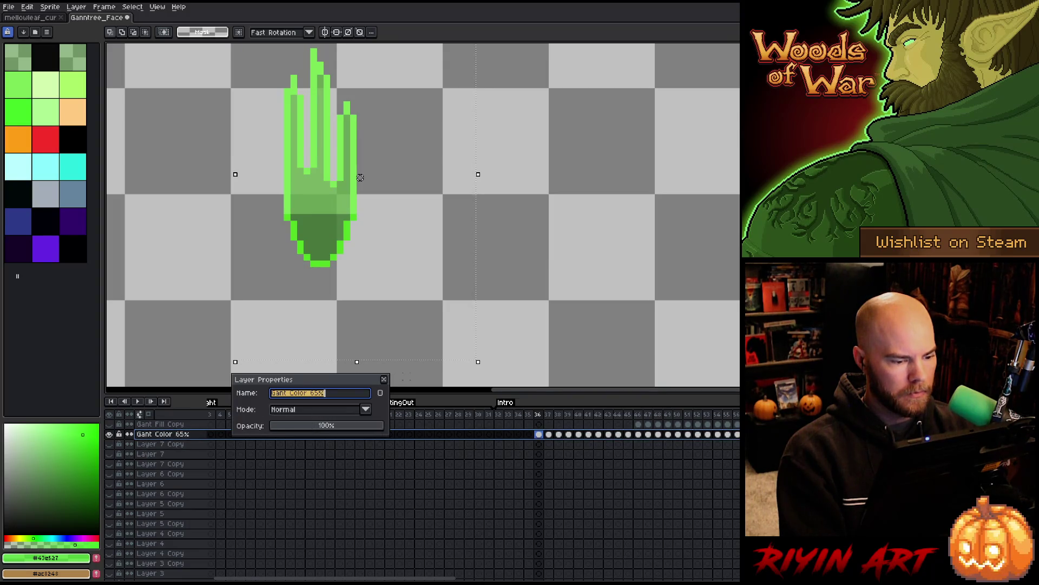
{"action": "left_click", "coordinate": [384, 380]}
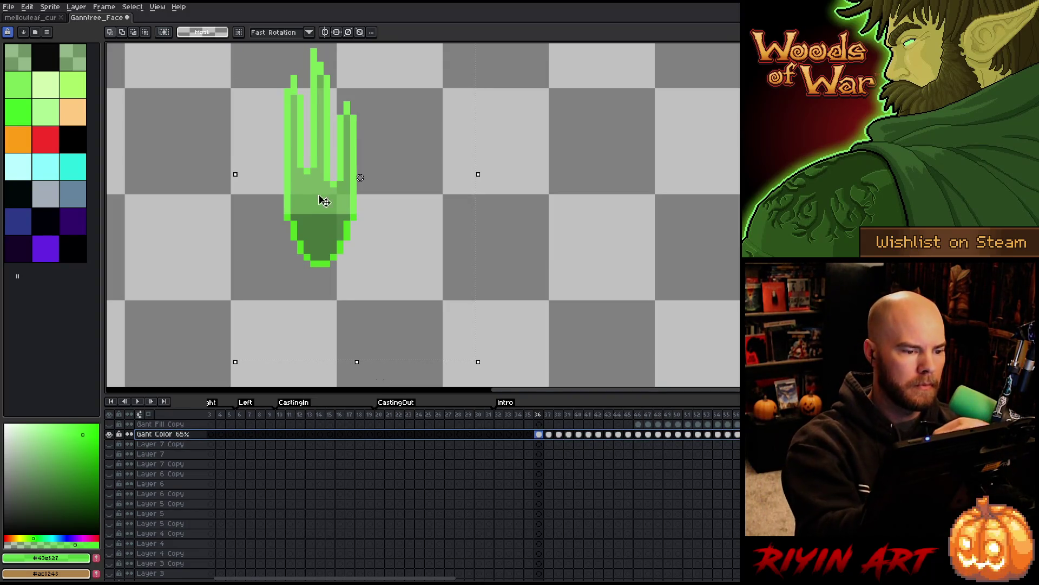
Step: Fill the lower hand with a lighter green sampled from the hand
{"action": "key", "text": "b"}
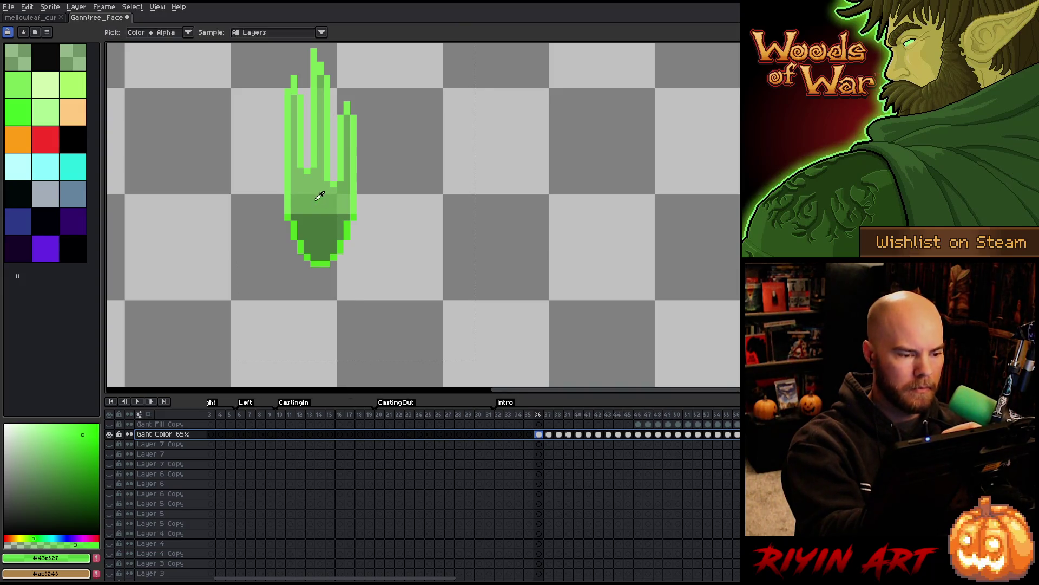
{"action": "left_click", "coordinate": [320, 203], "text": "alt"}
{"action": "key", "text": "g"}
{"action": "left_click", "coordinate": [321, 238]}
Step: Unhide all tree layers, play the animation from frame 32, and save the file
{"action": "scroll", "coordinate": [392, 223], "scroll_direction": "down", "scroll_amount": 4}
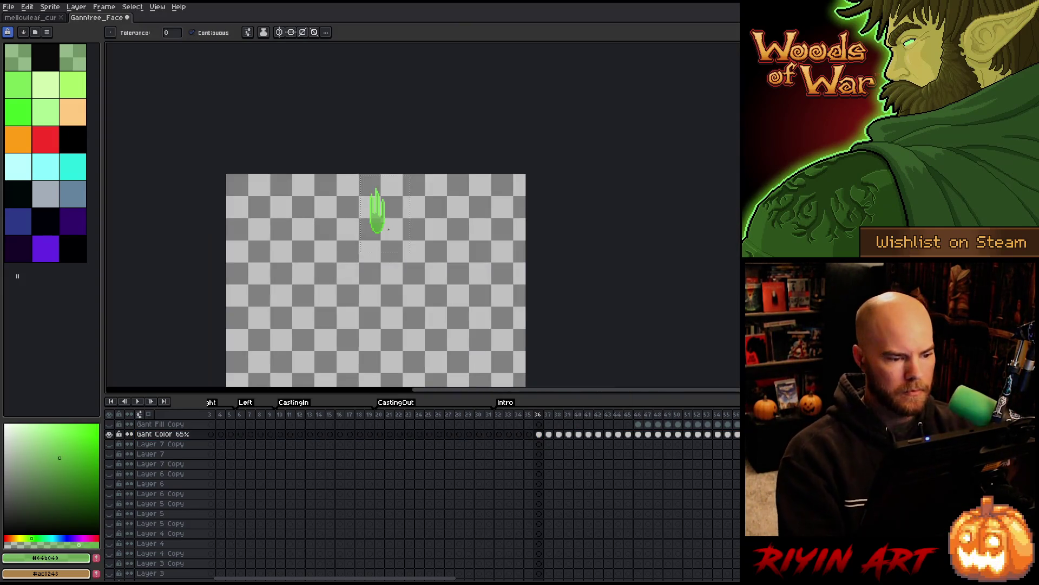
{"action": "left_click", "coordinate": [110, 434], "text": "alt"}
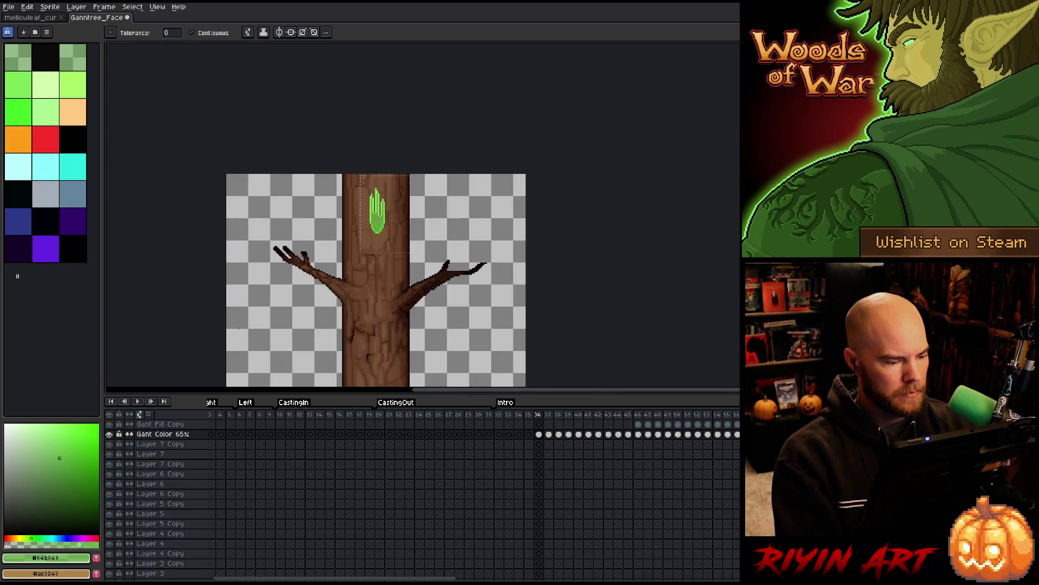
{"action": "scroll", "coordinate": [312, 272], "scroll_direction": "down", "scroll_amount": 1}
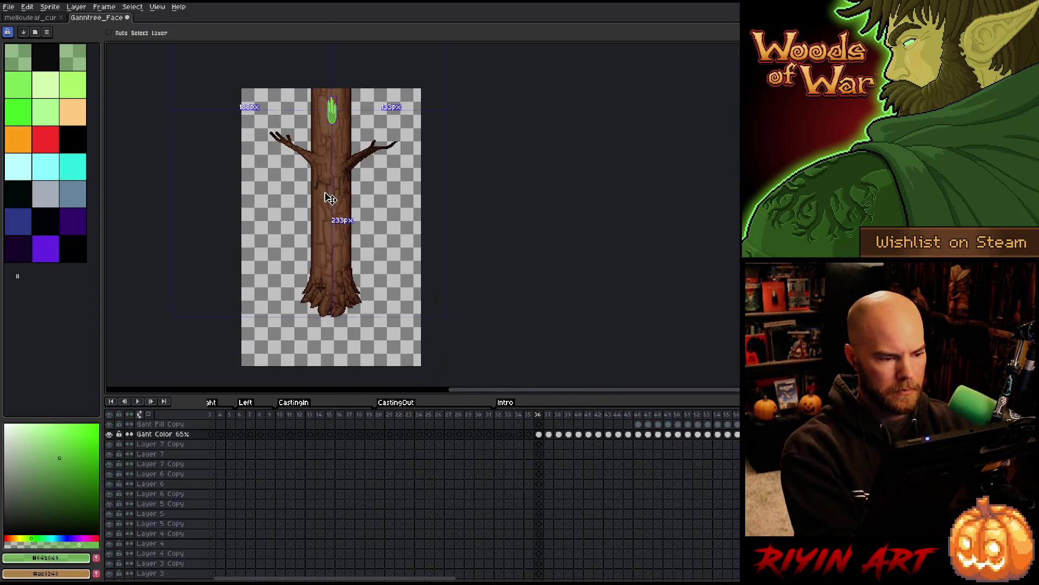
{"action": "left_click", "coordinate": [500, 417]}
{"action": "key", "text": "Return"}
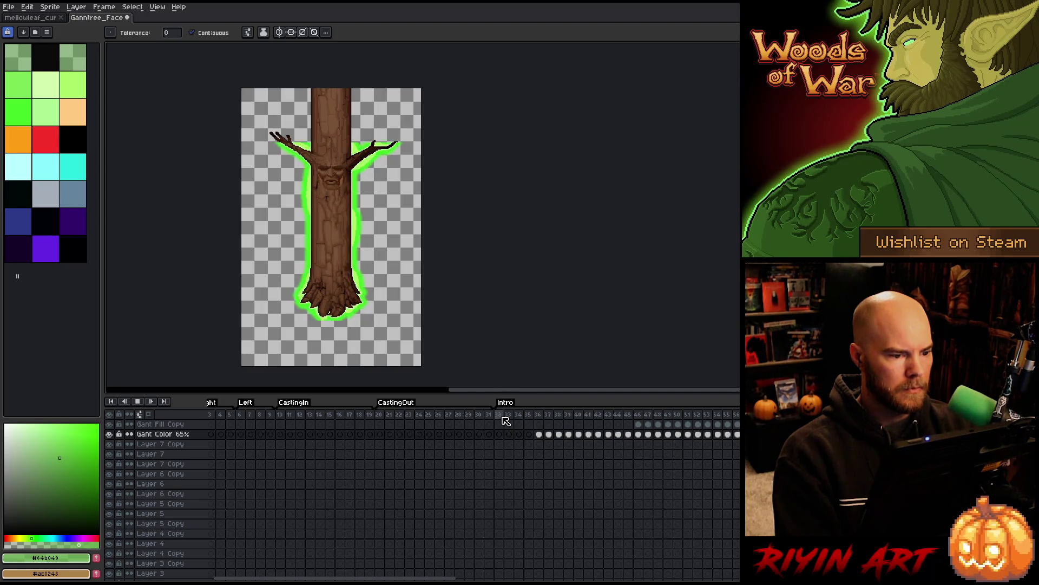
{"action": "key", "text": "ctrl+s"}
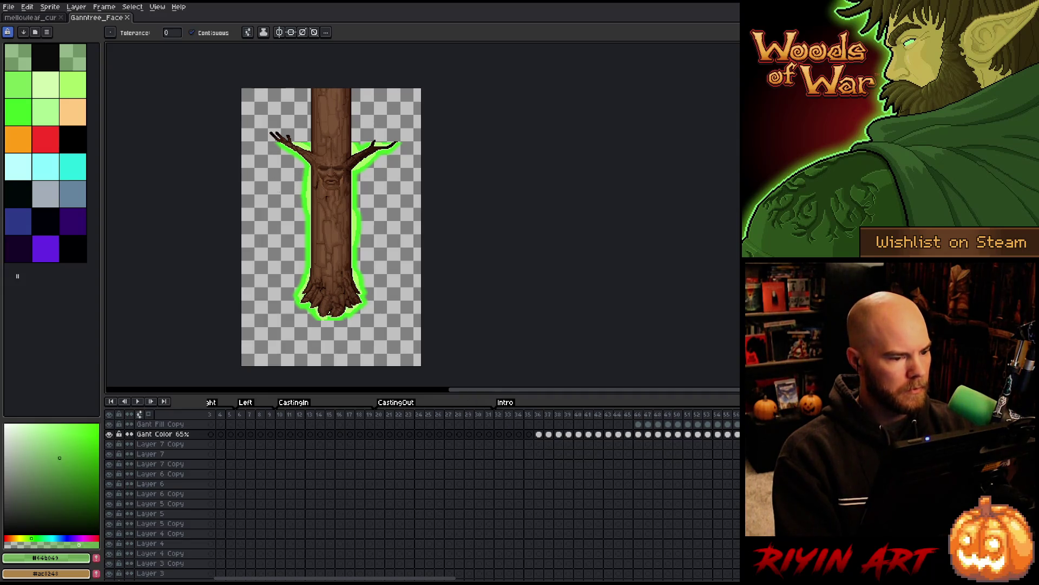
Step: Go to frame 37 and bring the whole tree into view
{"action": "scroll", "coordinate": [292, 122], "scroll_direction": "down", "scroll_amount": 2}
{"action": "scroll", "coordinate": [292, 121], "scroll_direction": "up", "scroll_amount": 3}
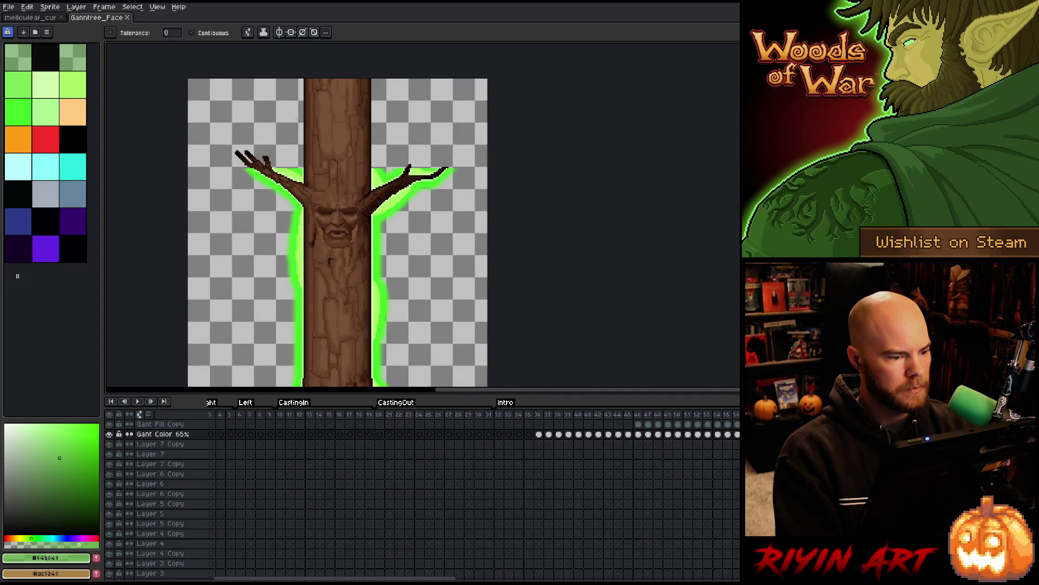
{"action": "scroll", "coordinate": [297, 119], "scroll_direction": "up", "scroll_amount": 2}
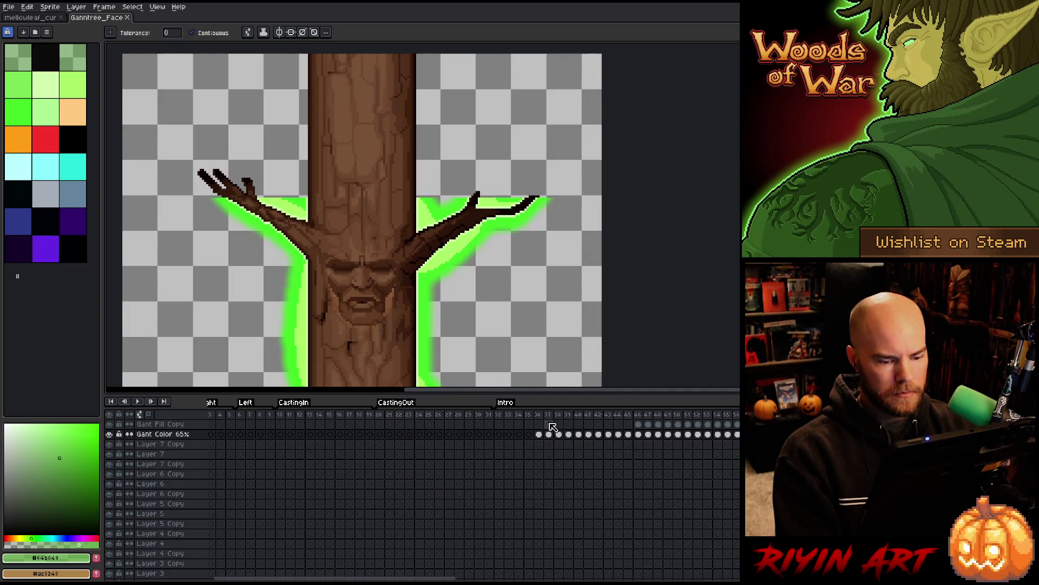
{"action": "left_click", "coordinate": [548, 415]}
{"action": "scroll", "coordinate": [539, 224], "scroll_direction": "down", "scroll_amount": 3}
{"action": "left_click_drag", "start_coordinate": [539, 224], "coordinate": [424, 162]}
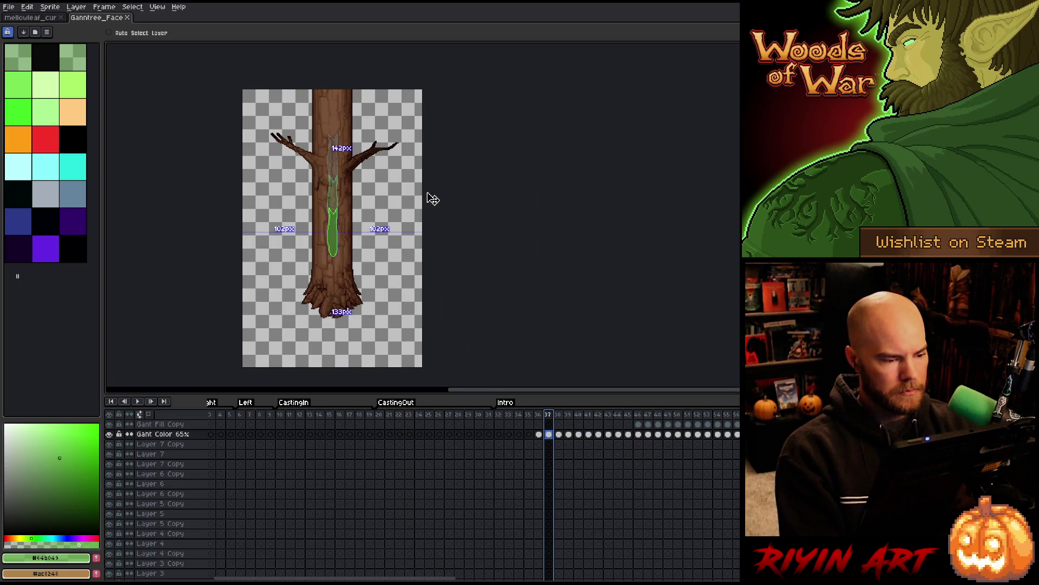
Step: Save the sprite and play the casting animation from frame 37
{"action": "key", "text": "ctrl+s"}
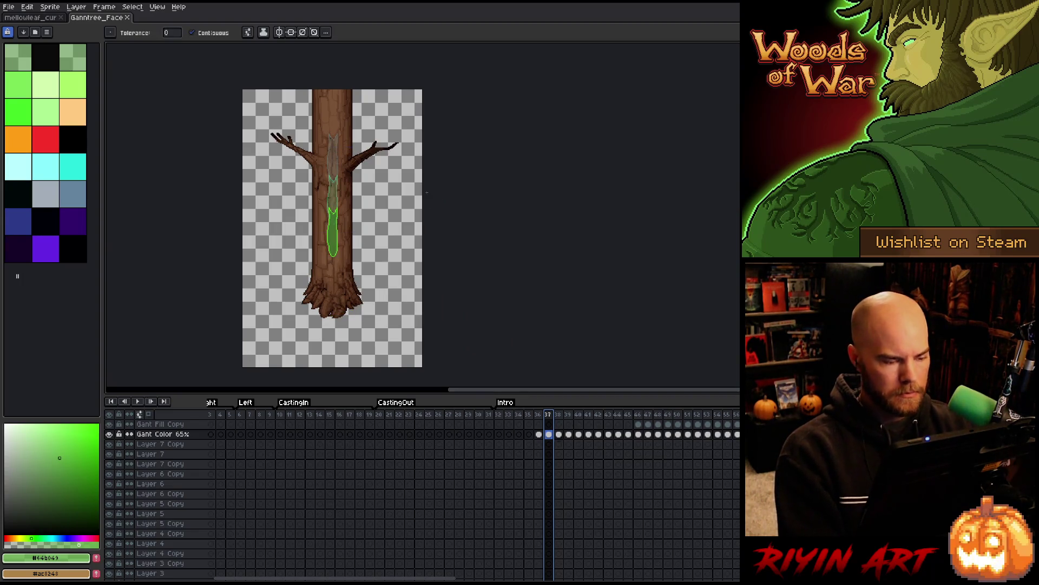
{"action": "key", "text": "Return"}
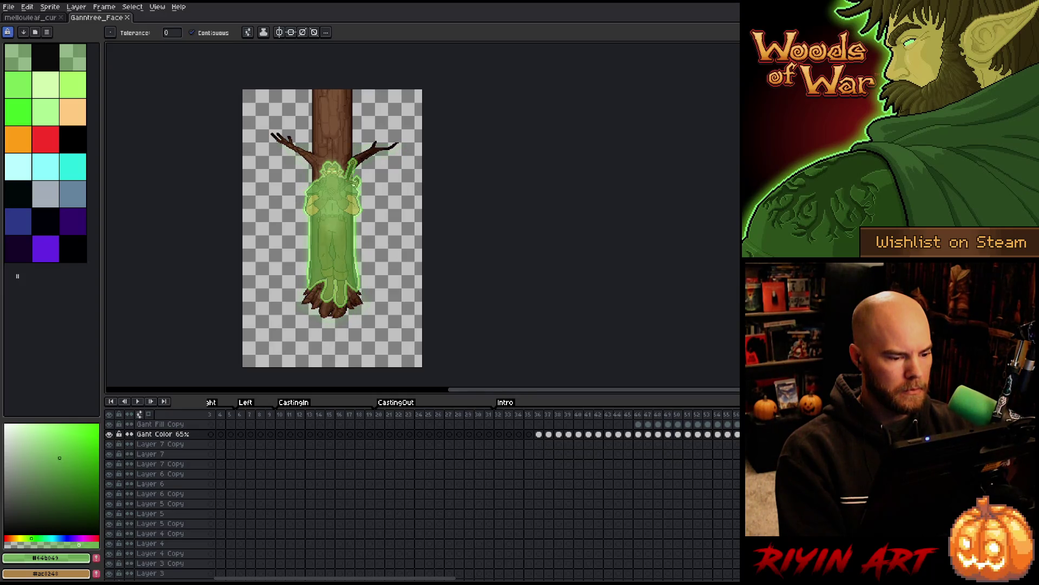
{"action": "scroll", "coordinate": [330, 303], "scroll_direction": "up", "scroll_amount": 2}
{"action": "scroll", "coordinate": [330, 303], "scroll_direction": "down", "scroll_amount": 2}
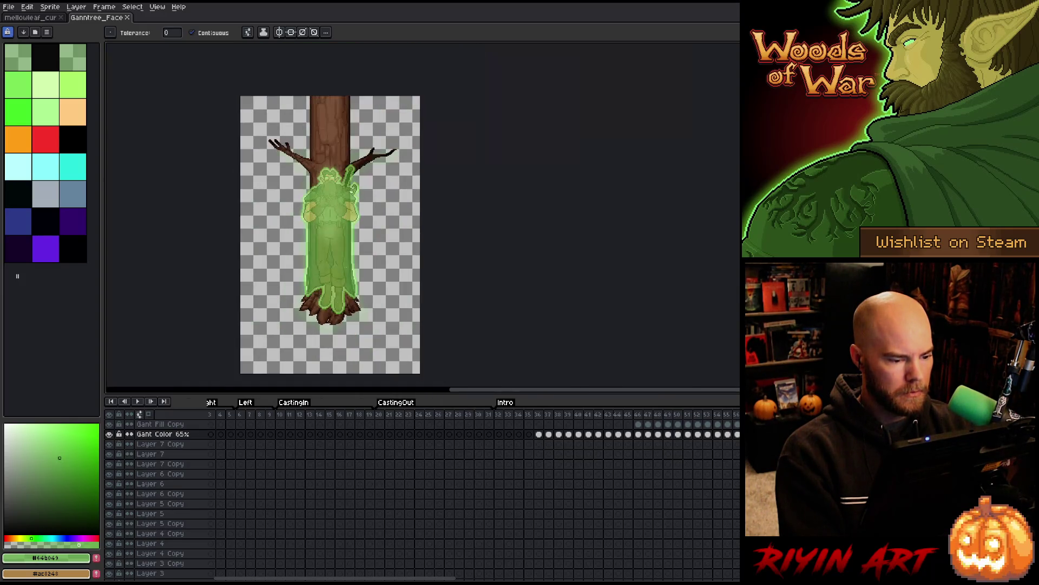
Step: Zoom to the right branch, select the Glow layer, and add a pale-green pixel beside its tip
{"action": "left_click_drag", "start_coordinate": [364, 193], "coordinate": [366, 293]}
{"action": "scroll", "coordinate": [366, 281], "scroll_direction": "up", "scroll_amount": 5}
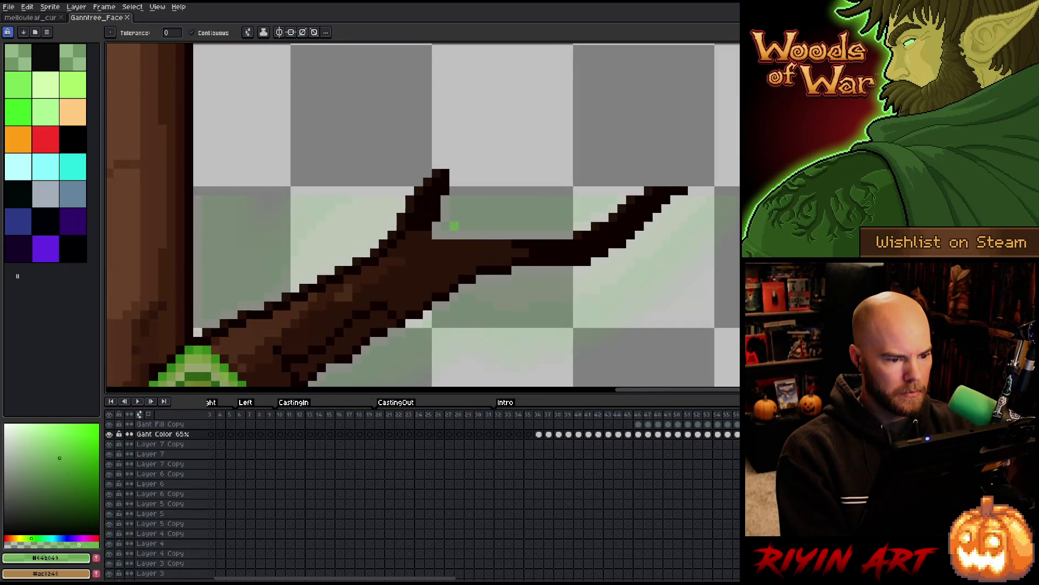
{"action": "left_click_drag", "start_coordinate": [451, 218], "coordinate": [445, 221]}
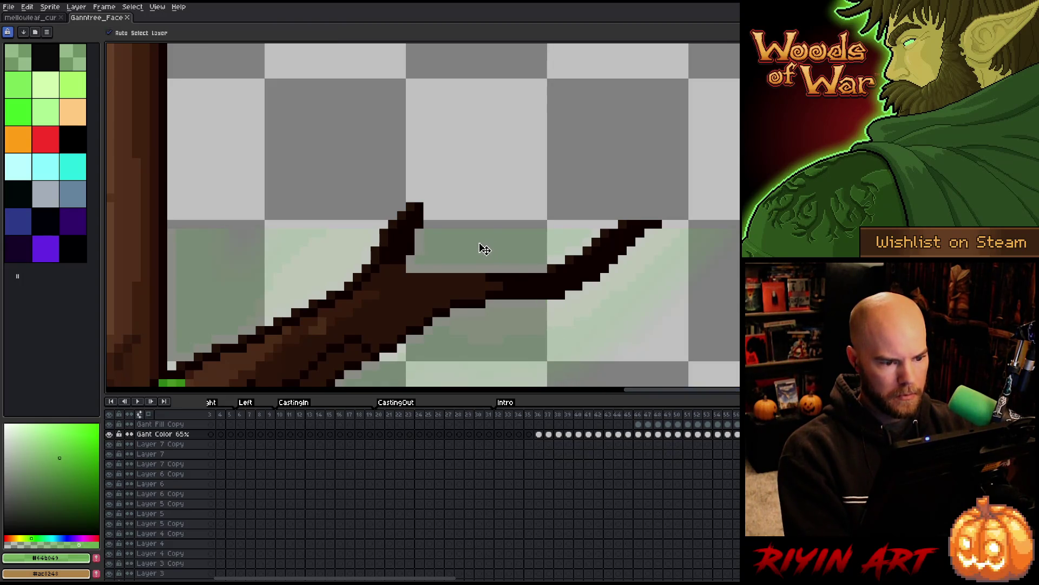
{"action": "left_click", "coordinate": [484, 249], "text": "ctrl"}
{"action": "scroll", "coordinate": [593, 534], "scroll_direction": "down", "scroll_amount": 2}
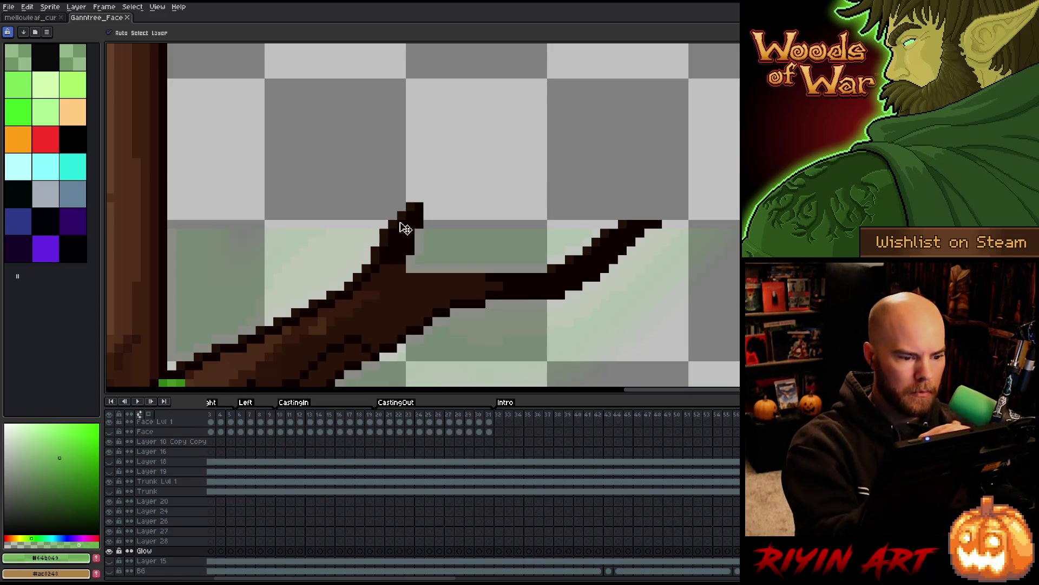
{"action": "key", "text": "i"}
{"action": "left_click", "coordinate": [424, 231]}
{"action": "key", "text": "b"}
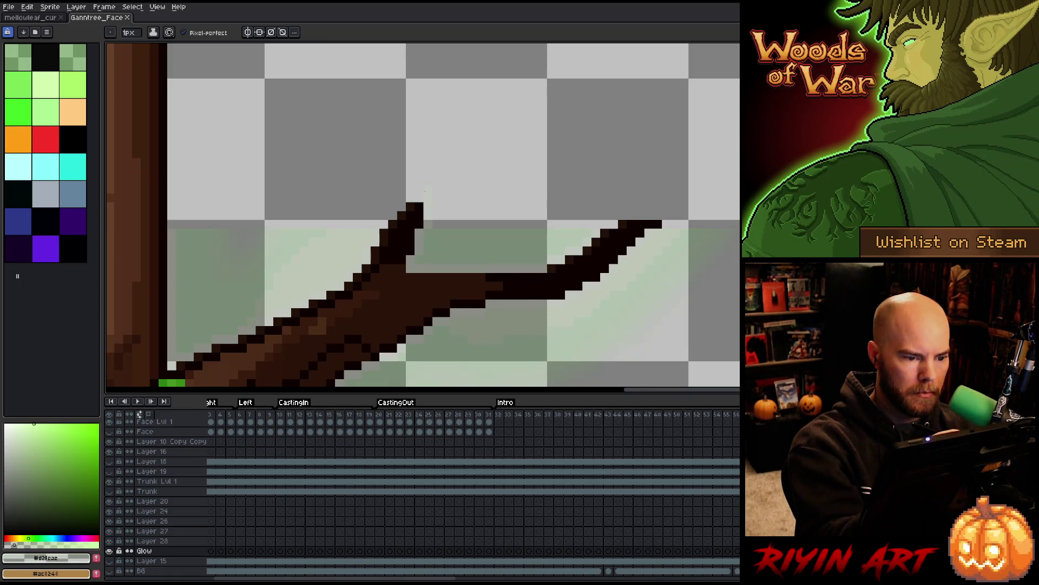
{"action": "left_click", "coordinate": [401, 206]}
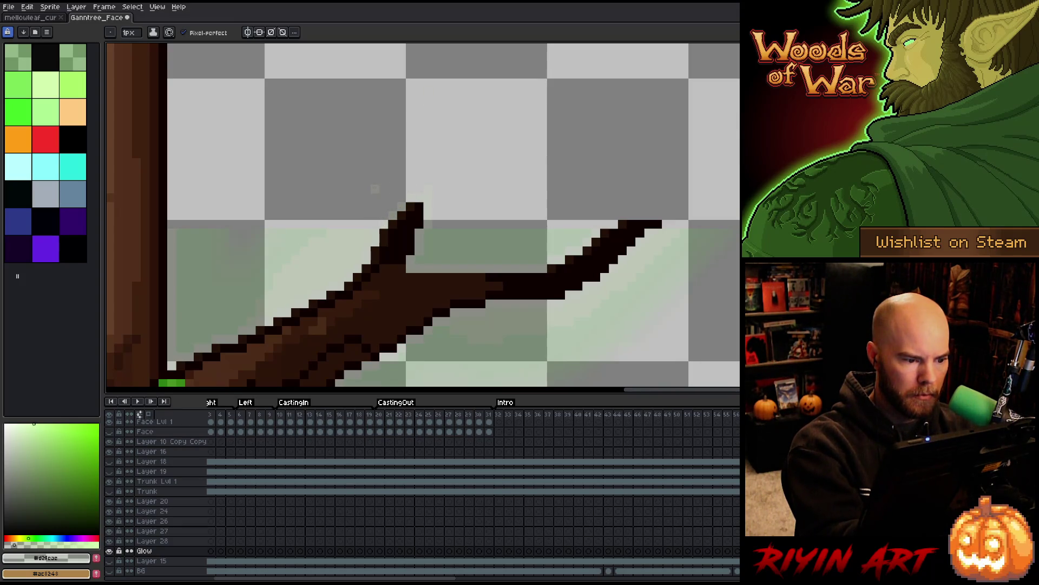
Step: Sample bright, deeper and pale greens from the canvas, then move the view toward the trunk
{"action": "left_click", "coordinate": [336, 231], "text": "alt"}
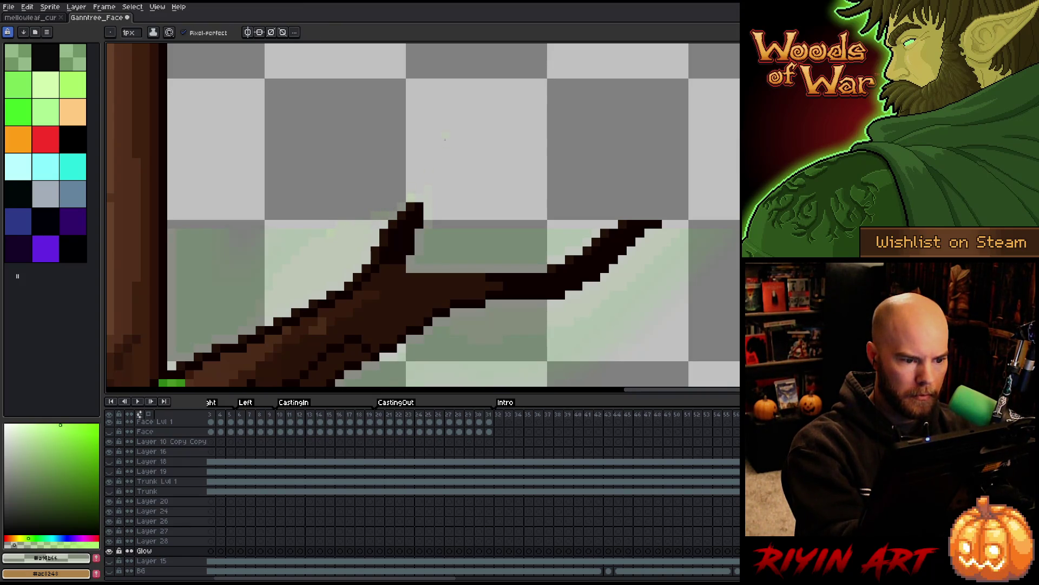
{"action": "left_click", "coordinate": [447, 233], "text": "alt"}
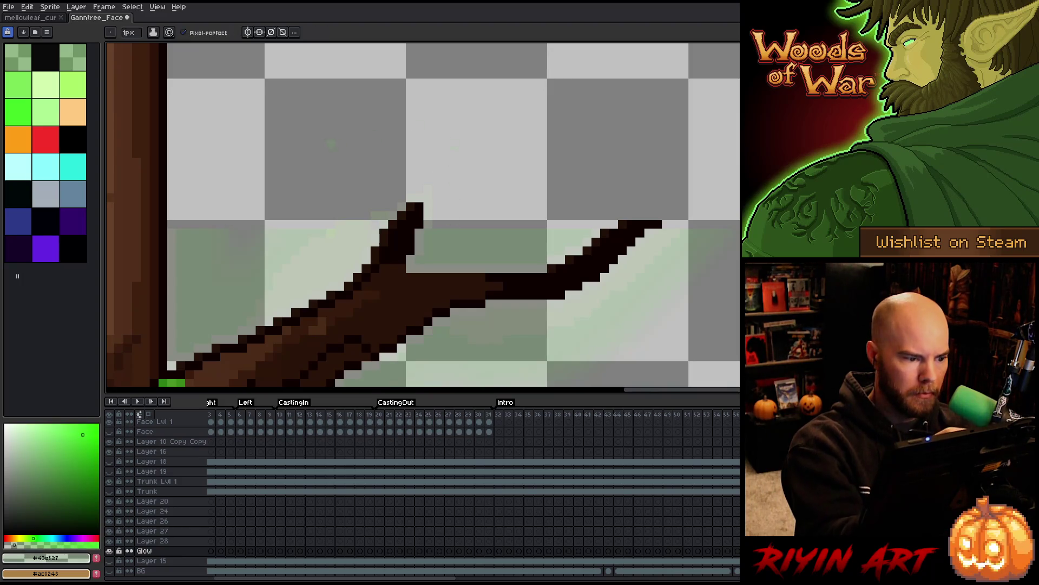
{"action": "left_click", "coordinate": [174, 236], "text": "alt"}
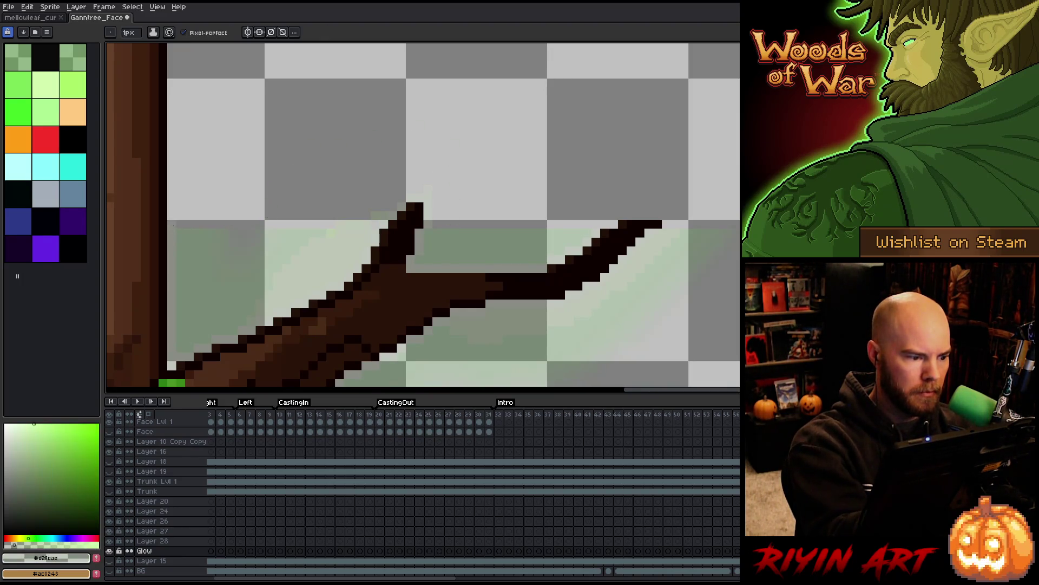
{"action": "mouse_move", "coordinate": [220, 67]}
{"action": "left_mouse_down"}
{"action": "mouse_move", "coordinate": [295, 231]}
{"action": "mouse_move", "coordinate": [311, 325]}
{"action": "left_mouse_up"}
Step: Add a pale-green glow pixel above the right branch tip, sampling green #43b527 from the canvas
{"action": "scroll", "coordinate": [330, 163], "scroll_direction": "down", "scroll_amount": 8}
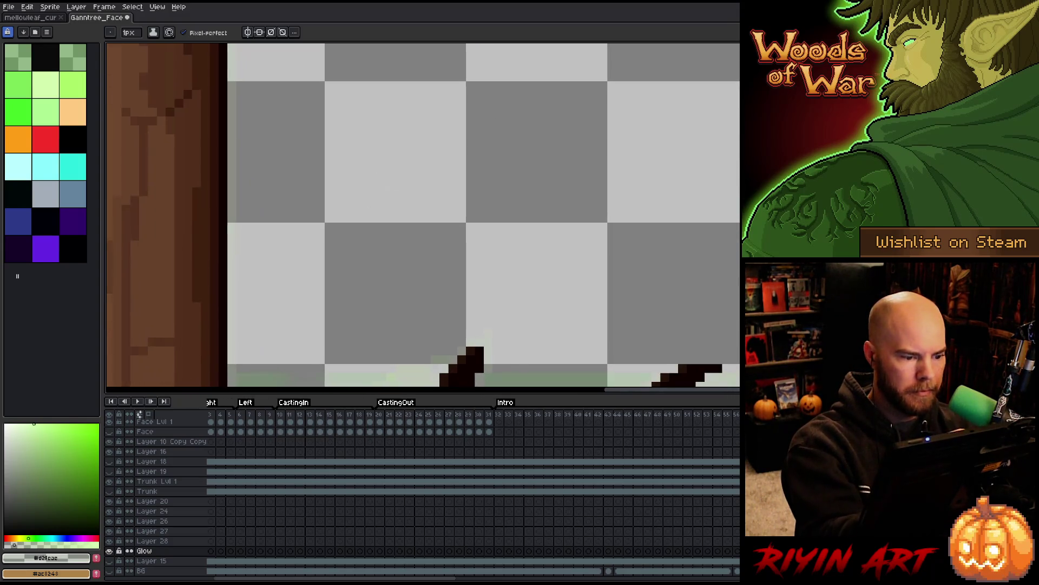
{"action": "scroll", "coordinate": [523, 247], "scroll_direction": "down", "scroll_amount": 3}
{"action": "left_click_drag", "start_coordinate": [585, 237], "coordinate": [516, 231]}
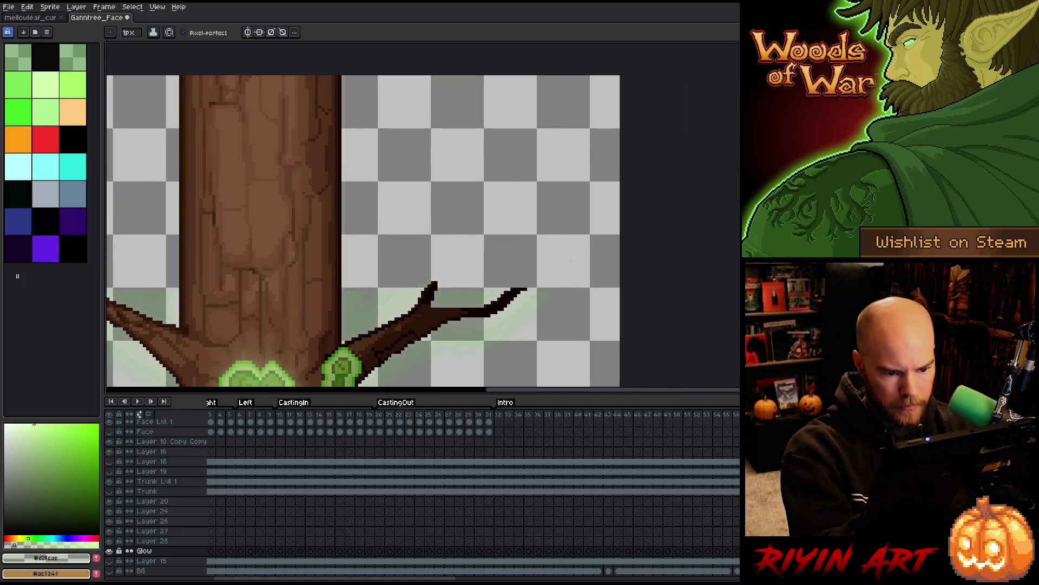
{"action": "scroll", "coordinate": [468, 287], "scroll_direction": "up", "scroll_amount": 4}
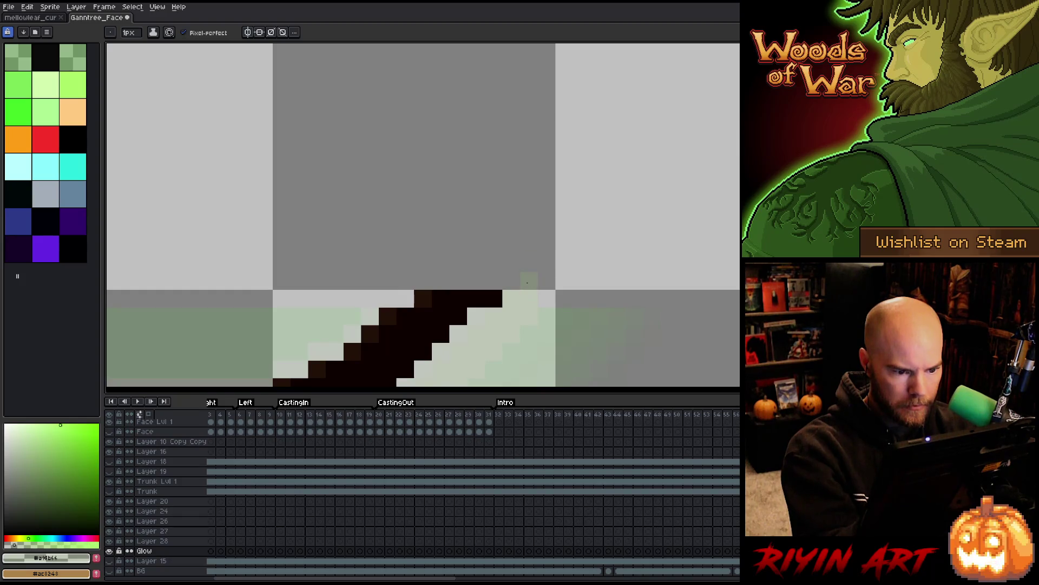
{"action": "left_click", "coordinate": [423, 281]}
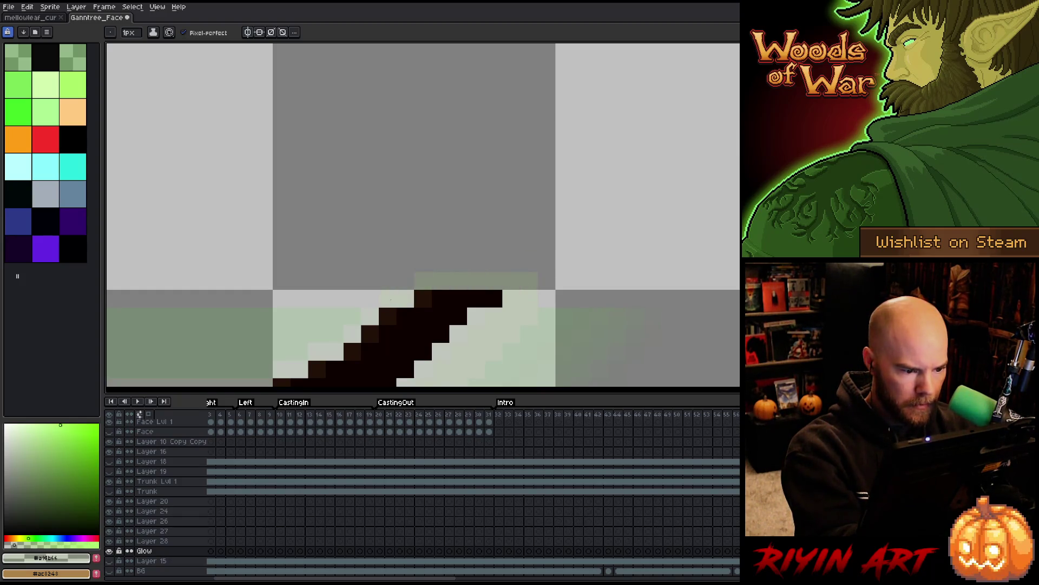
{"action": "left_click", "coordinate": [594, 318], "text": "alt"}
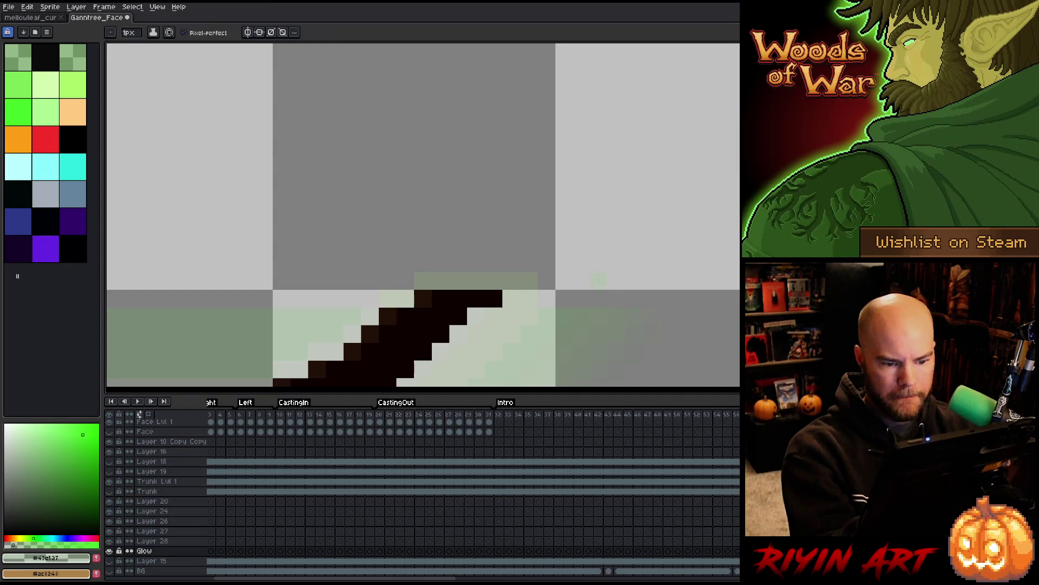
{"action": "scroll", "coordinate": [652, 212], "scroll_direction": "down", "scroll_amount": 4}
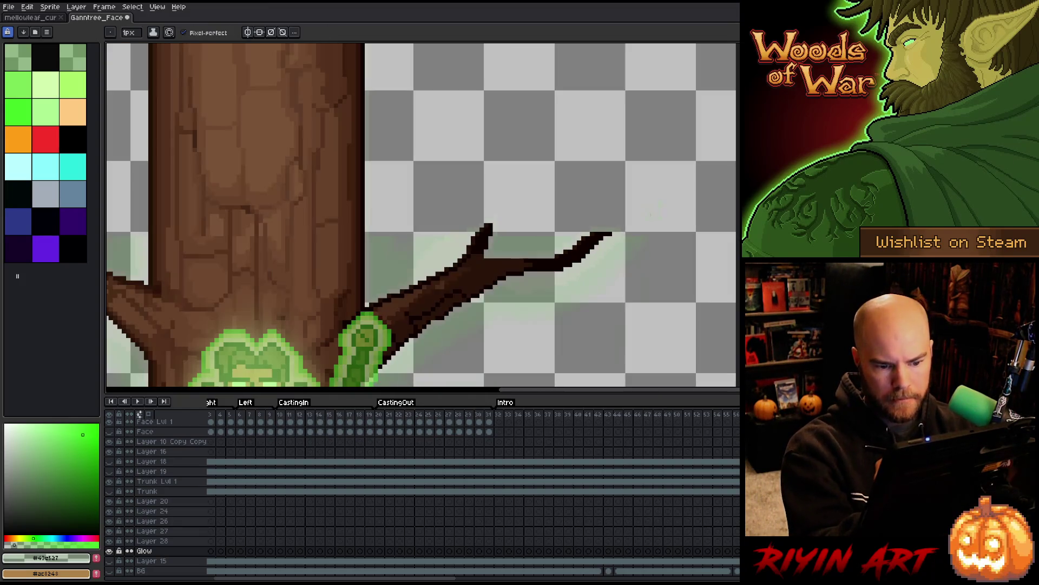
{"action": "left_click_drag", "start_coordinate": [638, 201], "coordinate": [661, 252]}
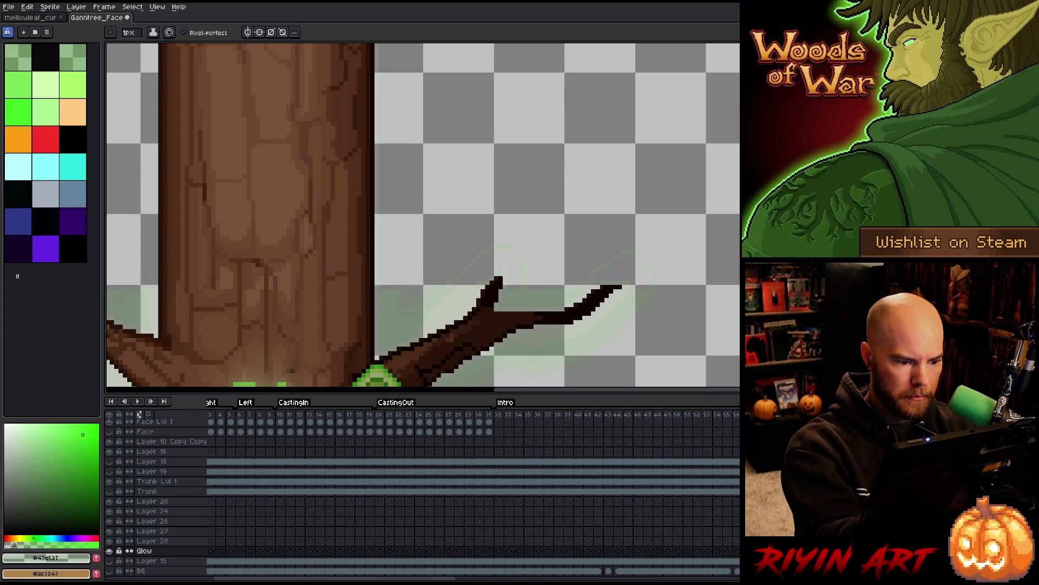
{"action": "scroll", "coordinate": [416, 39], "scroll_direction": "up", "scroll_amount": 5}
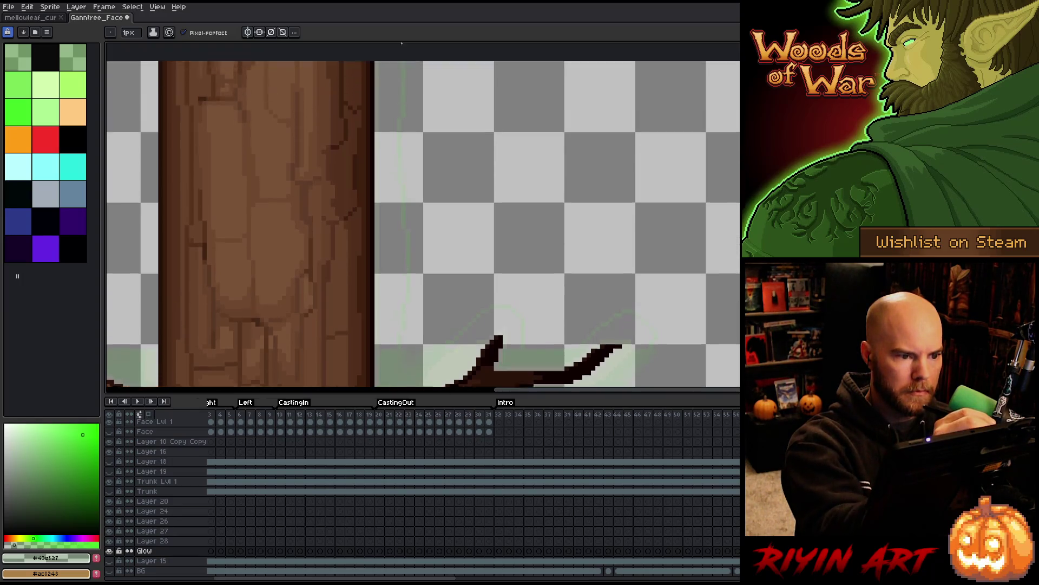
{"action": "key", "text": "g"}
{"action": "scroll", "coordinate": [450, 174], "scroll_direction": "down", "scroll_amount": 4}
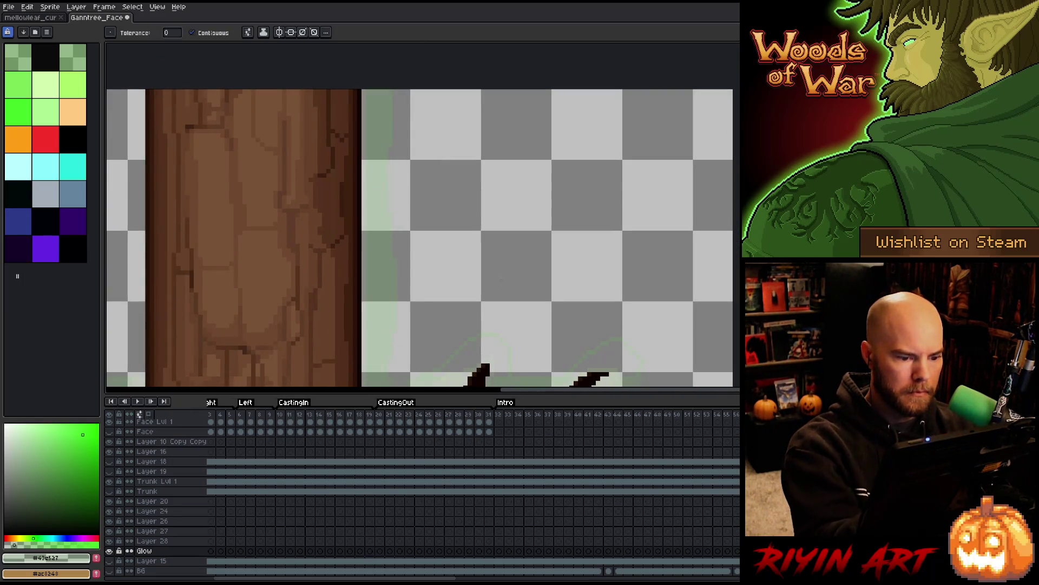
{"action": "left_click_drag", "start_coordinate": [507, 337], "coordinate": [482, 198]}
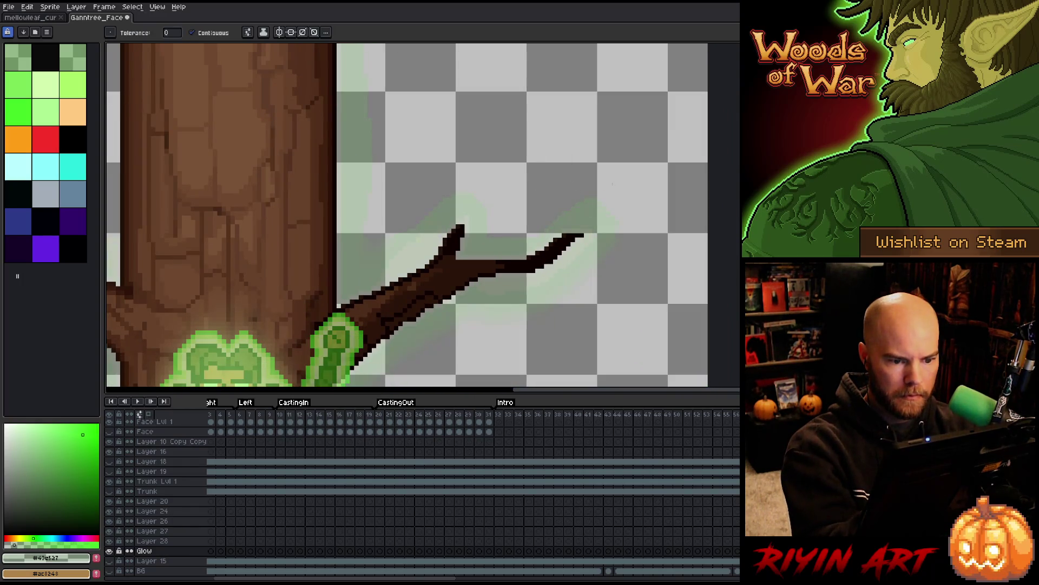
{"action": "key", "text": "b"}
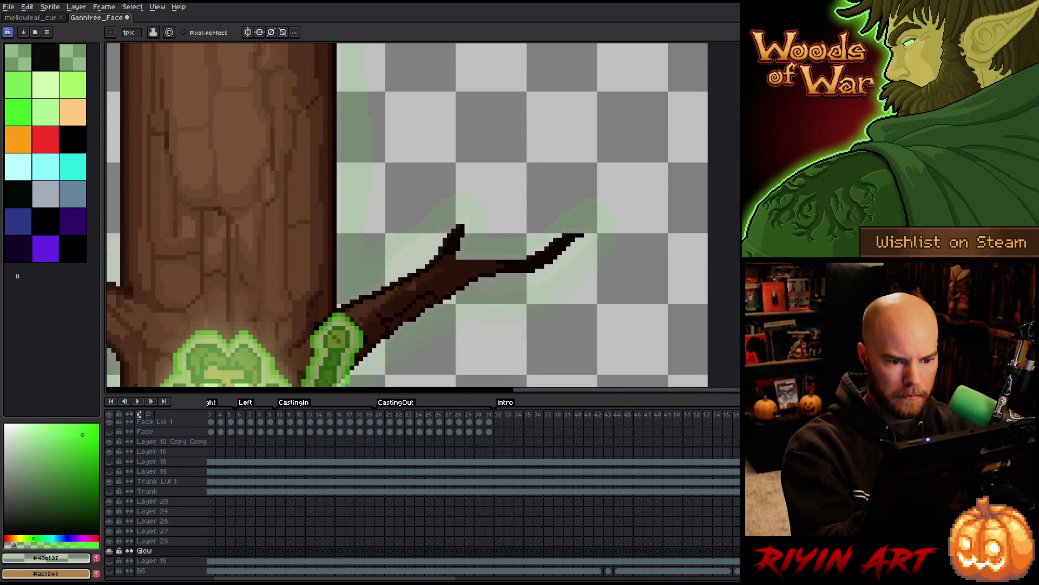
{"action": "key", "text": "h"}
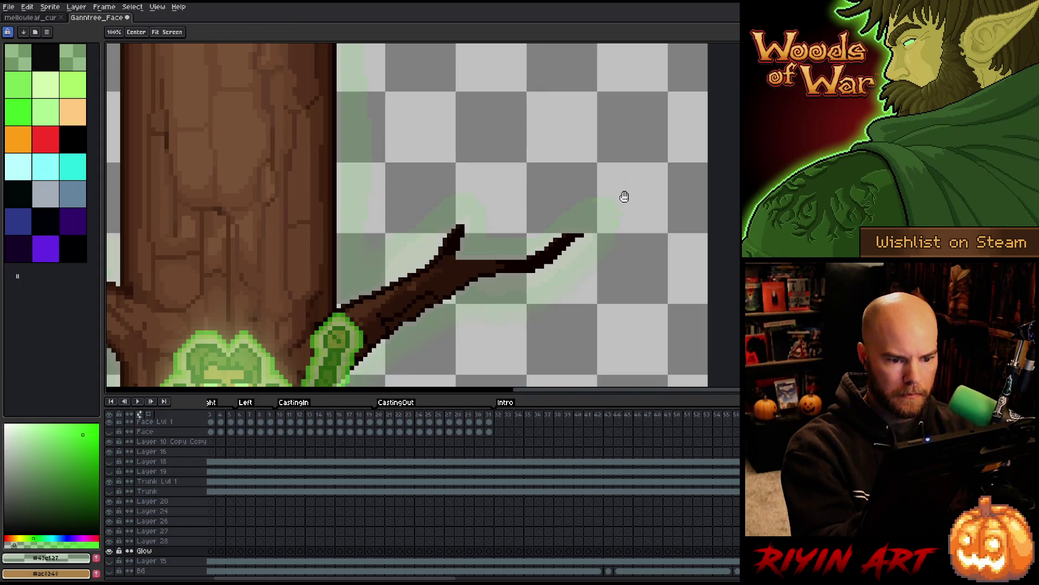
{"action": "left_click_drag", "start_coordinate": [622, 195], "coordinate": [657, 207]}
{"action": "key", "text": "g"}
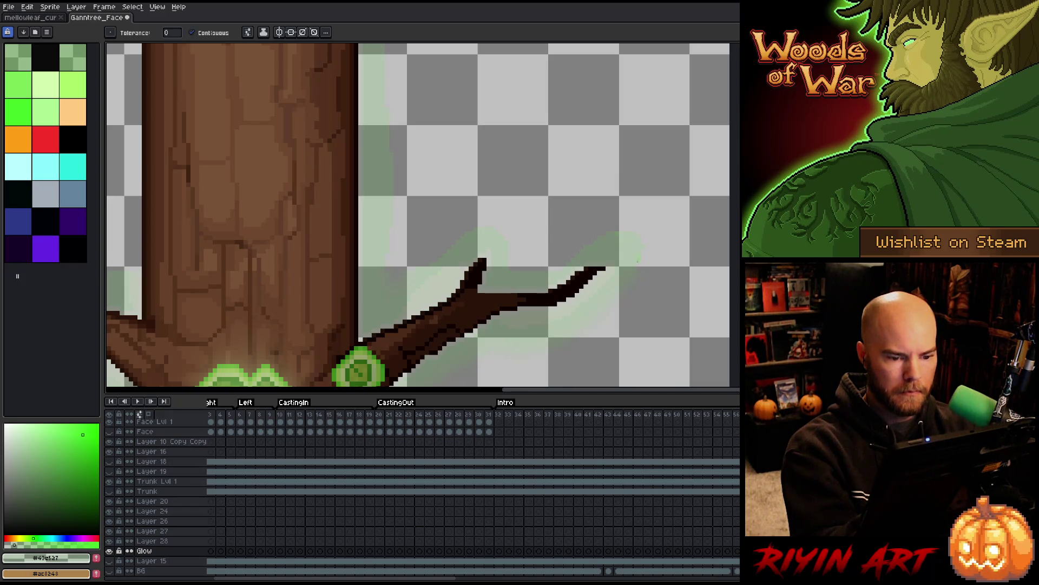
{"action": "key", "text": "m"}
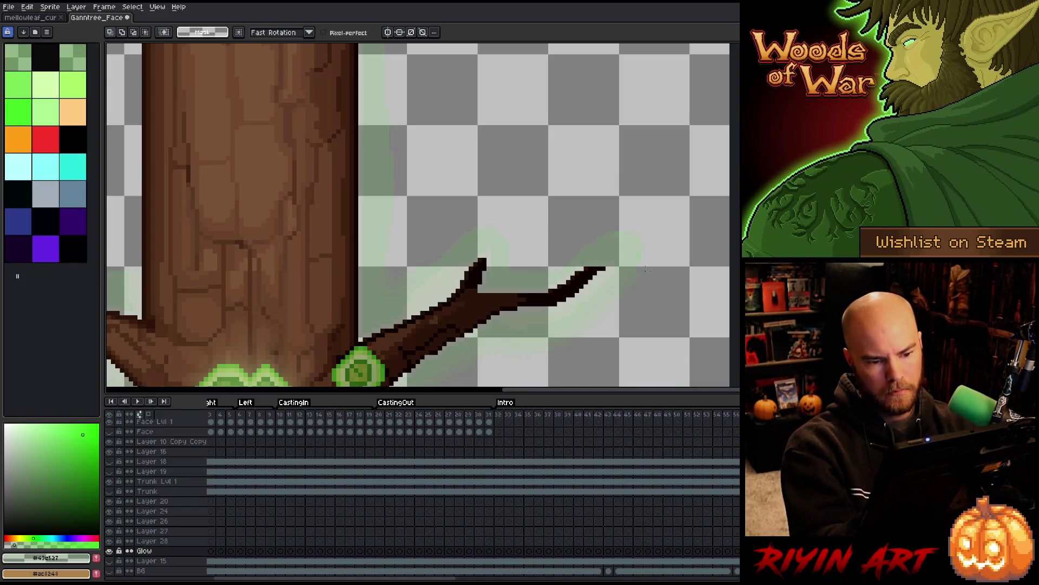
{"action": "mouse_move", "coordinate": [621, 242]}
{"action": "left_mouse_down"}
{"action": "mouse_move", "coordinate": [575, 250]}
{"action": "mouse_move", "coordinate": [649, 281]}
{"action": "left_mouse_up"}
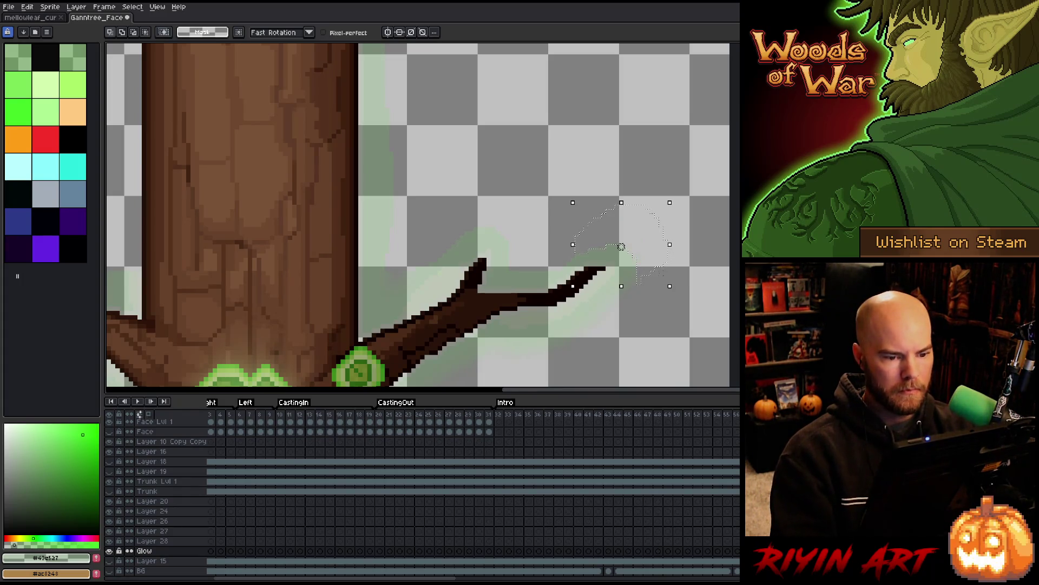
{"action": "key", "text": "ctrl+d"}
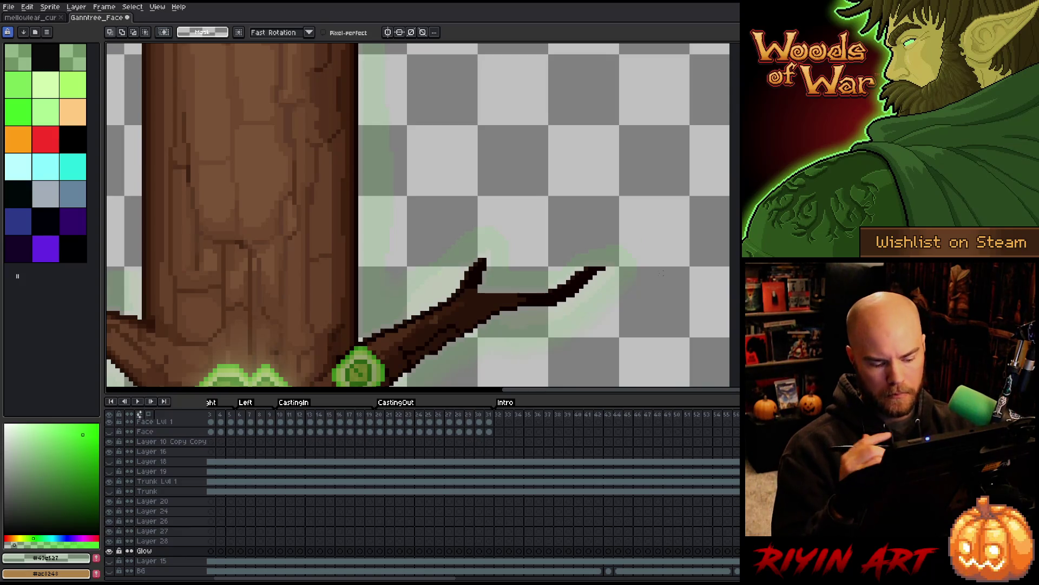
{"action": "key", "text": "w"}
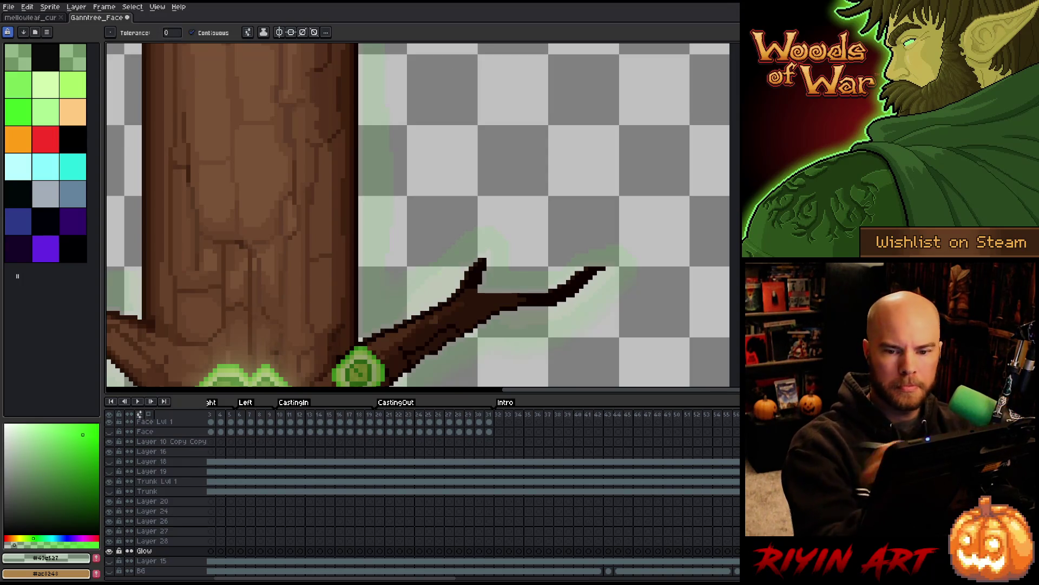
{"action": "key", "text": "b"}
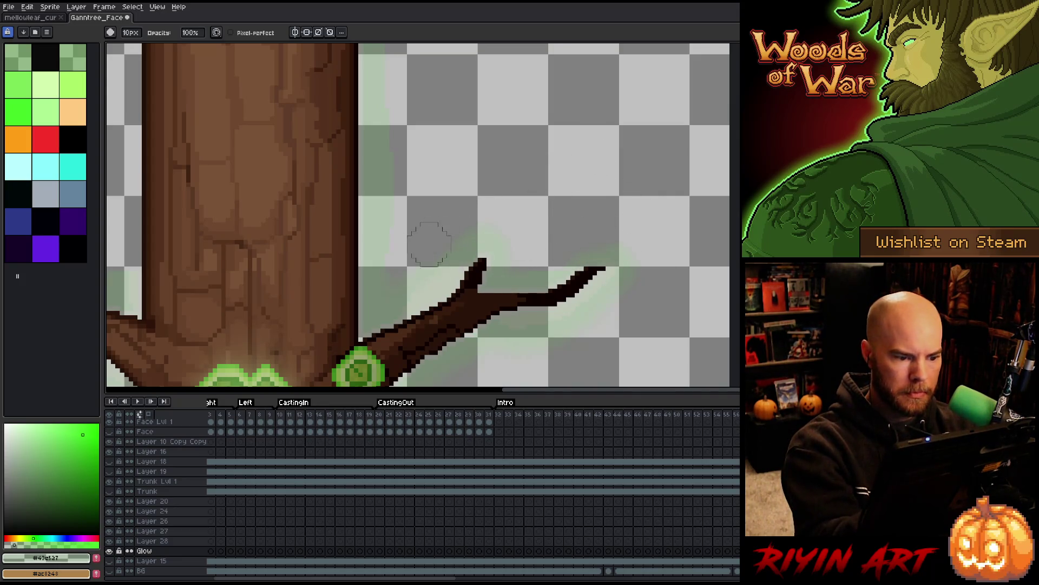
{"action": "scroll", "coordinate": [439, 232], "scroll_direction": "up", "scroll_amount": 5}
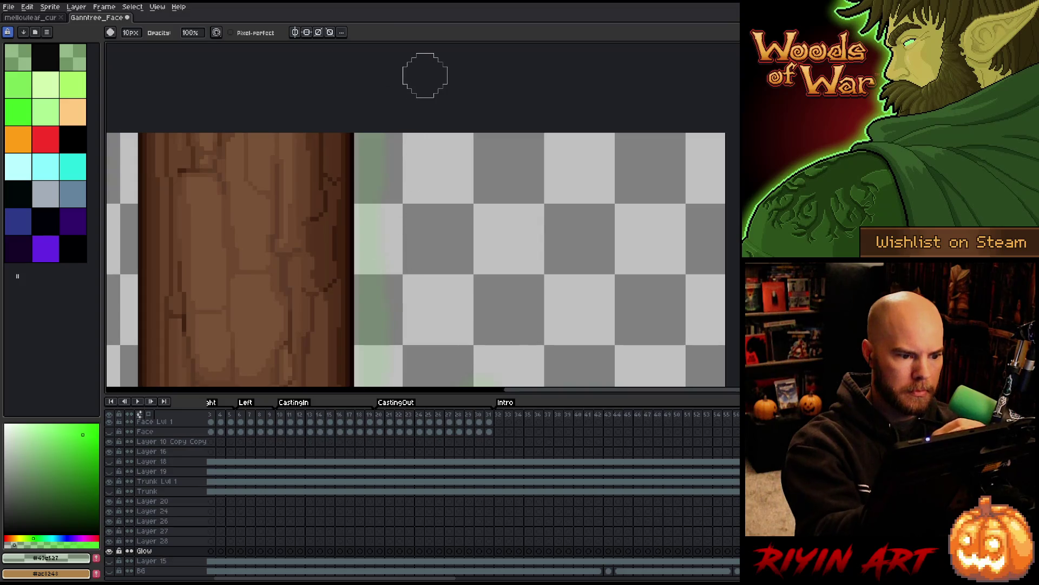
Step: Frame the left branch's twigs and pick the light green glow colour from the canvas
{"action": "scroll", "coordinate": [425, 74], "scroll_direction": "down", "scroll_amount": 2}
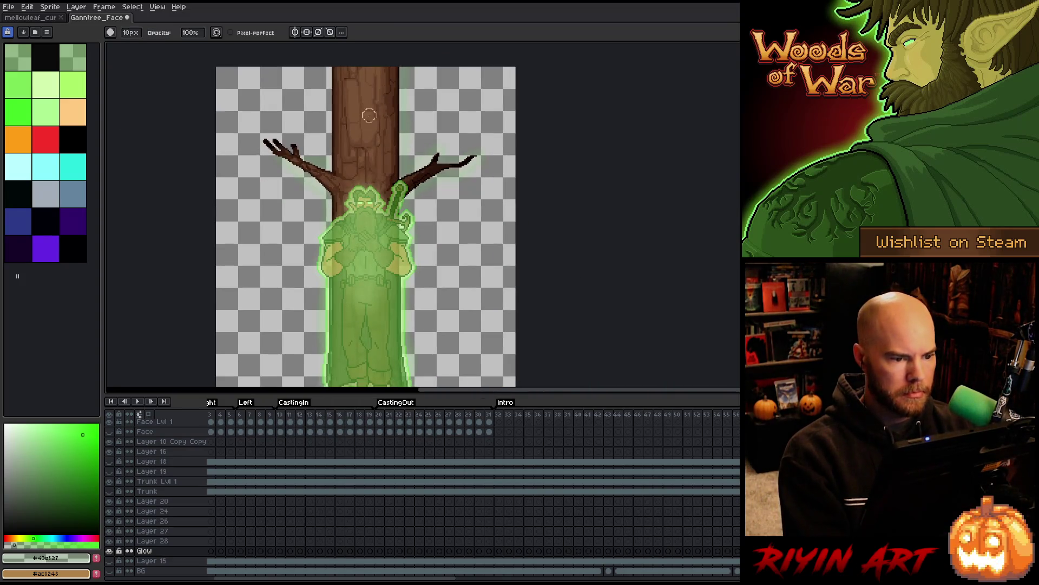
{"action": "scroll", "coordinate": [304, 146], "scroll_direction": "up", "scroll_amount": 3}
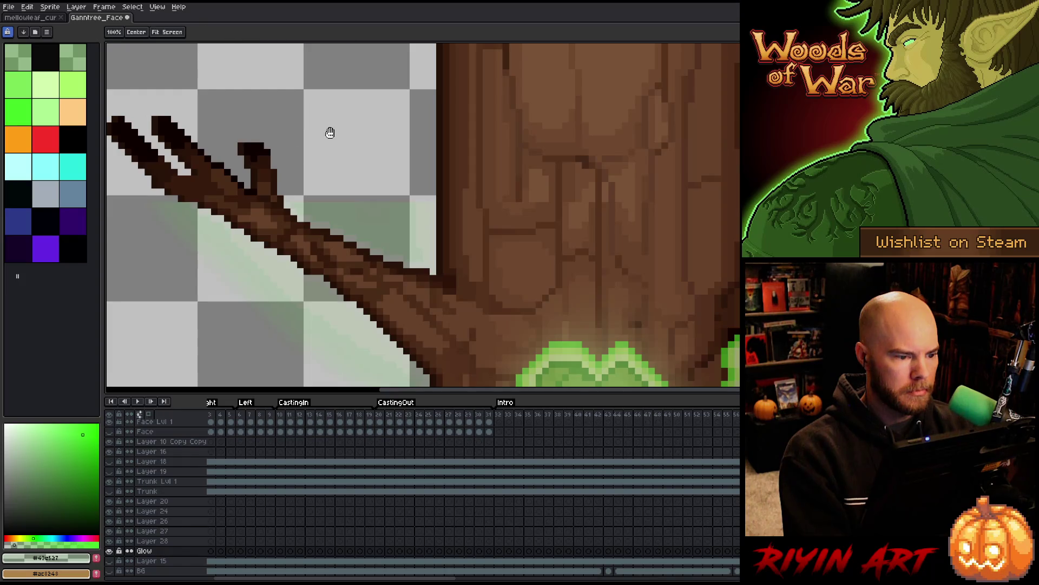
{"action": "left_click_drag", "start_coordinate": [324, 135], "coordinate": [327, 171]}
{"action": "key", "text": "b"}
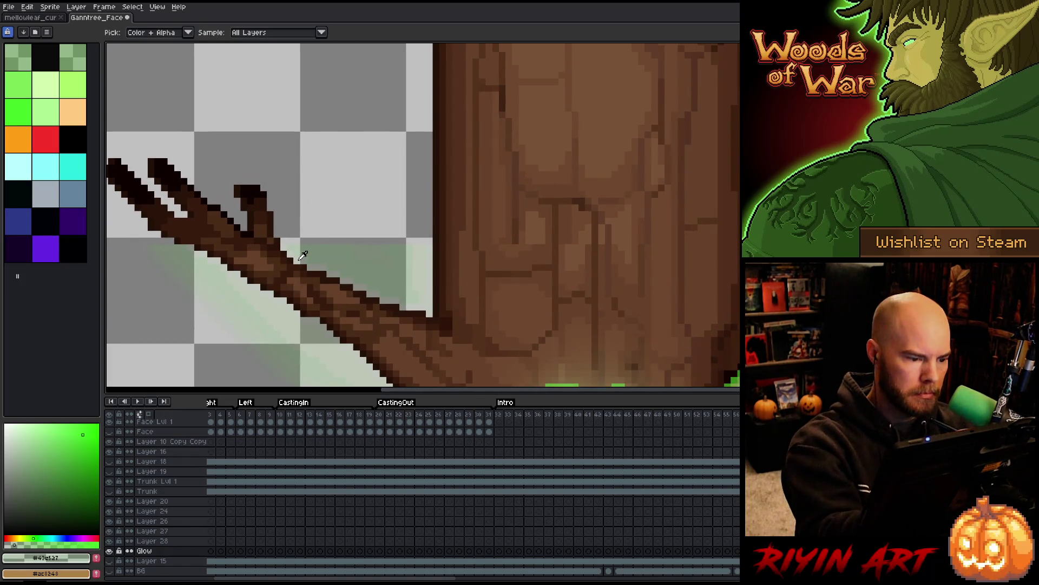
{"action": "left_click", "coordinate": [301, 255], "text": "alt"}
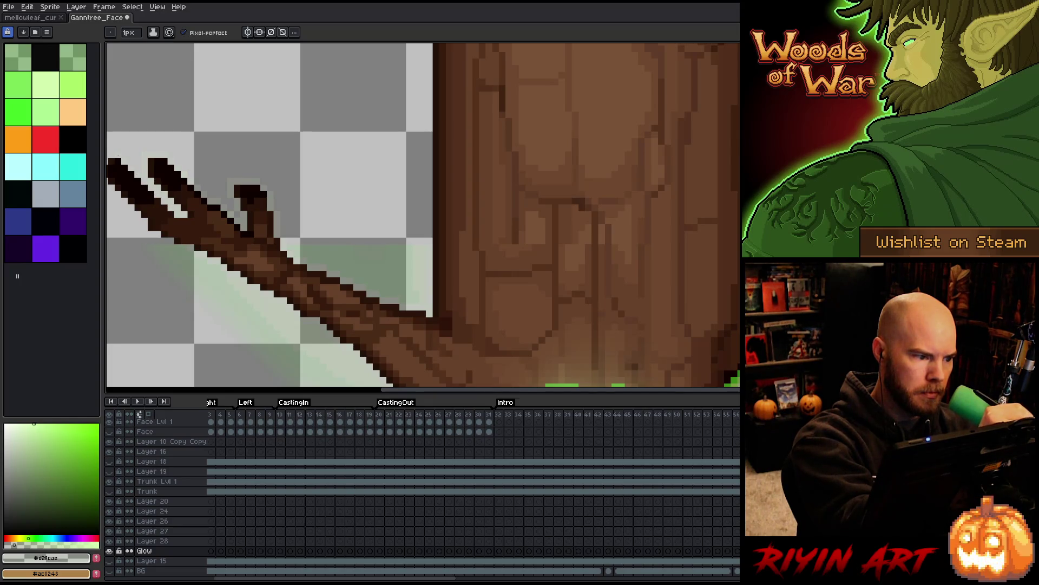
{"action": "left_click_drag", "start_coordinate": [118, 156], "coordinate": [270, 175]}
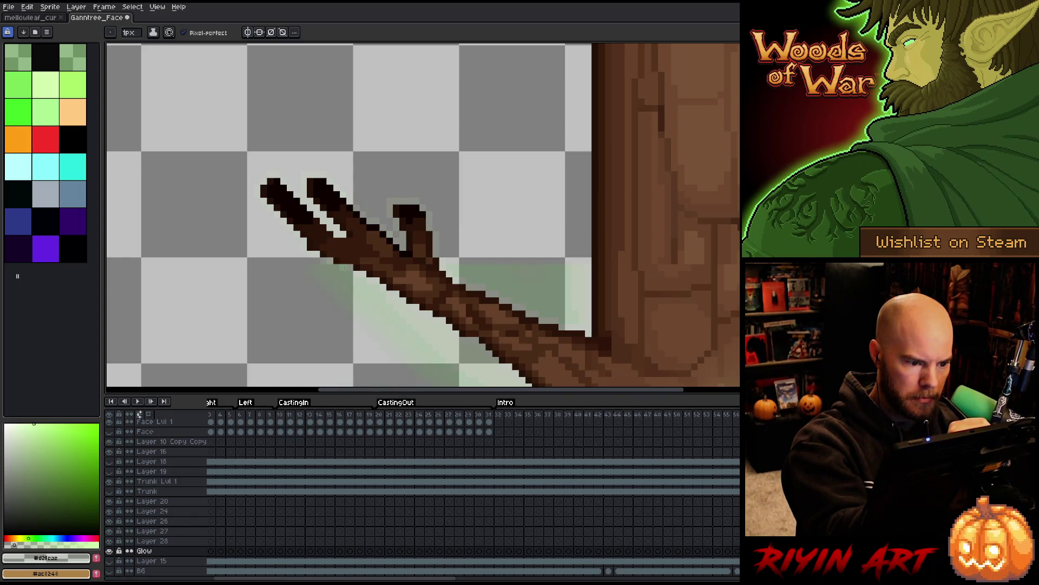
Step: Paint faint bright-green glow strokes beside and along the left branch
{"action": "key", "text": "e"}
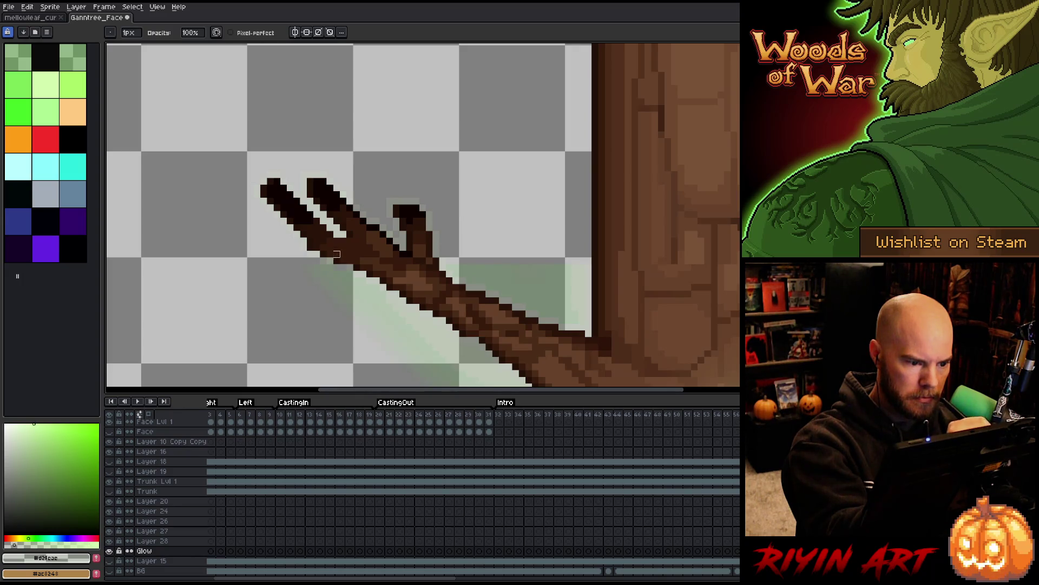
{"action": "key", "text": "b"}
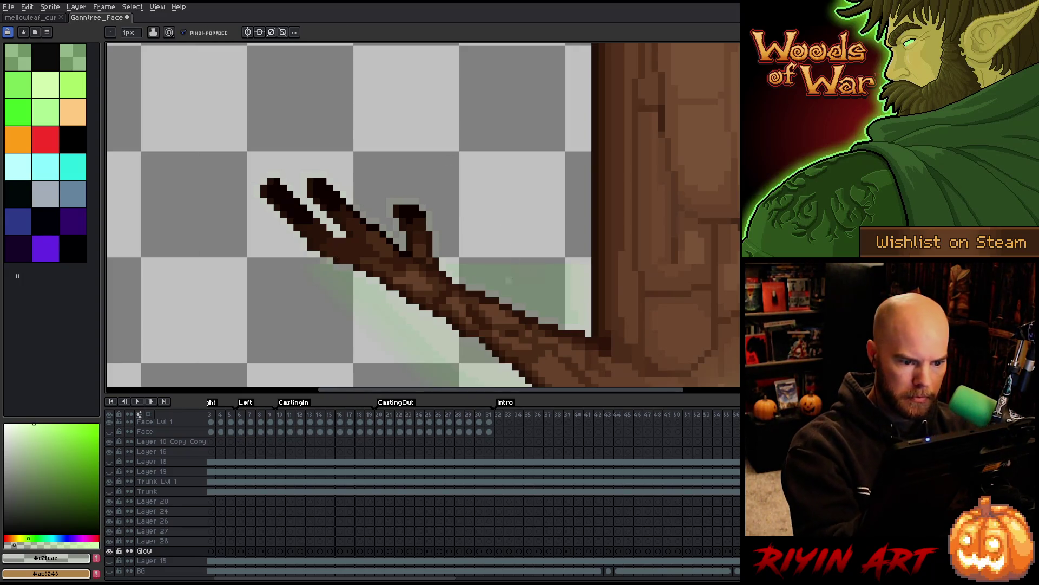
{"action": "left_click", "coordinate": [507, 251], "text": "alt"}
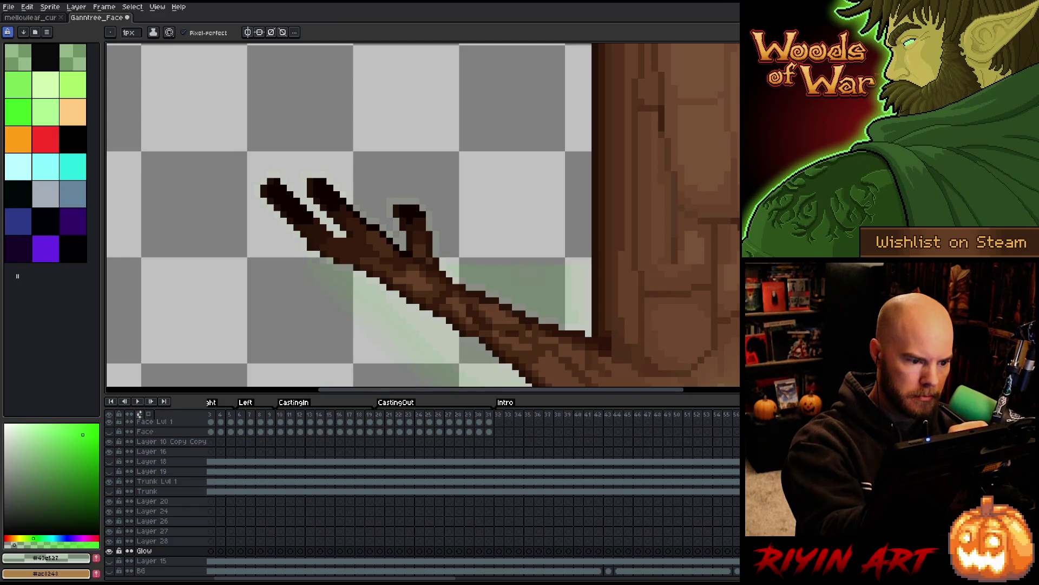
{"action": "left_click_drag", "start_coordinate": [230, 167], "coordinate": [238, 205]}
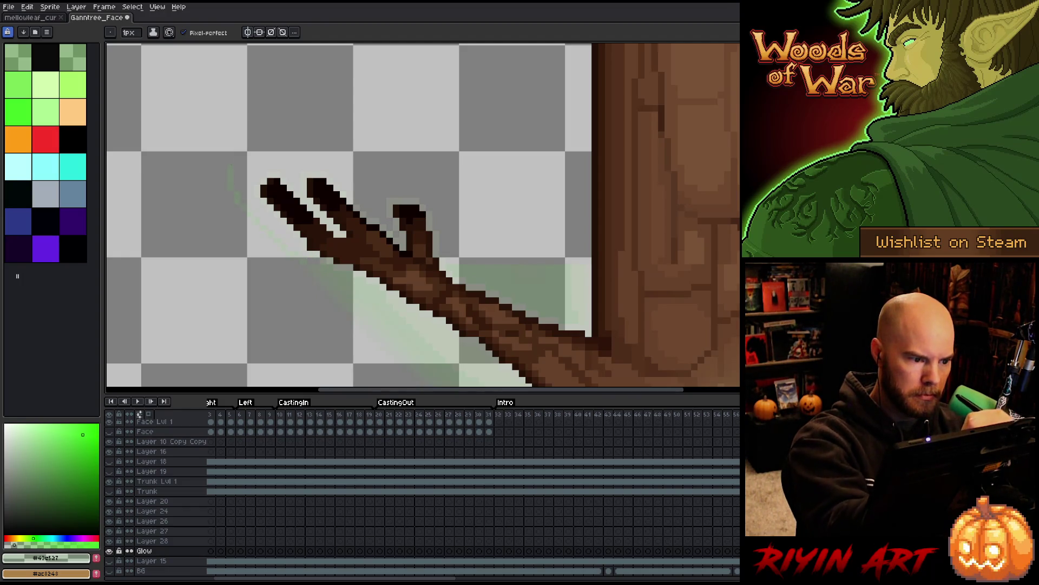
{"action": "mouse_move", "coordinate": [332, 159]}
{"action": "left_mouse_down"}
{"action": "mouse_move", "coordinate": [371, 188]}
{"action": "mouse_move", "coordinate": [450, 207]}
{"action": "mouse_move", "coordinate": [475, 248]}
{"action": "left_mouse_up"}
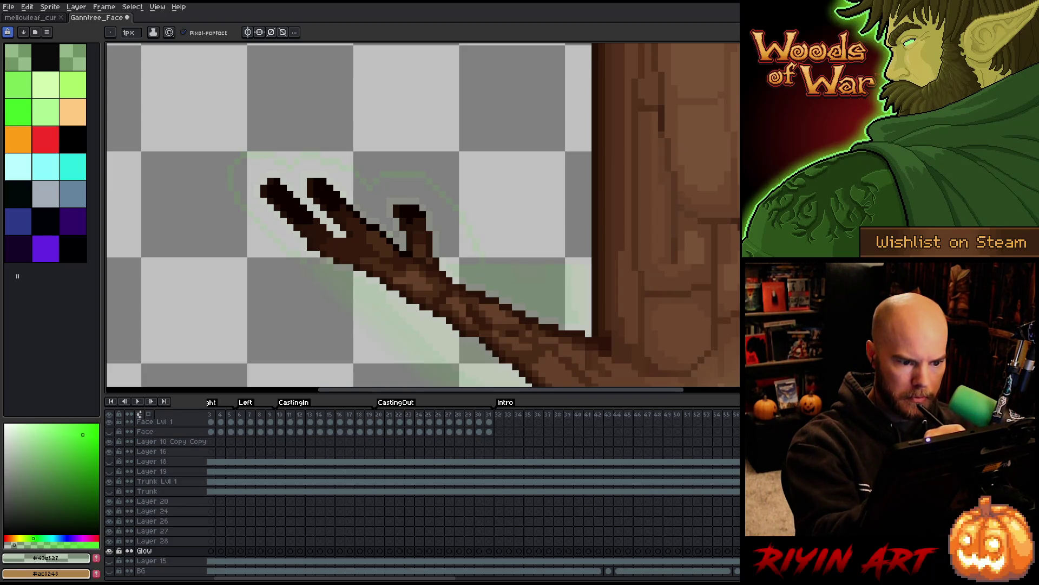
Step: Sample pale greens from the existing glow around the left branch tip
{"action": "key", "text": "space"}
{"action": "left_click_drag", "start_coordinate": [605, 249], "coordinate": [479, 308]}
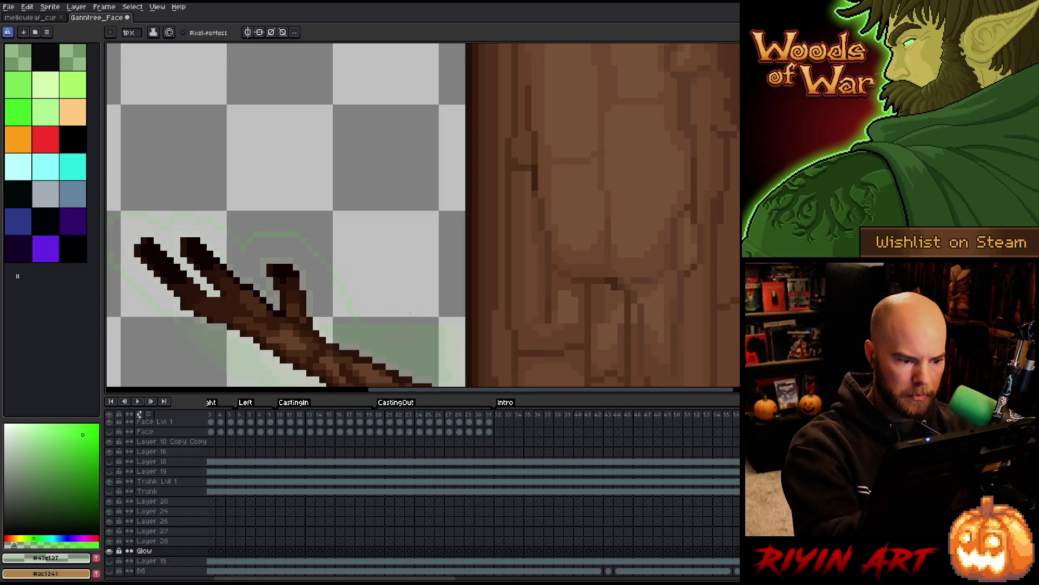
{"action": "scroll", "coordinate": [441, 284], "scroll_direction": "down", "scroll_amount": 2}
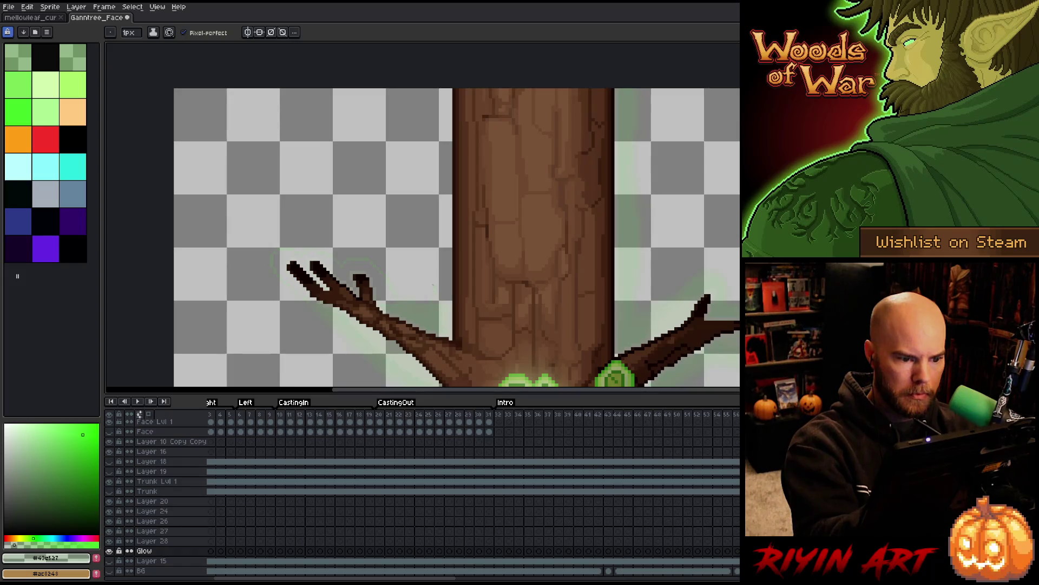
{"action": "scroll", "coordinate": [452, 297], "scroll_direction": "up", "scroll_amount": 3}
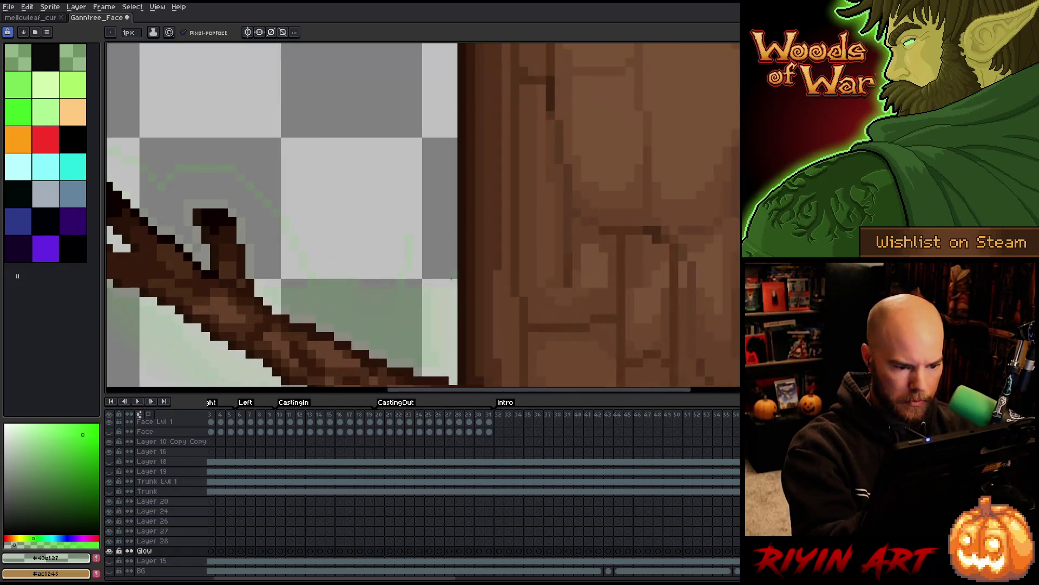
{"action": "key", "text": "alt"}
{"action": "left_click", "coordinate": [455, 281]}
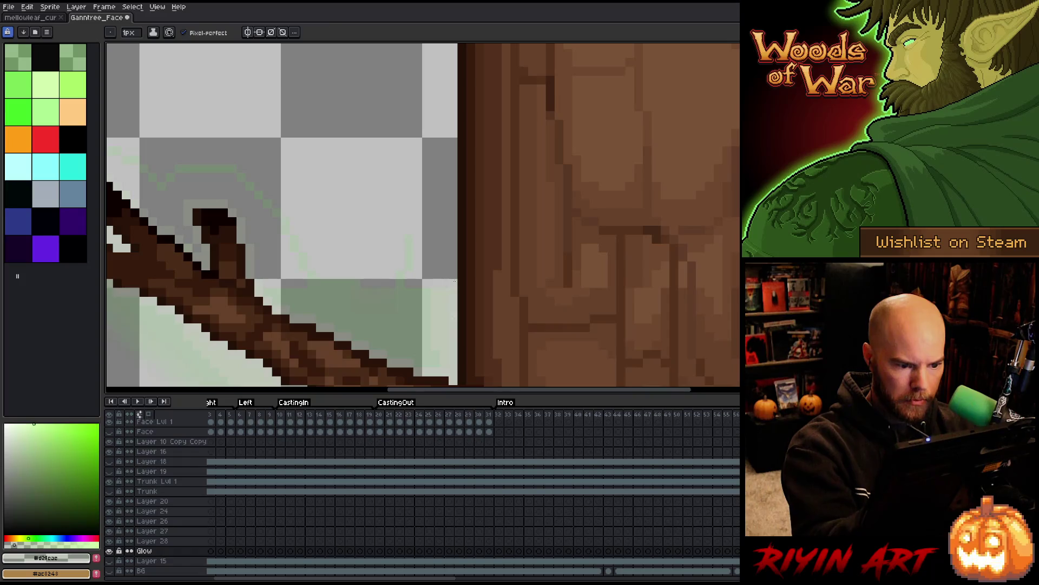
{"action": "mouse_move", "coordinate": [471, 163]}
{"action": "left_mouse_down"}
{"action": "mouse_move", "coordinate": [464, 225]}
{"action": "mouse_move", "coordinate": [447, 162]}
{"action": "left_mouse_up"}
{"action": "left_click_drag", "start_coordinate": [483, 304], "coordinate": [455, 176]}
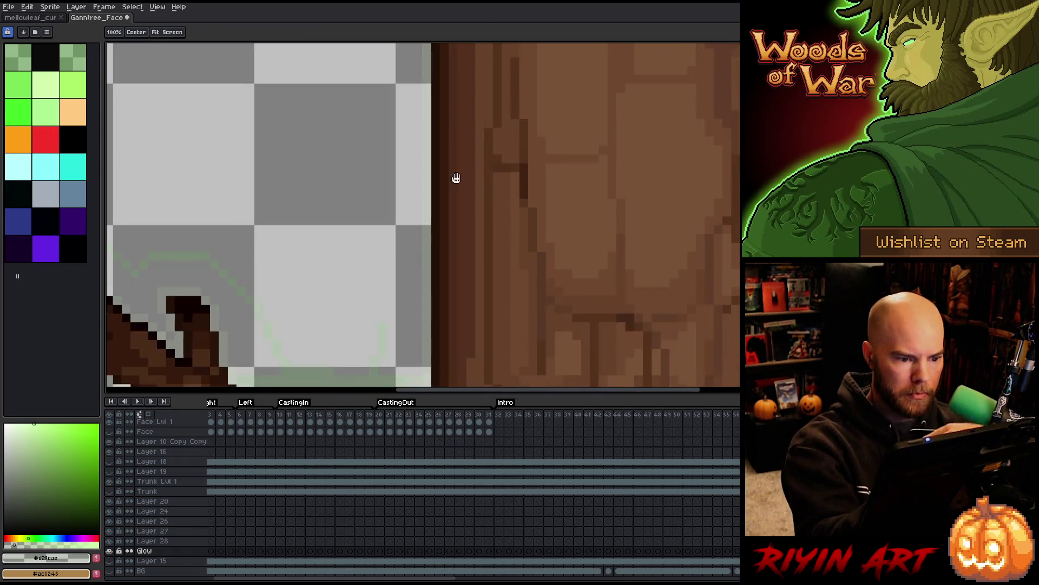
{"action": "left_click_drag", "start_coordinate": [429, 347], "coordinate": [429, 212]}
{"action": "left_click", "coordinate": [410, 239], "text": "alt"}
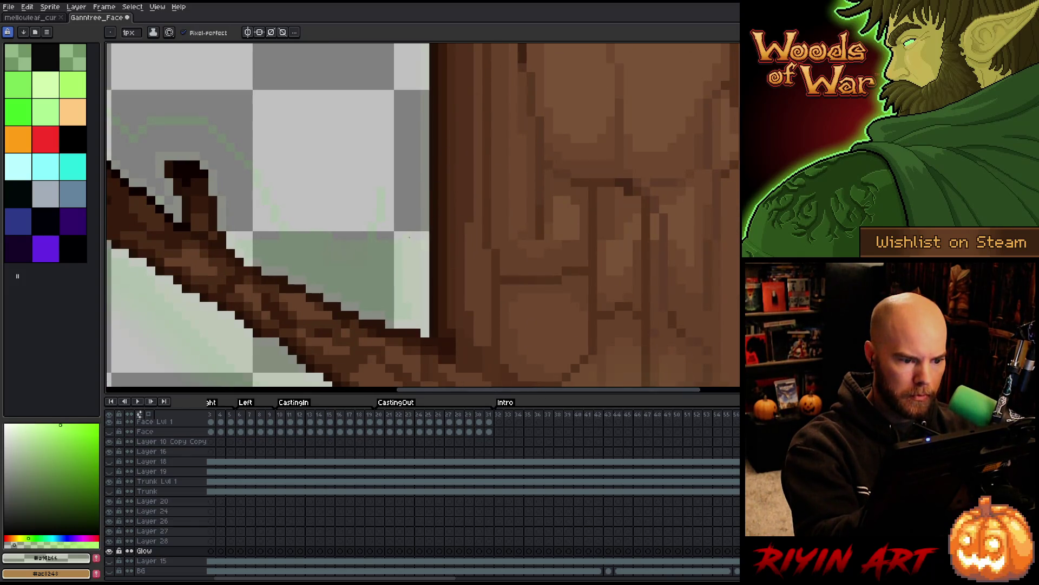
Step: Pick the bright green glow colour and frame the top of the trunk
{"action": "left_click_drag", "start_coordinate": [448, 132], "coordinate": [459, 375]}
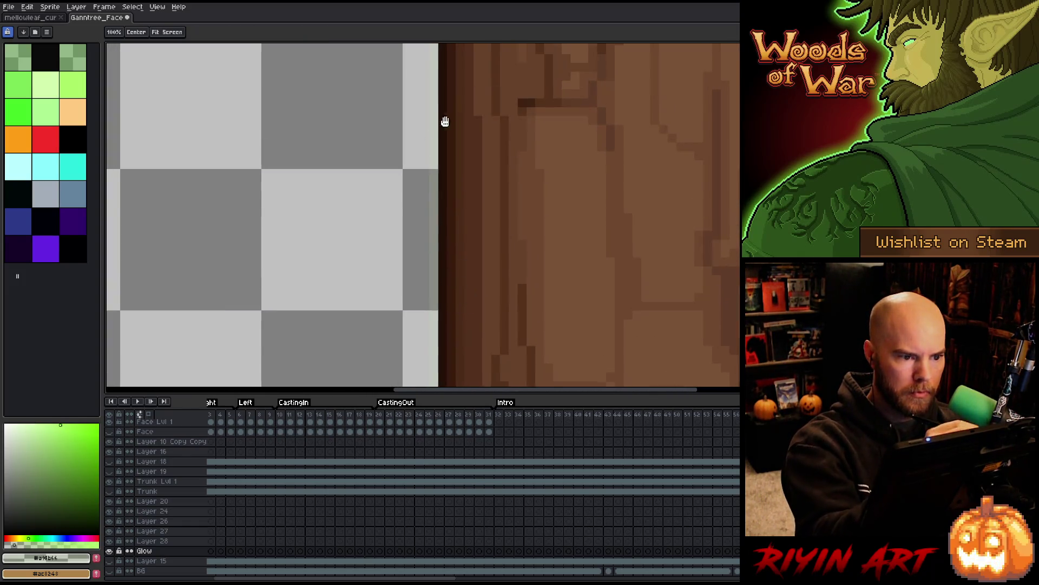
{"action": "left_click_drag", "start_coordinate": [434, 25], "coordinate": [434, 168]}
{"action": "left_click_drag", "start_coordinate": [483, 294], "coordinate": [489, 21]}
{"action": "left_click", "coordinate": [401, 251], "text": "alt"}
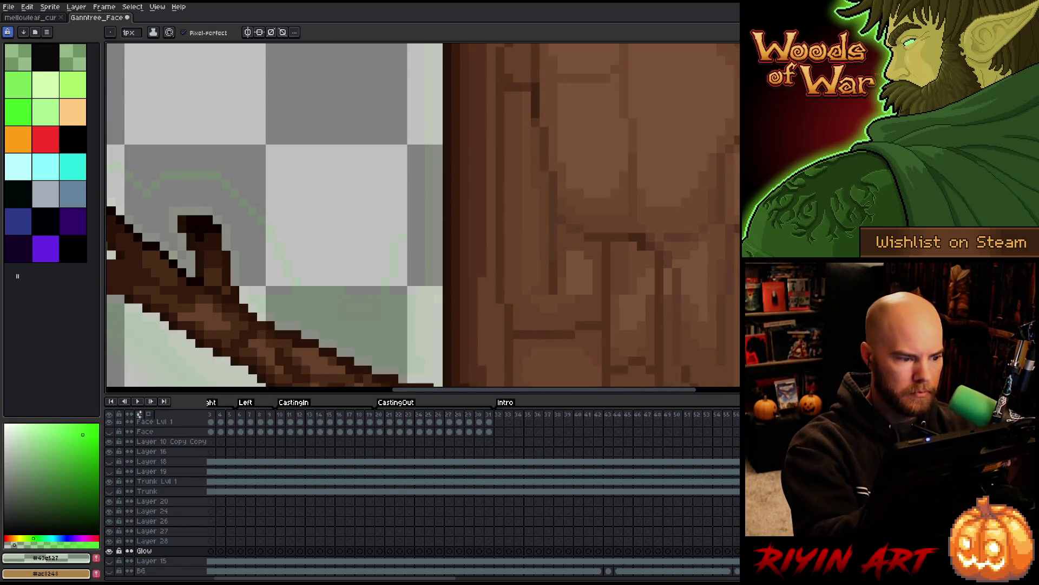
{"action": "scroll", "coordinate": [401, 251], "scroll_direction": "down", "scroll_amount": 2}
{"action": "left_click_drag", "start_coordinate": [401, 192], "coordinate": [399, 252]}
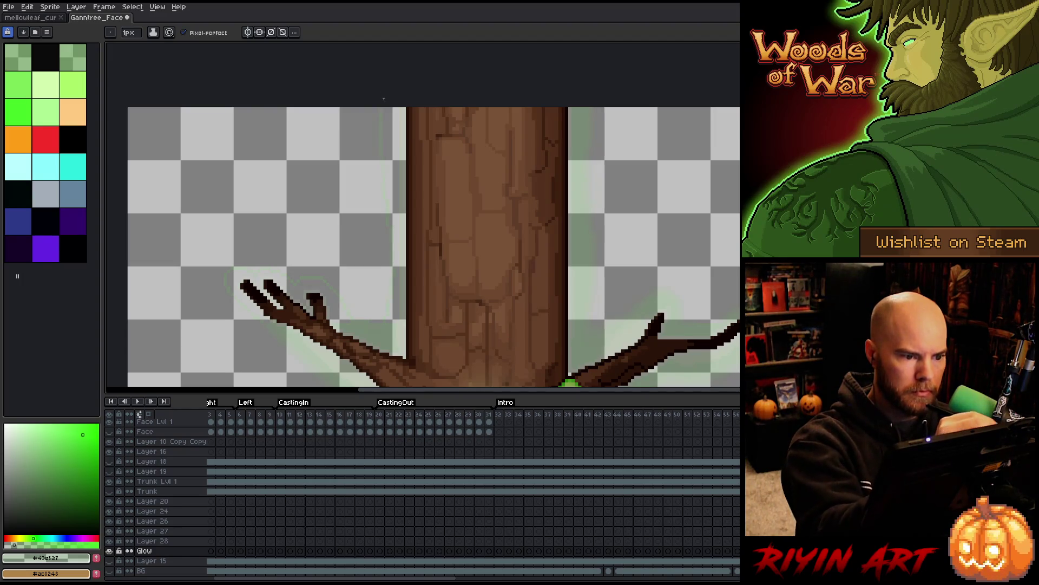
Step: Reduce the Pencil brush size from 10px to 5px
{"action": "key", "text": "g"}
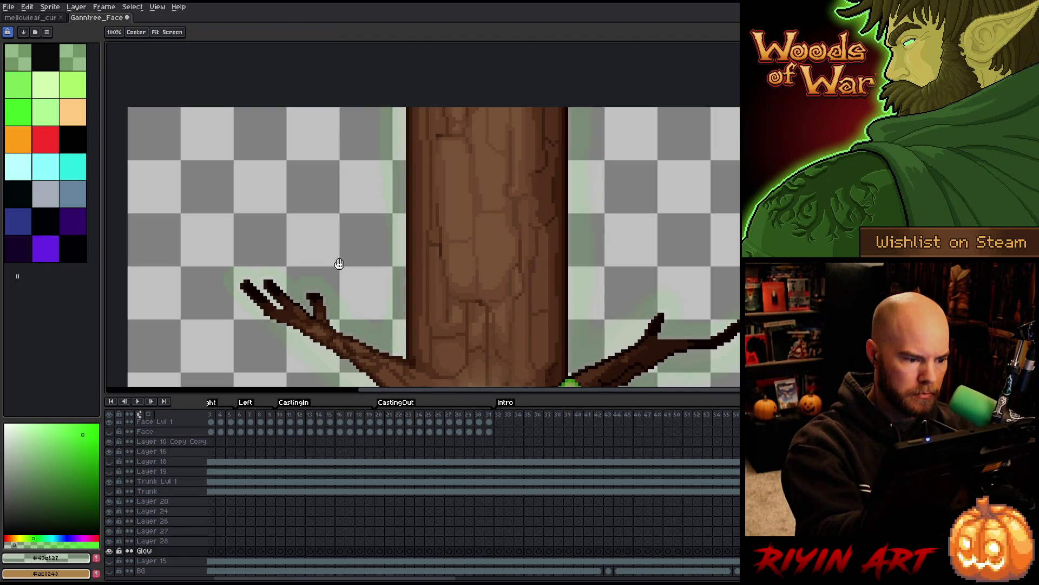
{"action": "left_click_drag", "start_coordinate": [336, 262], "coordinate": [360, 208]}
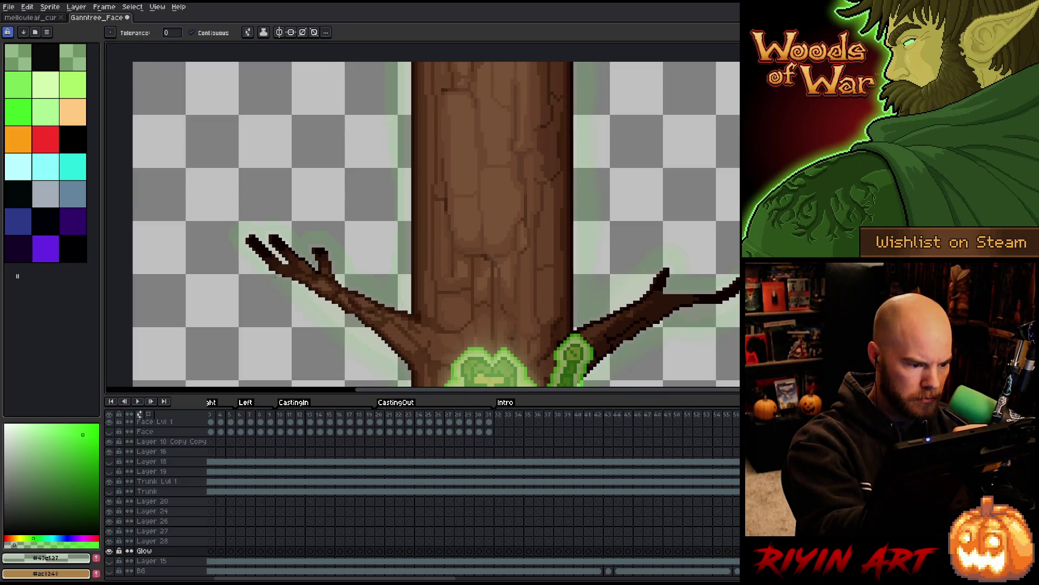
{"action": "scroll", "coordinate": [270, 268], "scroll_direction": "up", "scroll_amount": 3}
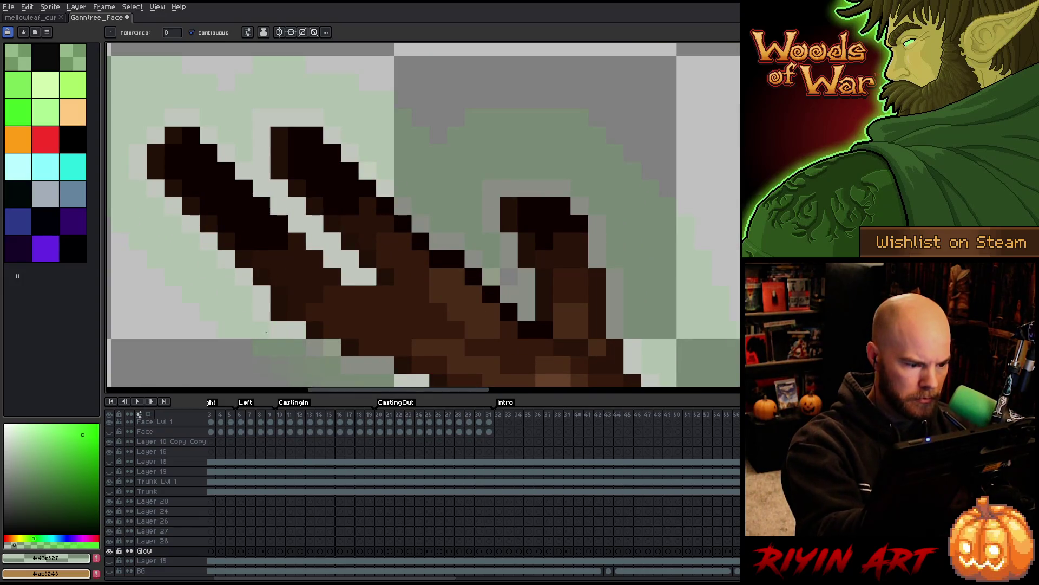
{"action": "scroll", "coordinate": [428, 269], "scroll_direction": "down", "scroll_amount": 5}
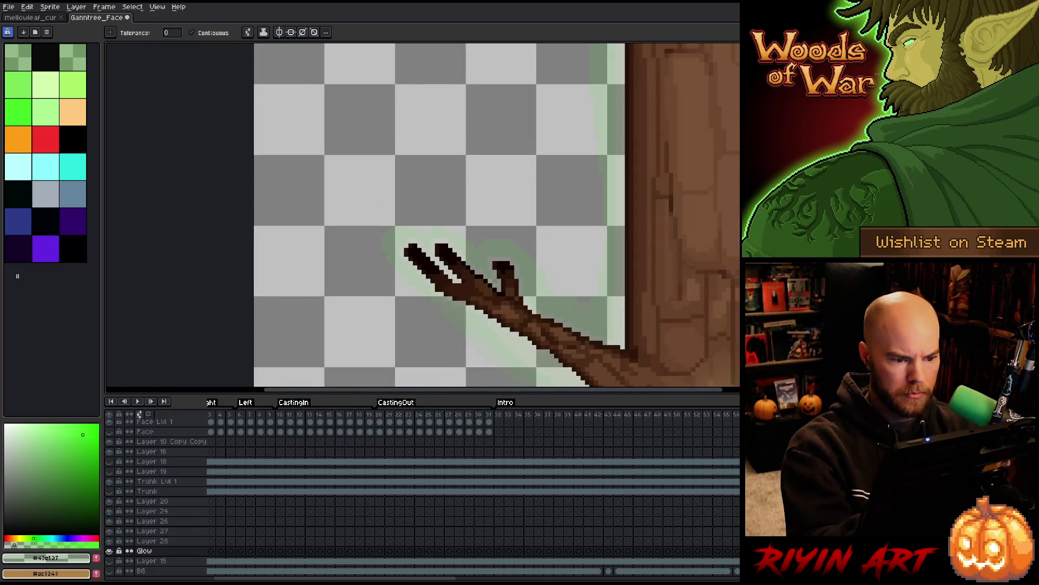
{"action": "scroll", "coordinate": [477, 298], "scroll_direction": "down", "scroll_amount": 3}
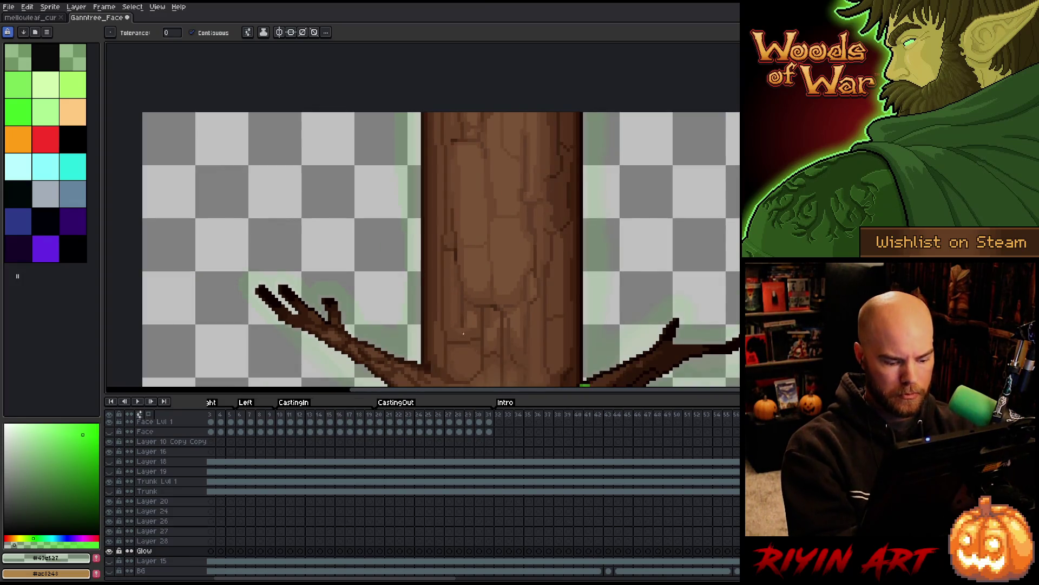
{"action": "key", "text": "b"}
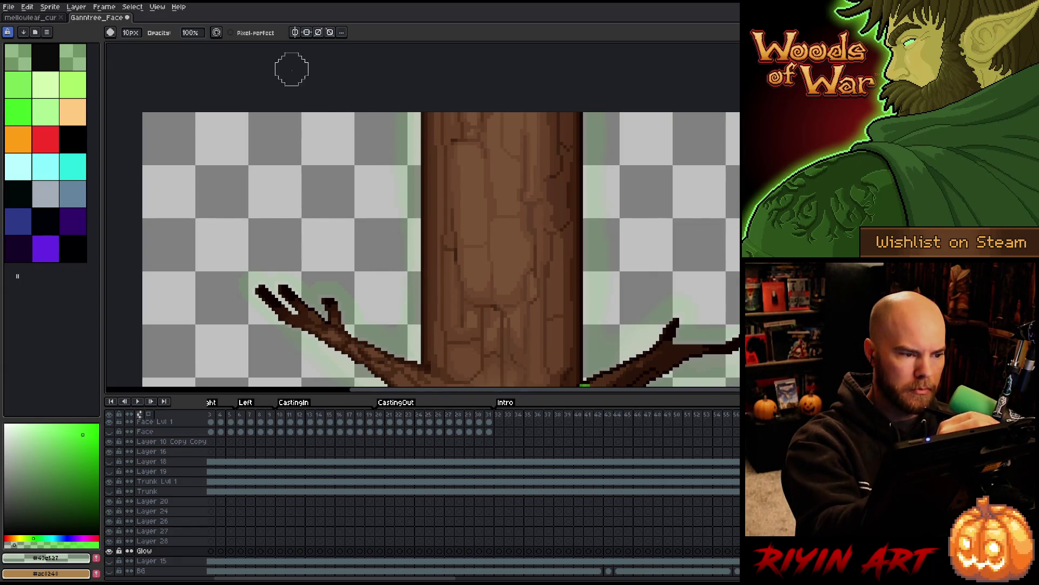
{"action": "left_click", "coordinate": [131, 32]}
{"action": "left_click_drag", "start_coordinate": [134, 54], "coordinate": [132, 54]}
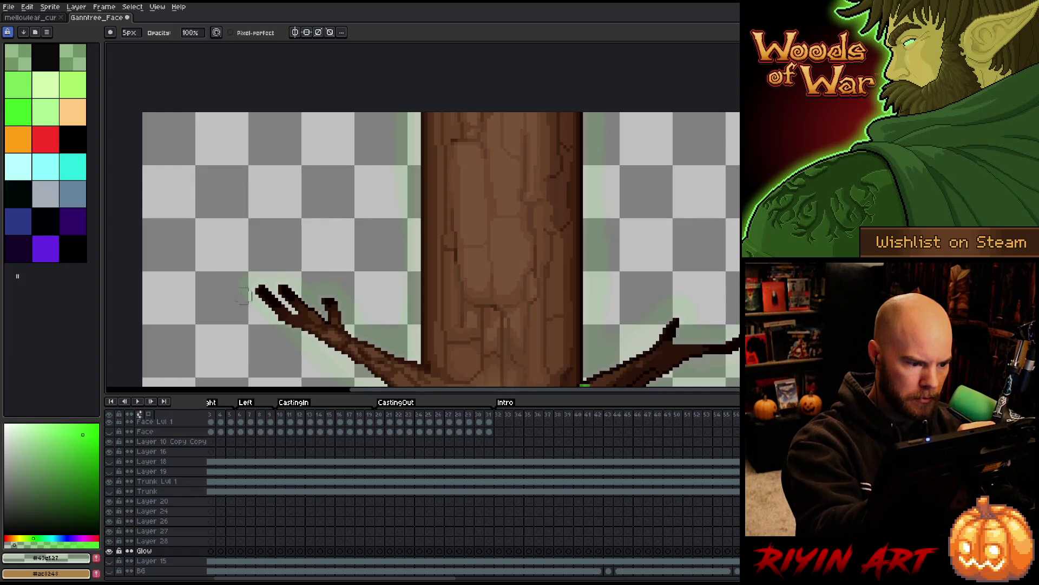
{"action": "scroll", "coordinate": [376, 200], "scroll_direction": "down", "scroll_amount": 3}
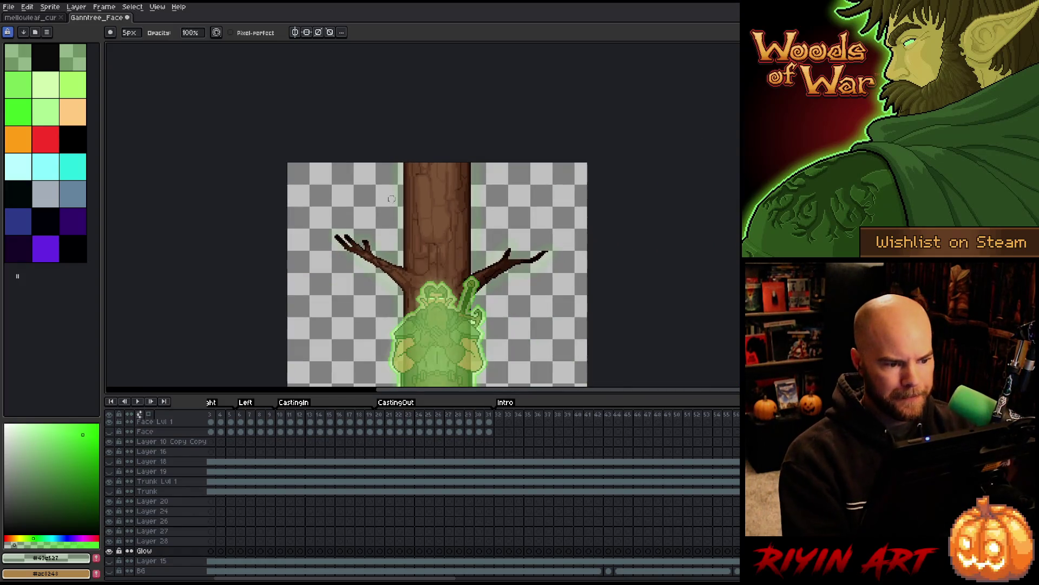
Step: Save the tree sprite with its new right-branch glow using Ctrl+S
{"action": "mouse_move", "coordinate": [377, 200]}
{"action": "left_mouse_down"}
{"action": "mouse_move", "coordinate": [279, 116]}
{"action": "mouse_move", "coordinate": [252, 112]}
{"action": "left_mouse_up"}
{"action": "scroll", "coordinate": [252, 112], "scroll_direction": "down", "scroll_amount": 1}
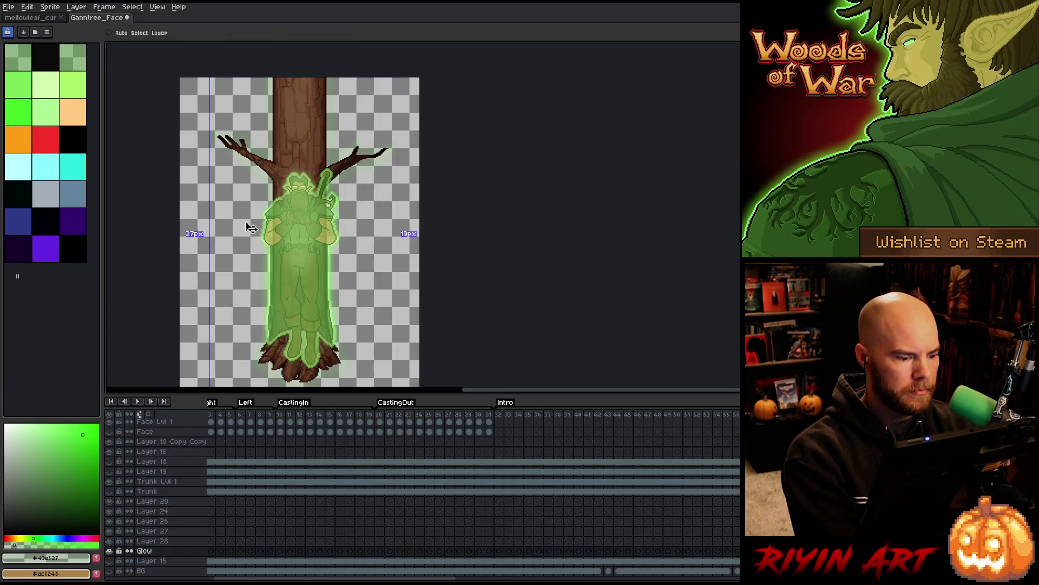
{"action": "key", "text": "ctrl+s"}
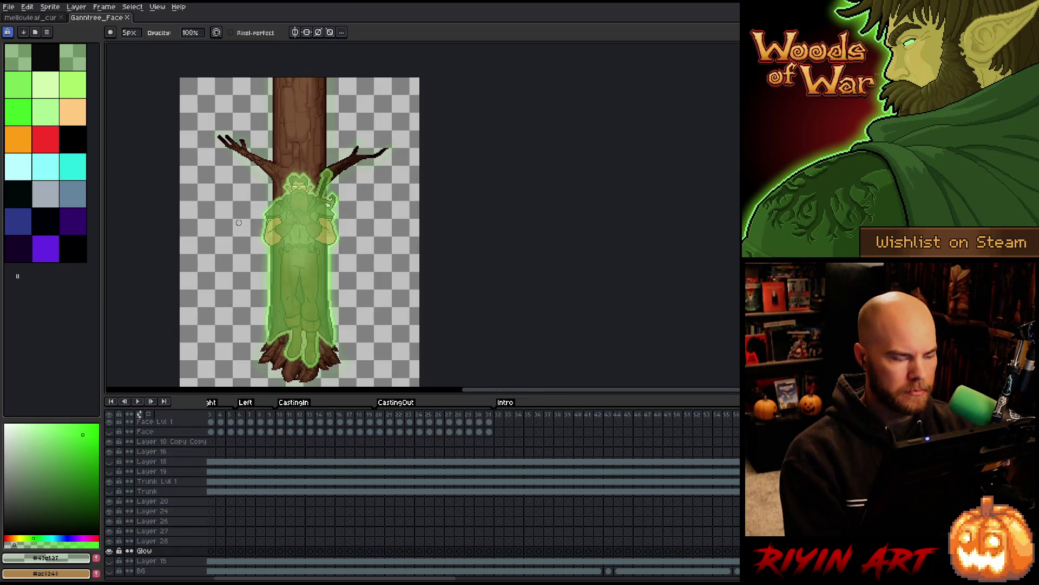
{"action": "key", "text": "Right"}
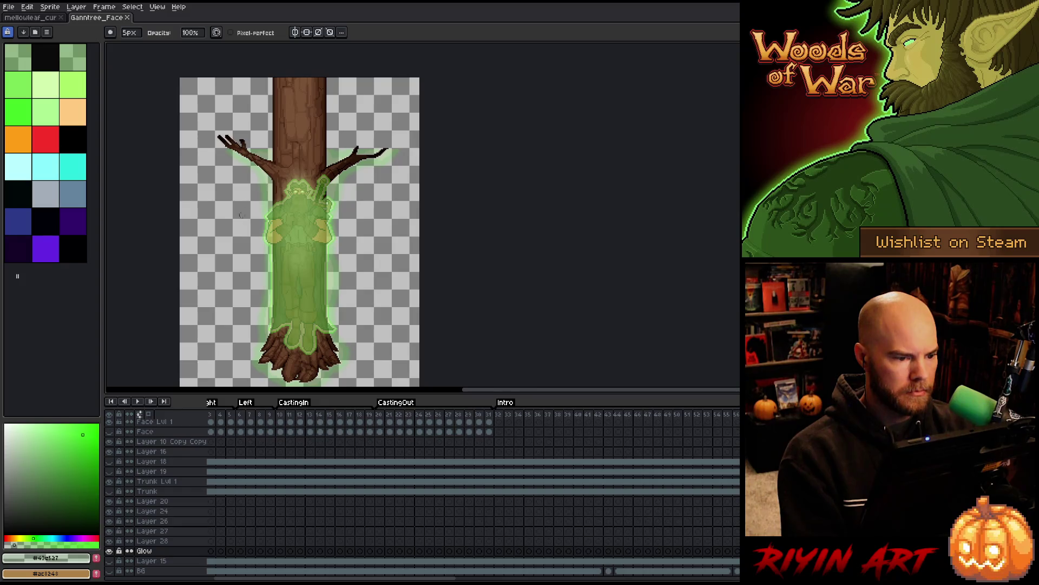
{"action": "scroll", "coordinate": [303, 136], "scroll_direction": "up", "scroll_amount": 3}
{"action": "left_click_drag", "start_coordinate": [510, 232], "coordinate": [449, 314]}
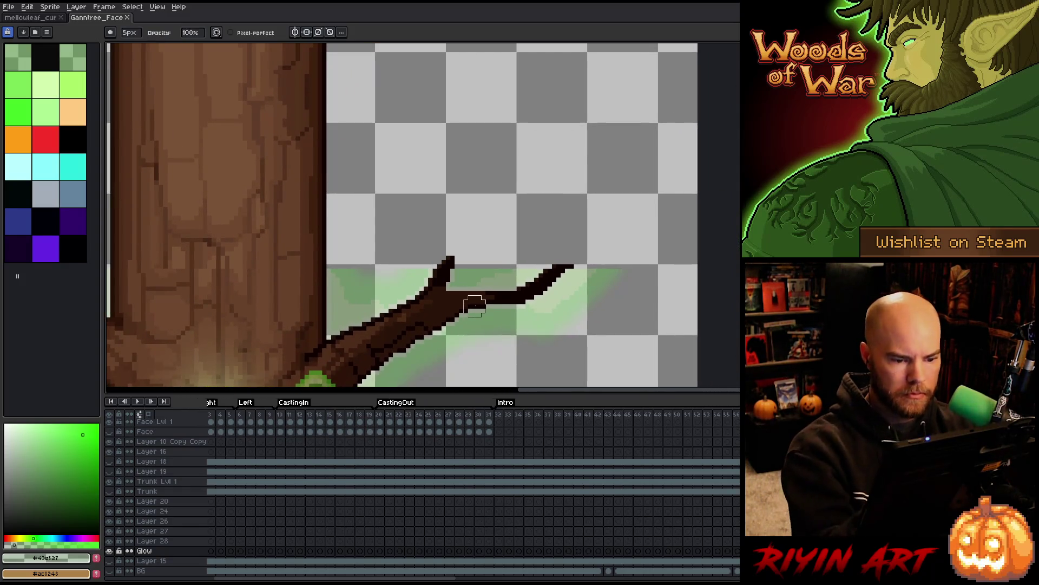
Step: Sample pale and bright greens and outline the glow swirl above the right branch
{"action": "key", "text": "e"}
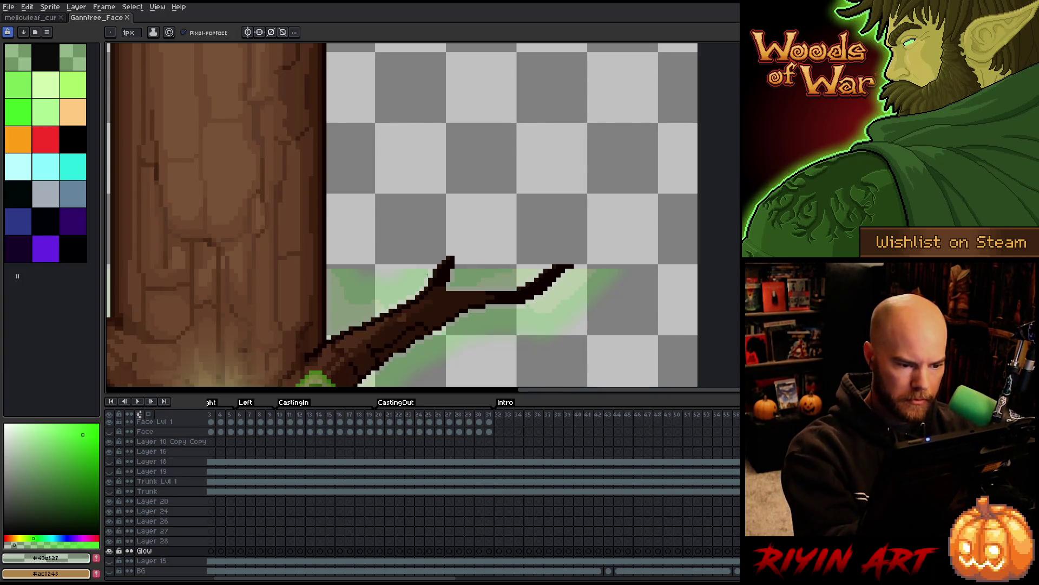
{"action": "key", "text": "alt"}
{"action": "left_click", "coordinate": [435, 269]}
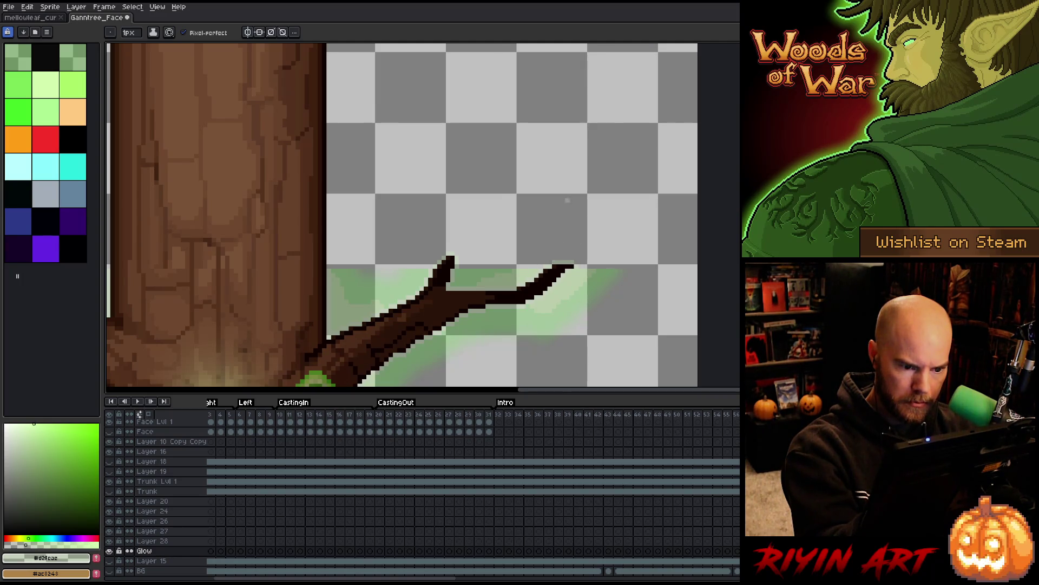
{"action": "left_click", "coordinate": [596, 267], "text": "alt"}
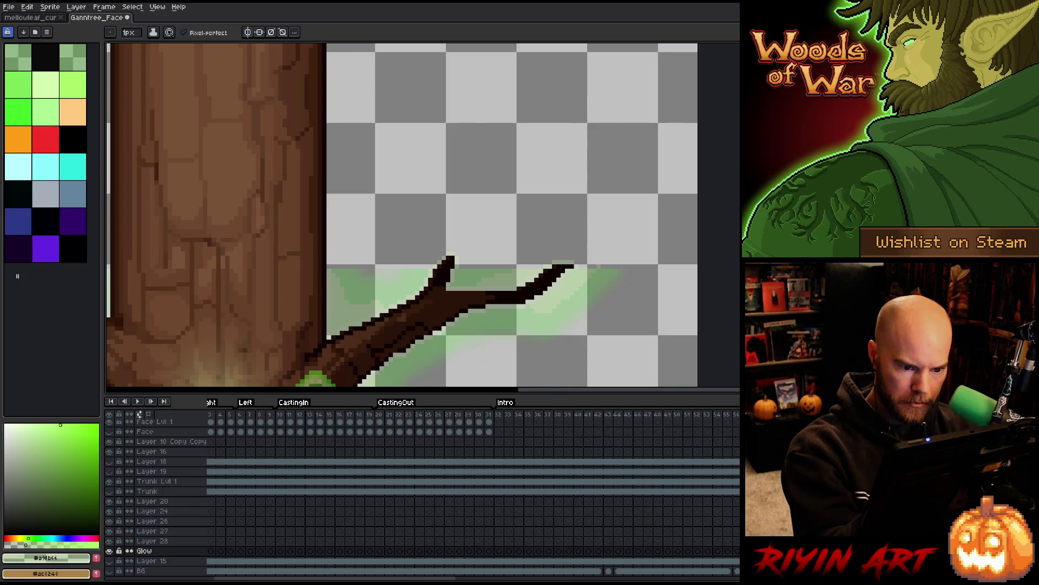
{"action": "left_click_drag", "start_coordinate": [581, 240], "coordinate": [528, 264]}
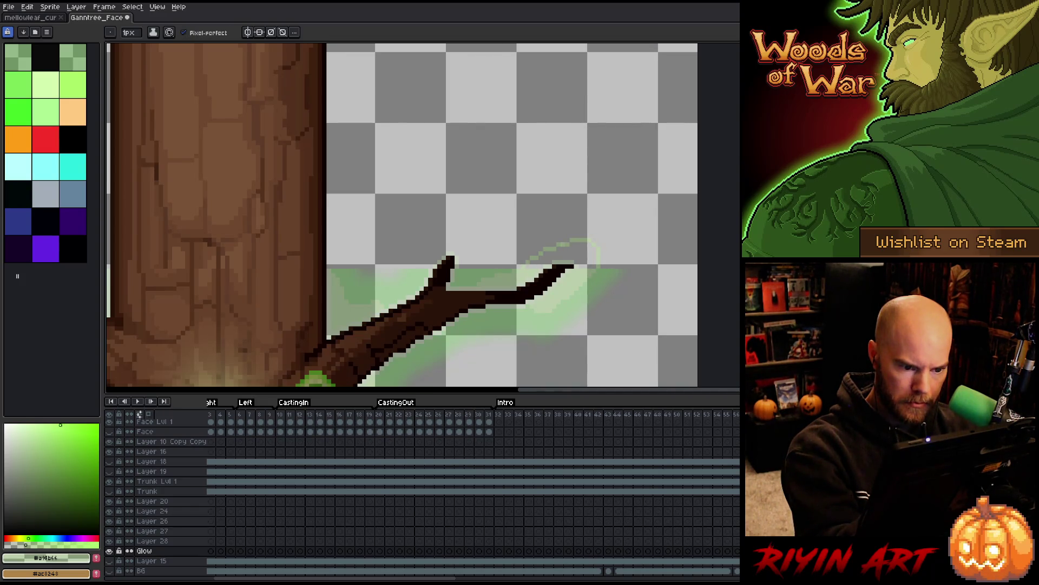
Step: Flood fill the three outlined glow loops above the right branch with light green
{"action": "key", "text": "g"}
{"action": "left_click", "coordinate": [563, 254]}
{"action": "key", "text": "b"}
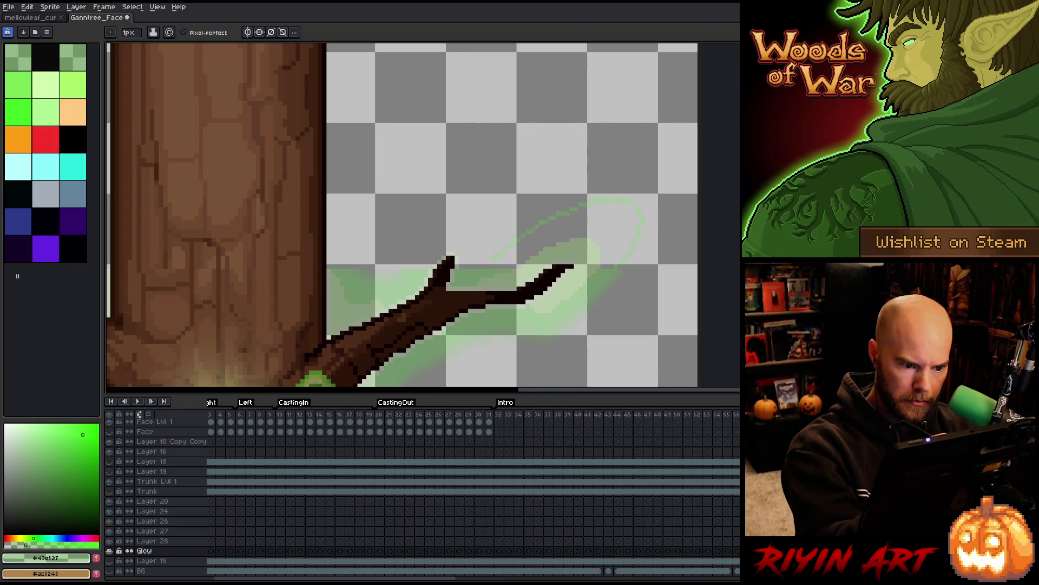
{"action": "key", "text": "g"}
{"action": "left_click", "coordinate": [552, 211]}
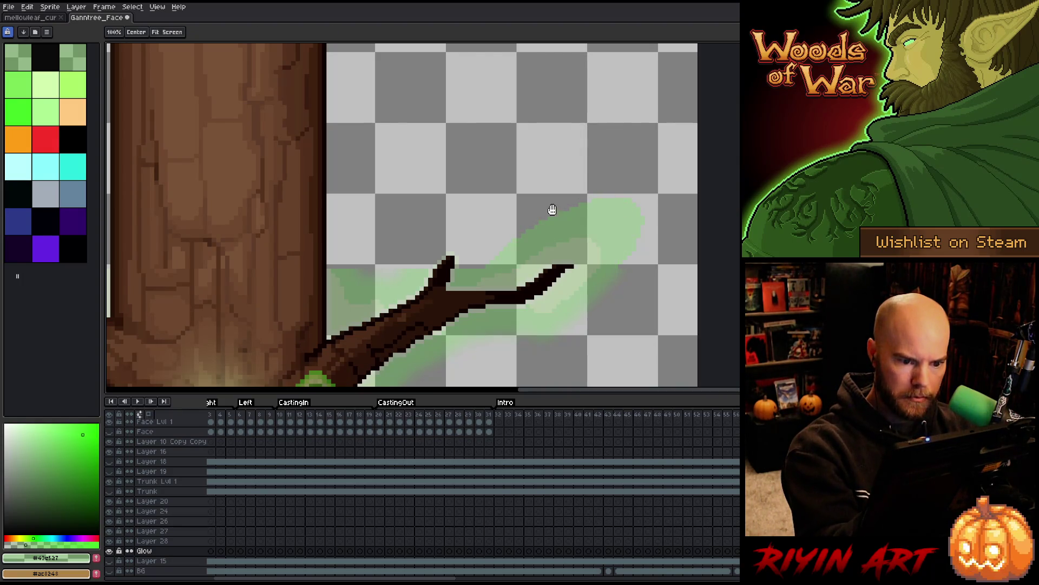
{"action": "key", "text": "b"}
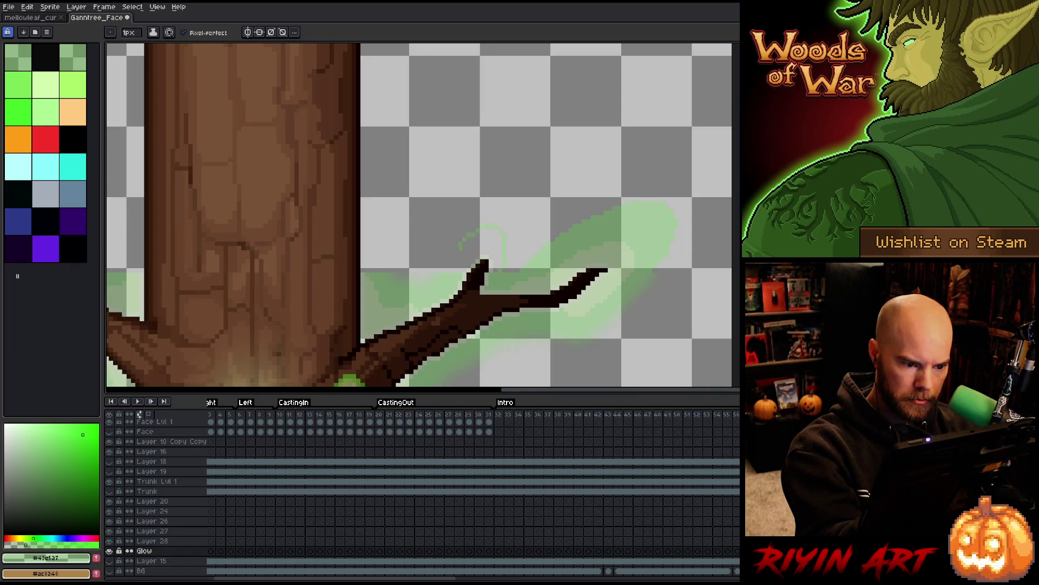
{"action": "key", "text": "g"}
{"action": "left_click", "coordinate": [483, 236]}
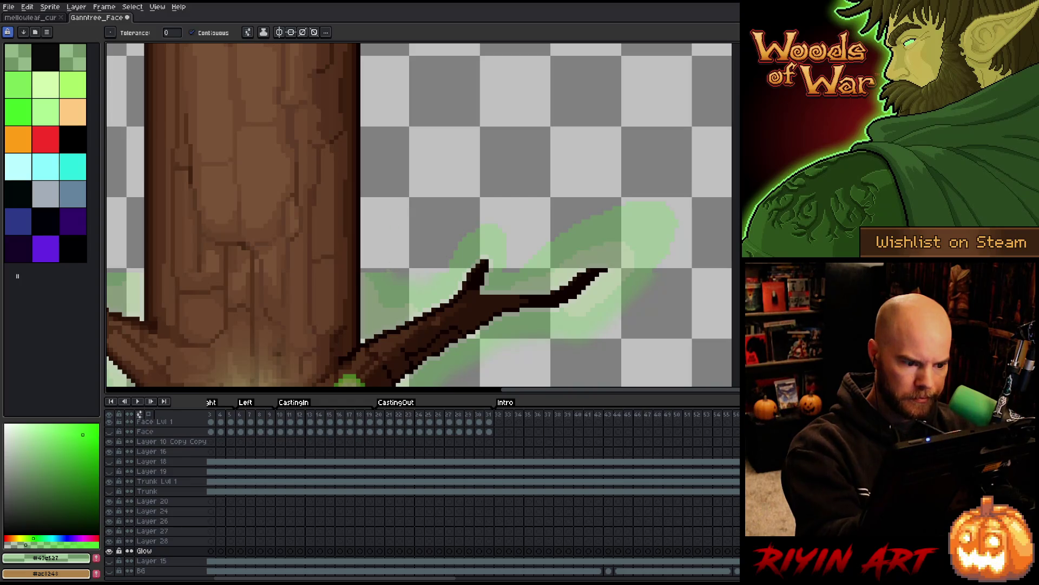
{"action": "key", "text": "b"}
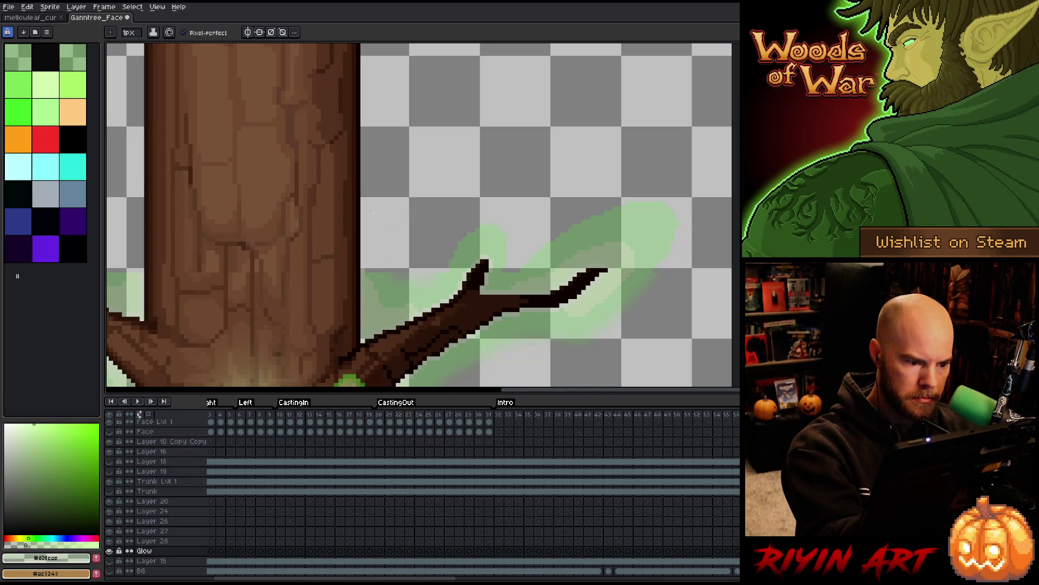
Step: Sample the light and saturated greens from the glow above the right branch
{"action": "scroll", "coordinate": [370, 210], "scroll_direction": "up", "scroll_amount": 2}
{"action": "key", "text": "h"}
{"action": "left_click_drag", "start_coordinate": [367, 262], "coordinate": [399, 160]}
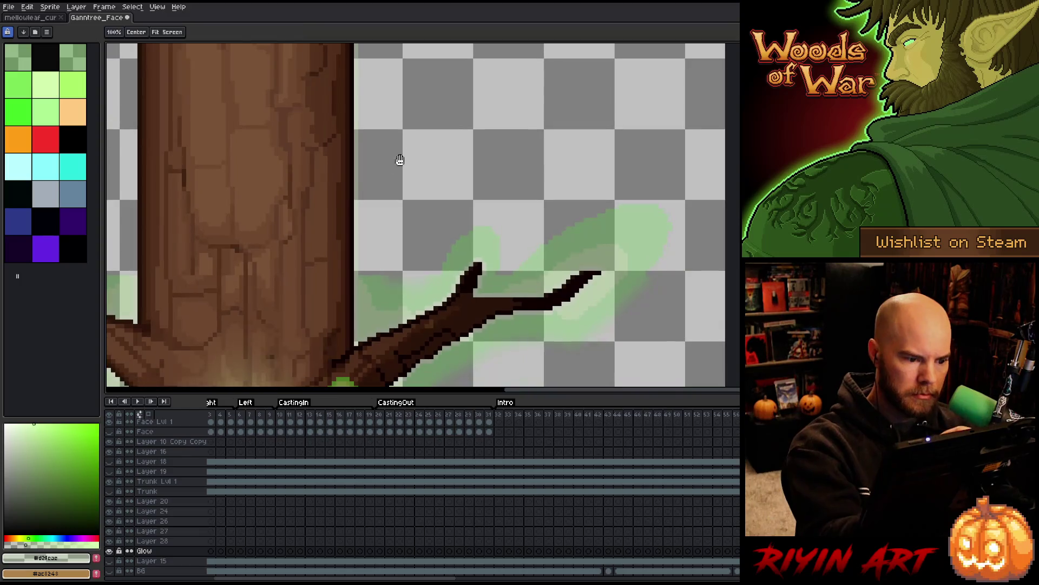
{"action": "key", "text": "b"}
{"action": "left_click", "coordinate": [365, 297], "text": "alt"}
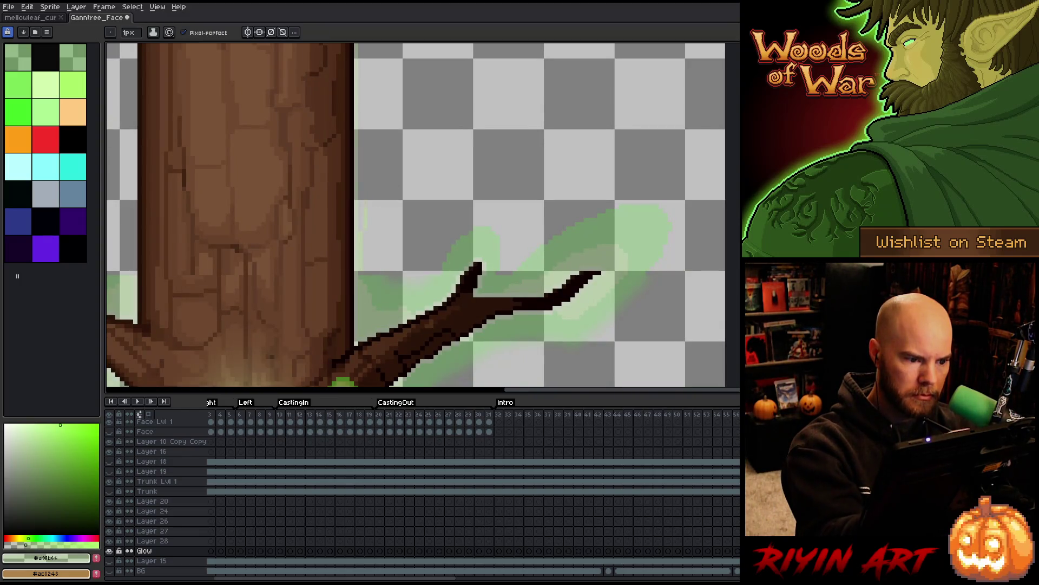
{"action": "key", "text": "h"}
{"action": "left_click_drag", "start_coordinate": [382, 144], "coordinate": [392, 230]}
{"action": "key", "text": "b"}
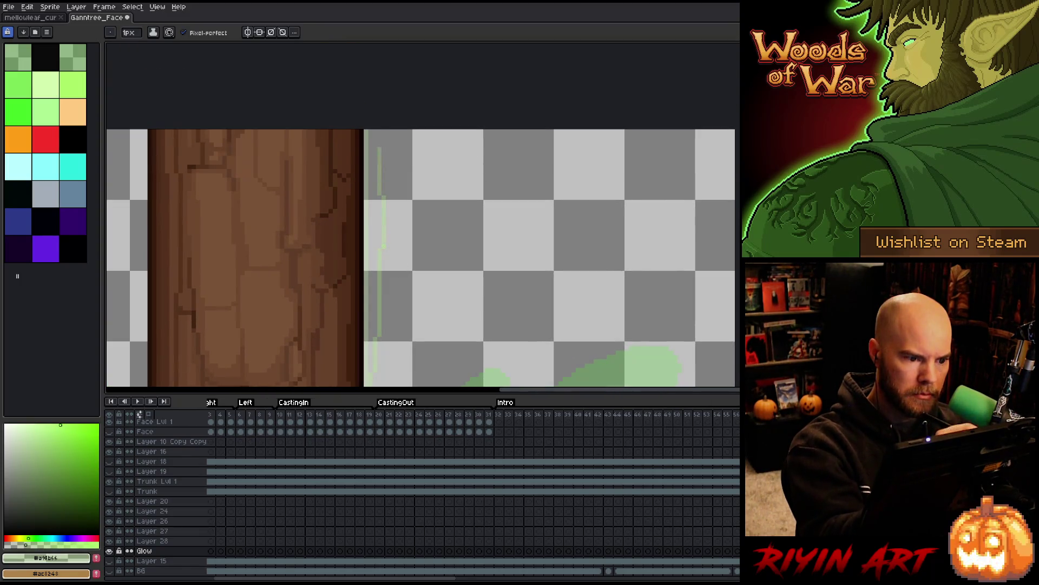
{"action": "key", "text": "h"}
{"action": "left_click_drag", "start_coordinate": [436, 265], "coordinate": [437, 49]}
{"action": "key", "text": "b"}
{"action": "left_click", "coordinate": [404, 204], "text": "alt"}
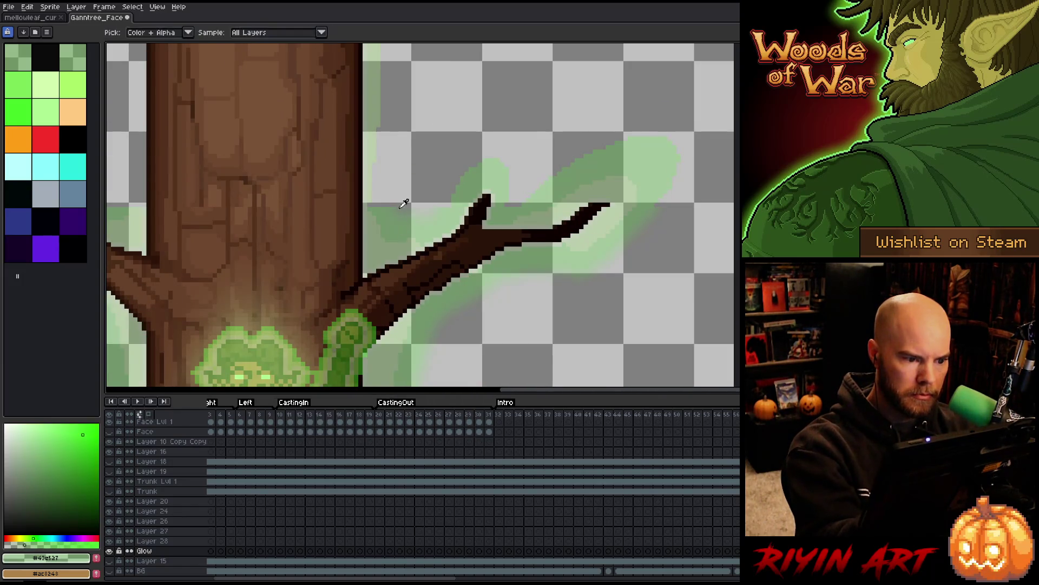
{"action": "key", "text": "h"}
{"action": "left_click_drag", "start_coordinate": [404, 204], "coordinate": [374, 355]}
Step: Undo an oversized flood fill beside the trunk and frame the trunk's right edge
{"action": "key", "text": "g"}
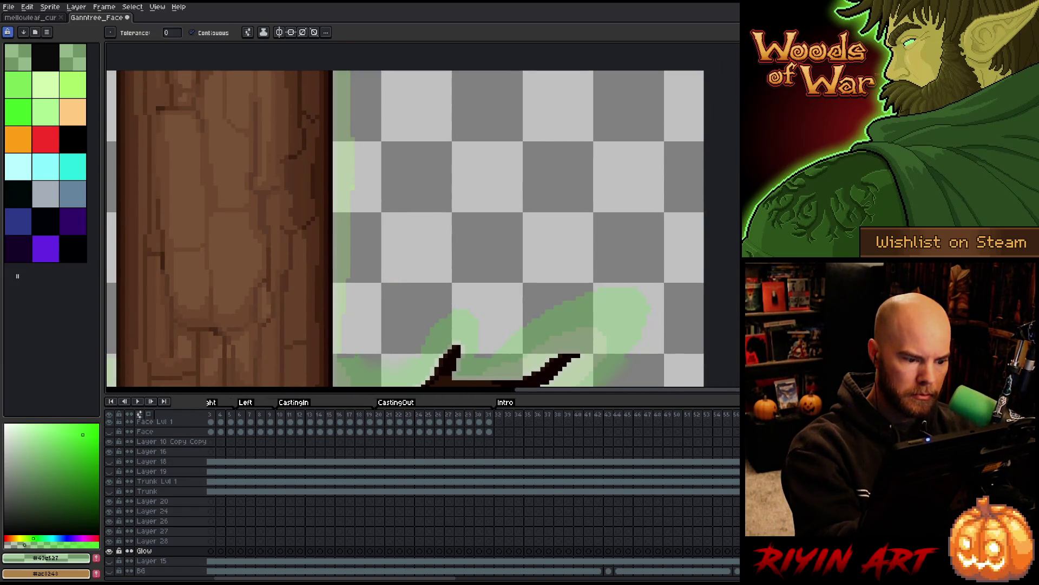
{"action": "left_click", "coordinate": [488, 173]}
{"action": "key", "text": "ctrl+z"}
{"action": "key", "text": "b"}
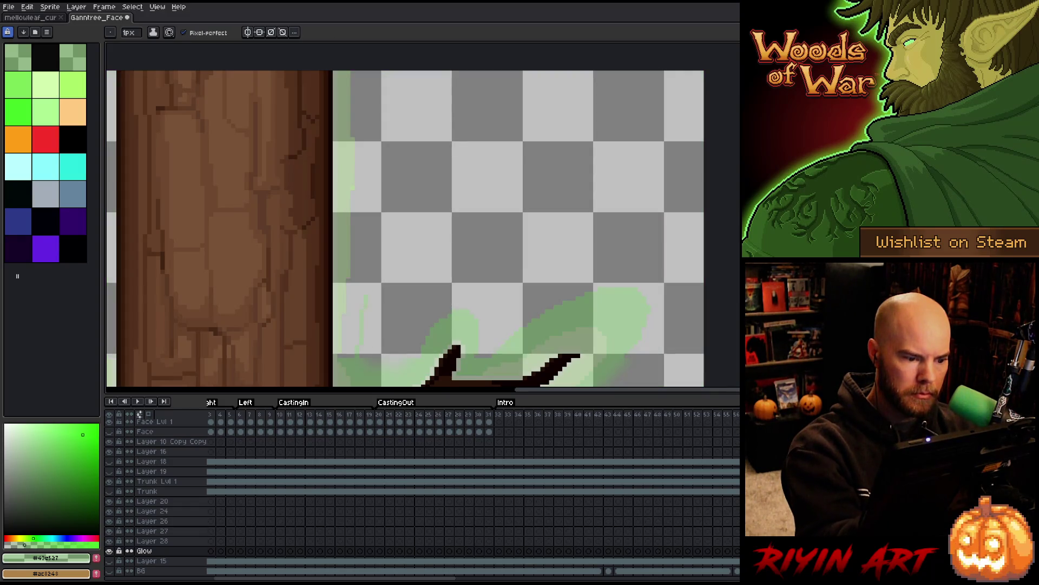
{"action": "key", "text": "h"}
{"action": "mouse_move", "coordinate": [441, 280]}
{"action": "left_mouse_down"}
{"action": "mouse_move", "coordinate": [443, 226]}
{"action": "mouse_move", "coordinate": [332, 261]}
{"action": "left_mouse_up"}
{"action": "key", "text": "g"}
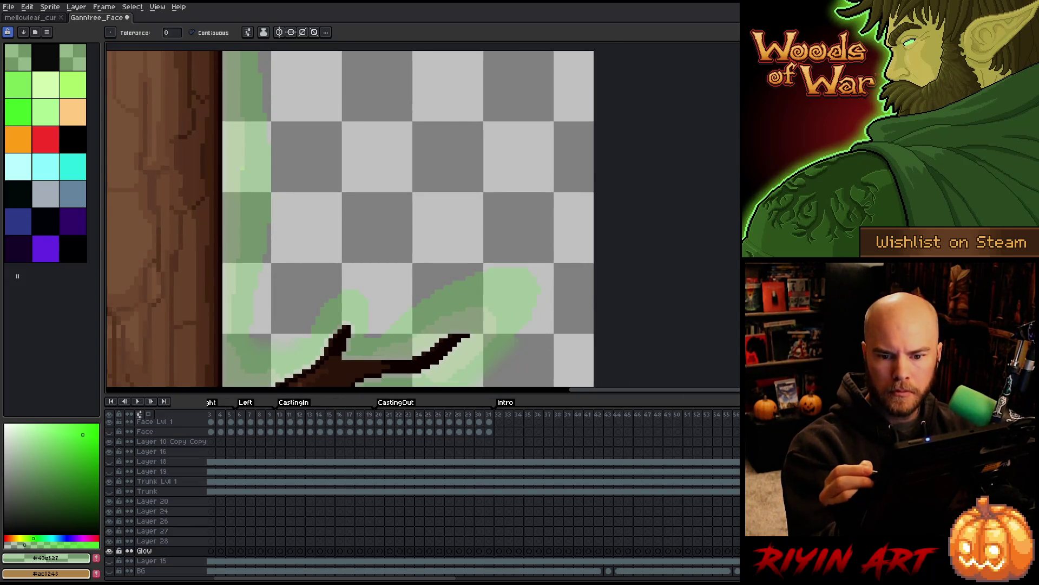
{"action": "key", "text": "b"}
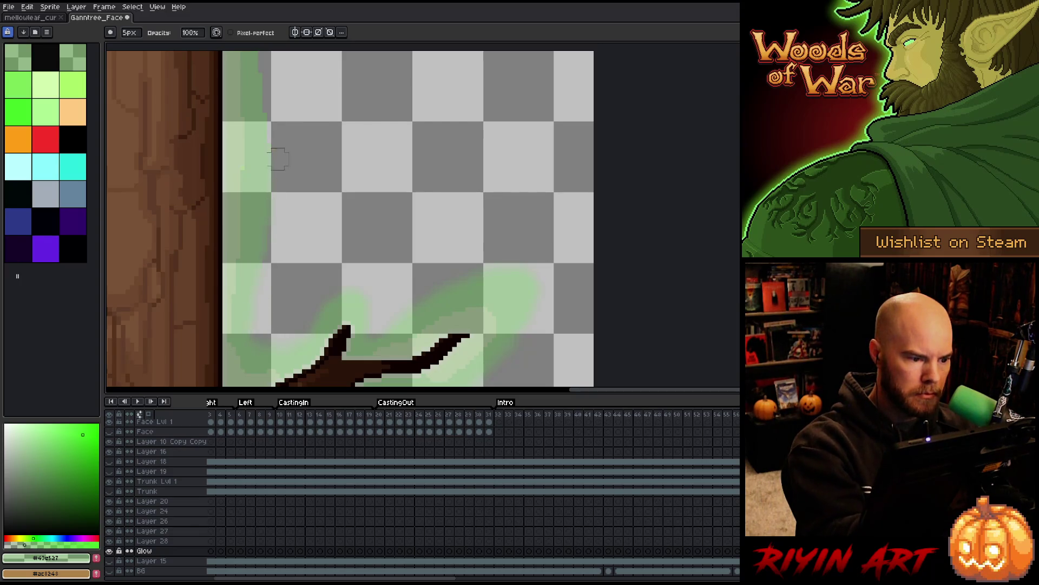
{"action": "left_click_drag", "start_coordinate": [290, 106], "coordinate": [297, 291]}
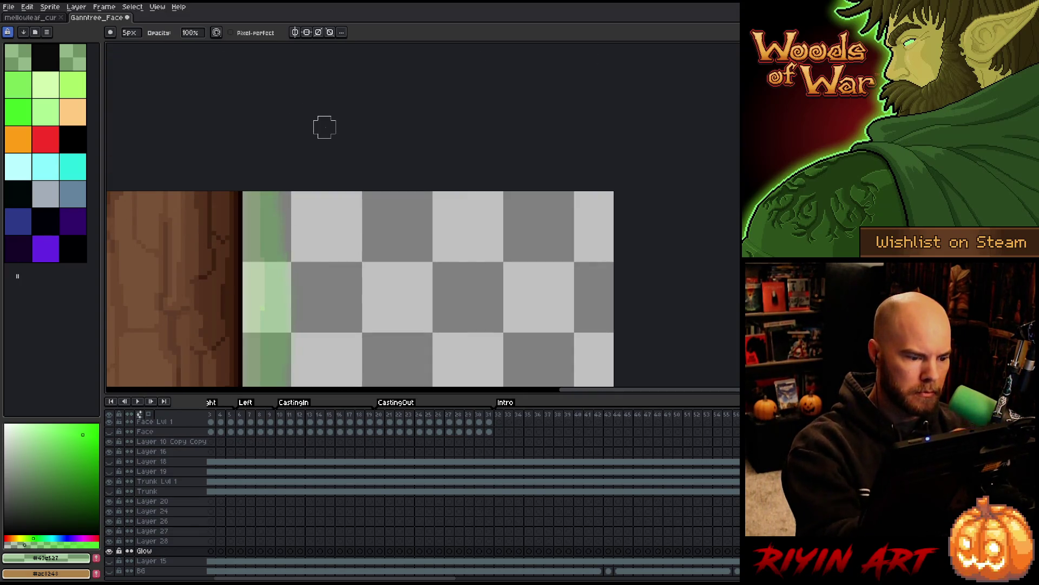
Step: Sample the glow green and paint a vertical glow line along the trunk's left edge
{"action": "scroll", "coordinate": [330, 122], "scroll_direction": "down", "scroll_amount": 2}
{"action": "mouse_move", "coordinate": [339, 118]}
{"action": "left_mouse_down"}
{"action": "mouse_move", "coordinate": [359, 91]}
{"action": "mouse_move", "coordinate": [368, 38]}
{"action": "left_mouse_up"}
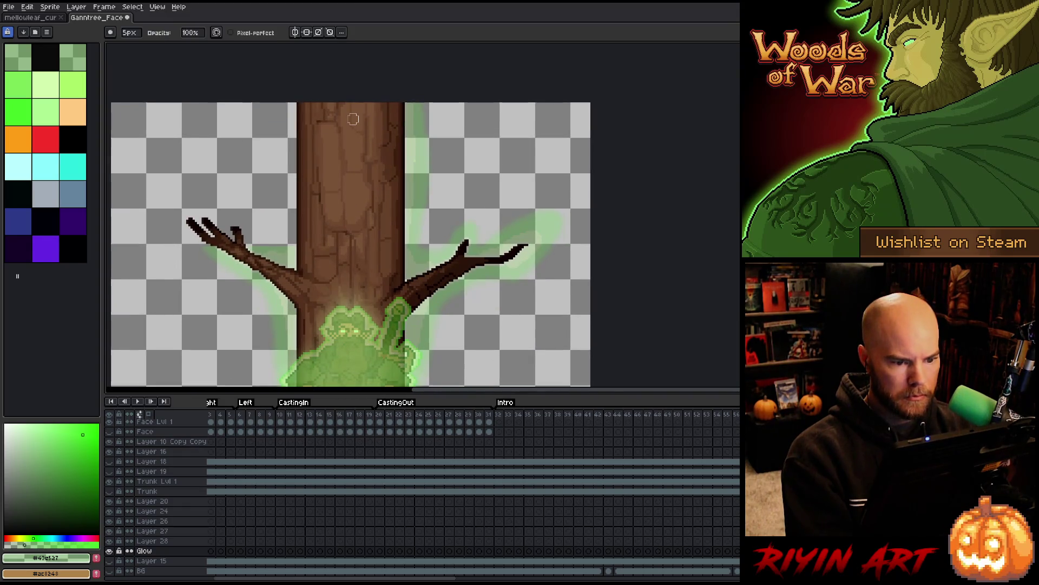
{"action": "scroll", "coordinate": [274, 158], "scroll_direction": "up", "scroll_amount": 2}
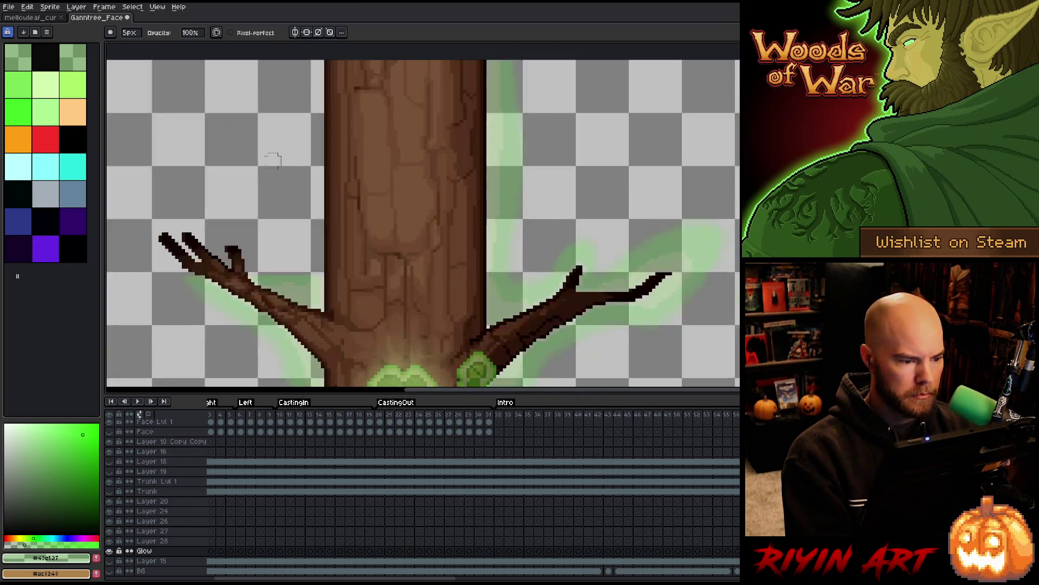
{"action": "left_click_drag", "start_coordinate": [269, 163], "coordinate": [303, 189]}
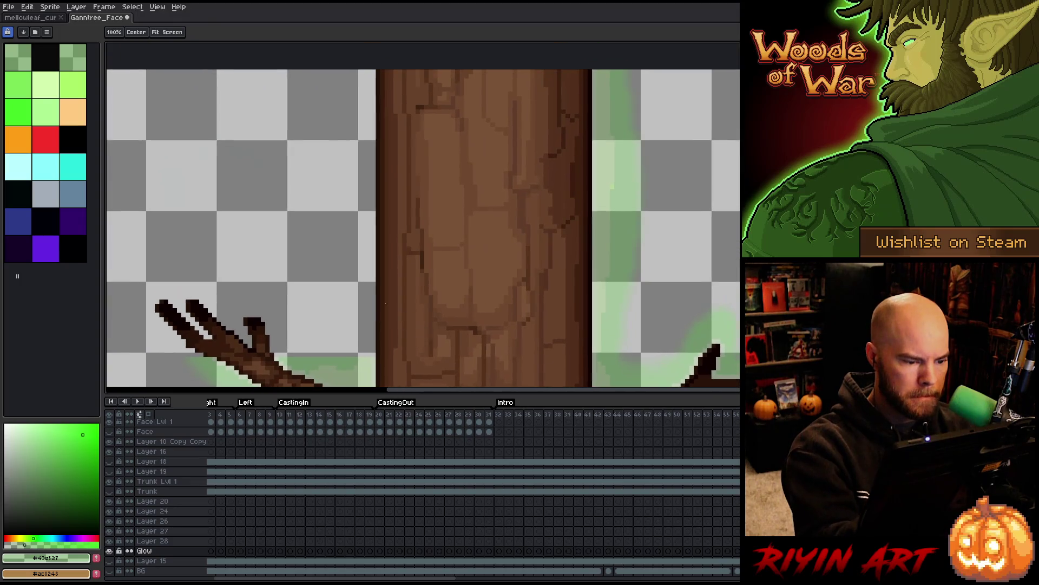
{"action": "left_click", "coordinate": [374, 362], "text": "alt"}
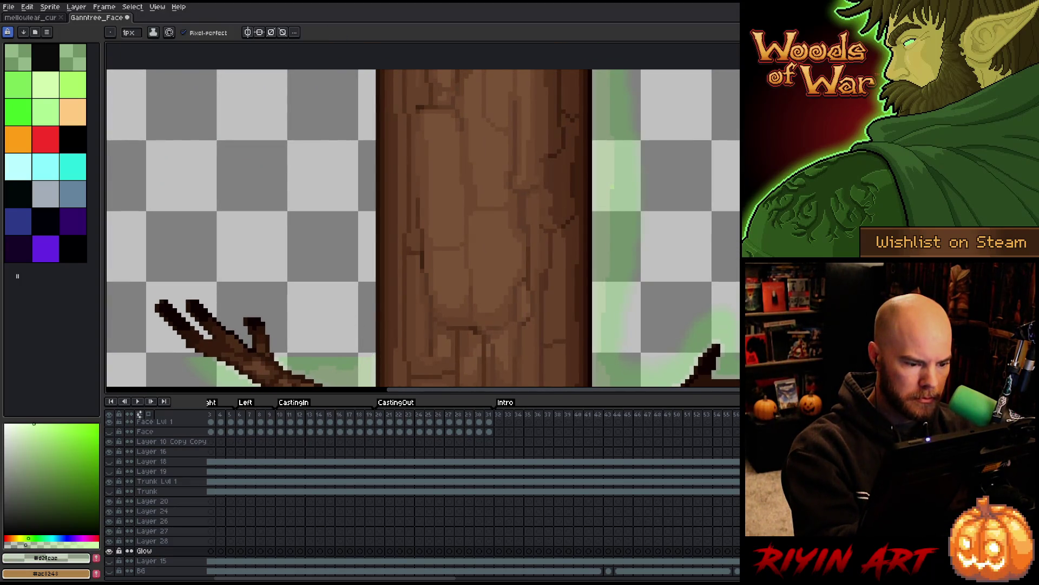
{"action": "left_click", "coordinate": [365, 357], "text": "alt"}
{"action": "left_click_drag", "start_coordinate": [367, 350], "coordinate": [361, 99]}
Step: Frame the upper trunk and left branch and sample the pale green glow
{"action": "key", "text": "g"}
{"action": "left_click_drag", "start_coordinate": [383, 229], "coordinate": [401, 172]}
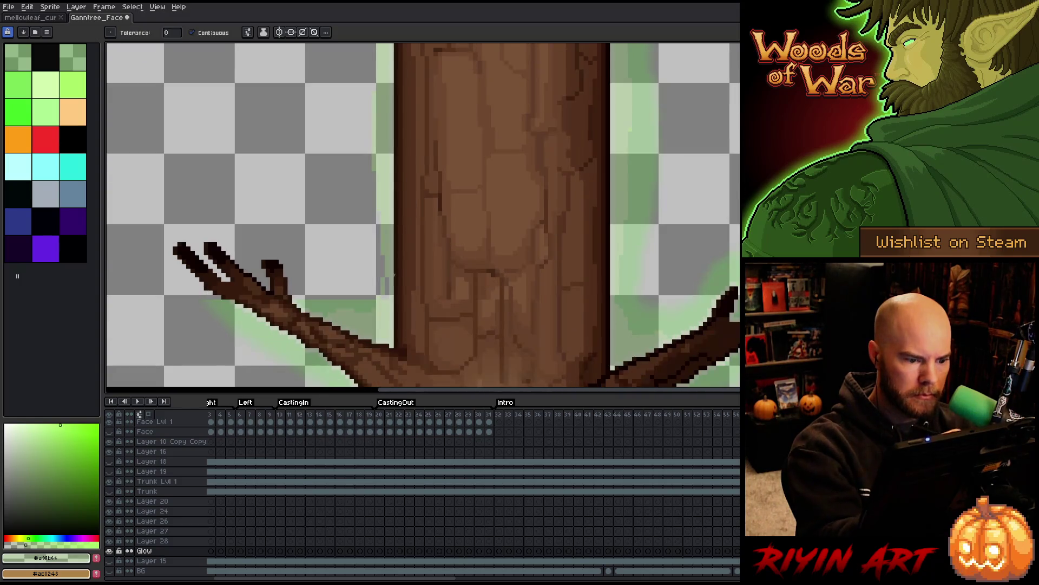
{"action": "key", "text": "b"}
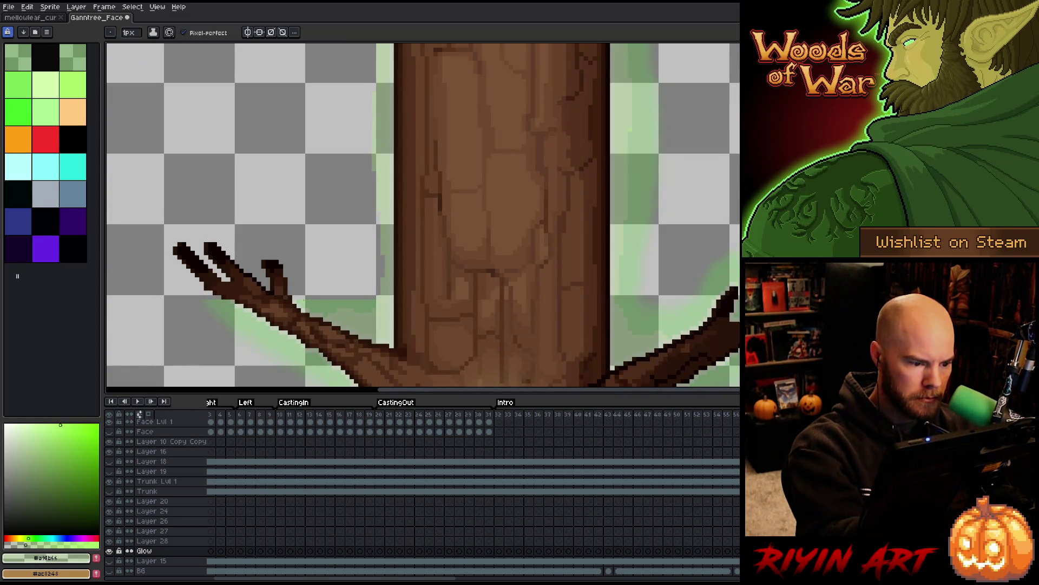
{"action": "left_click", "coordinate": [291, 293], "text": "alt"}
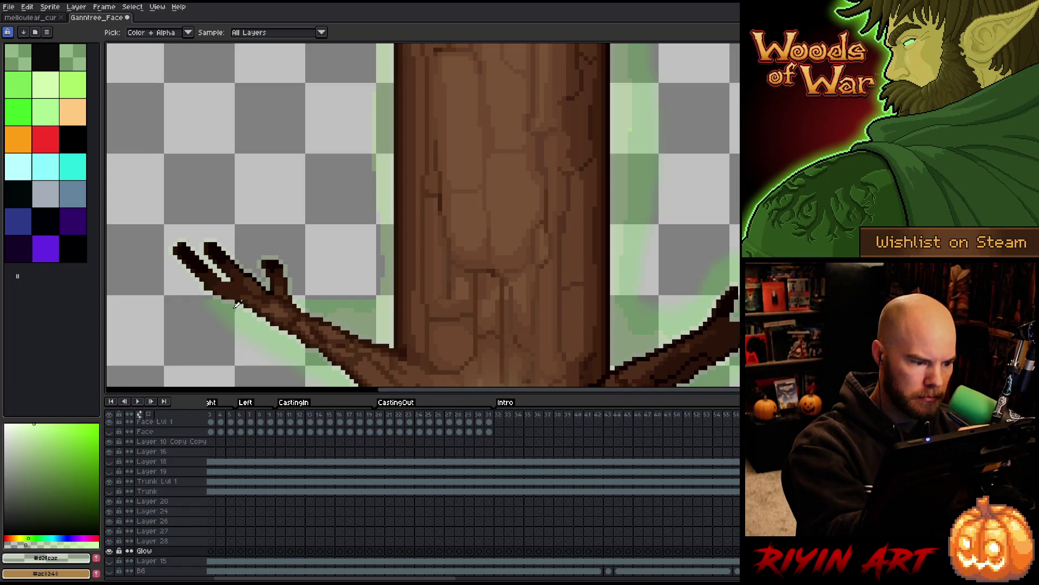
Step: Paint a saturated-green glow stroke above the left branch, then fill it and the trunk-side strip
{"action": "left_click", "coordinate": [208, 297], "text": "alt"}
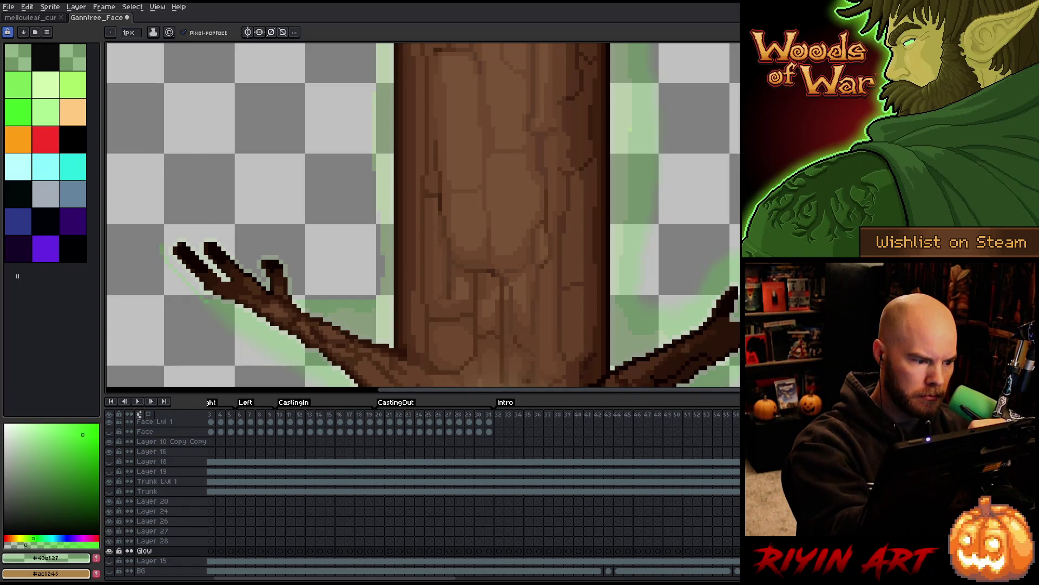
{"action": "mouse_move", "coordinate": [161, 252]}
{"action": "left_mouse_down"}
{"action": "mouse_move", "coordinate": [188, 228]}
{"action": "mouse_move", "coordinate": [315, 293]}
{"action": "mouse_move", "coordinate": [348, 274]}
{"action": "mouse_move", "coordinate": [351, 348]}
{"action": "left_mouse_up"}
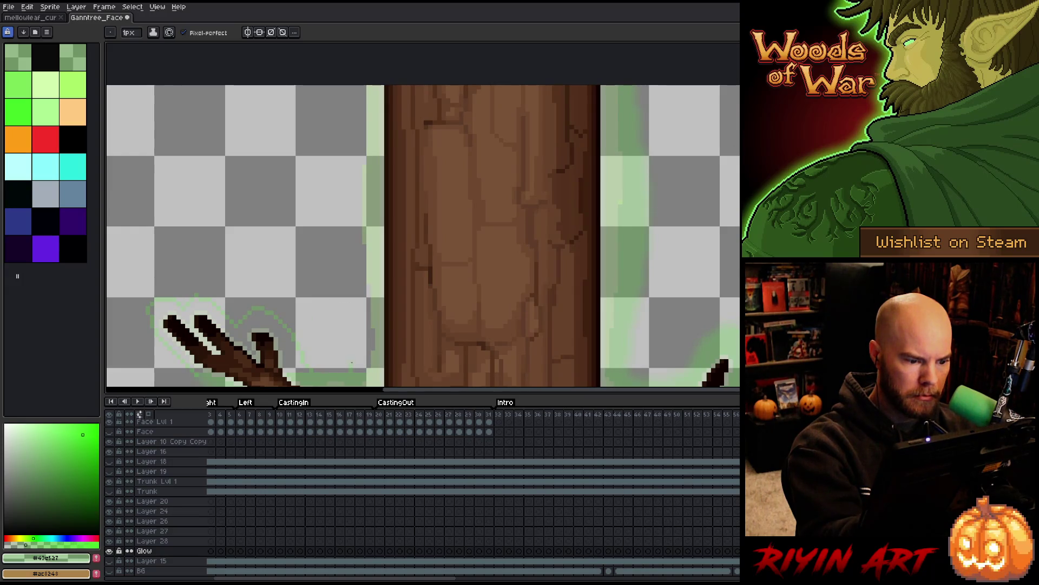
{"action": "key", "text": "g"}
{"action": "left_click", "coordinate": [356, 119]}
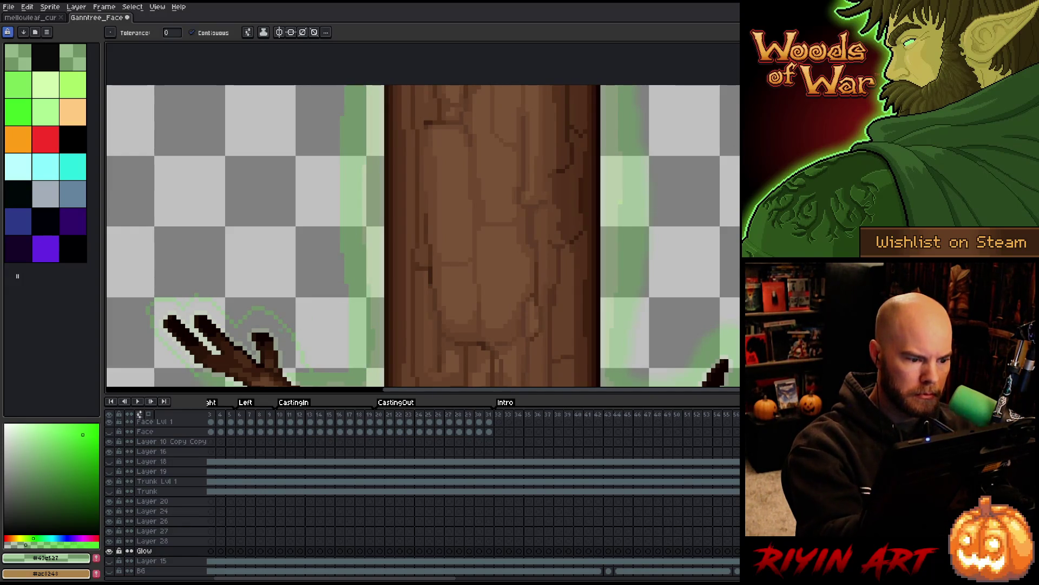
{"action": "left_click", "coordinate": [270, 325]}
{"action": "left_click_drag", "start_coordinate": [190, 295], "coordinate": [226, 264]}
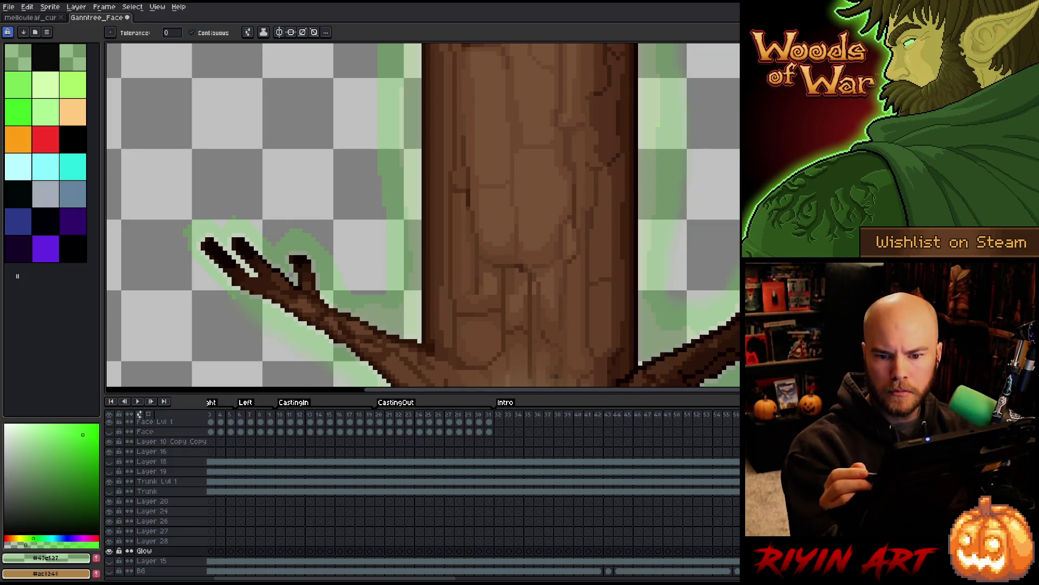
{"action": "key", "text": "b"}
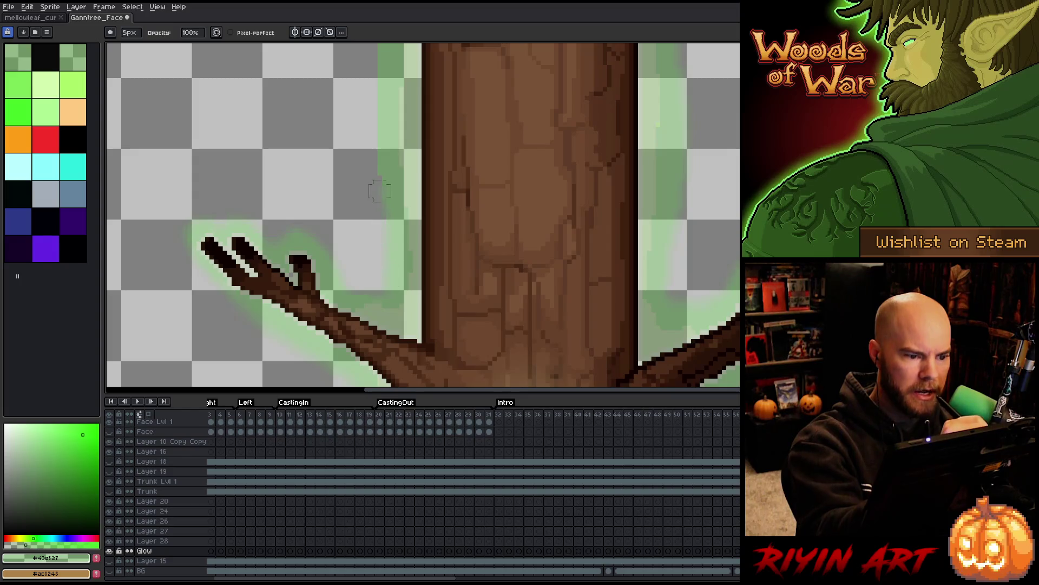
{"action": "left_click_drag", "start_coordinate": [380, 108], "coordinate": [374, 234]}
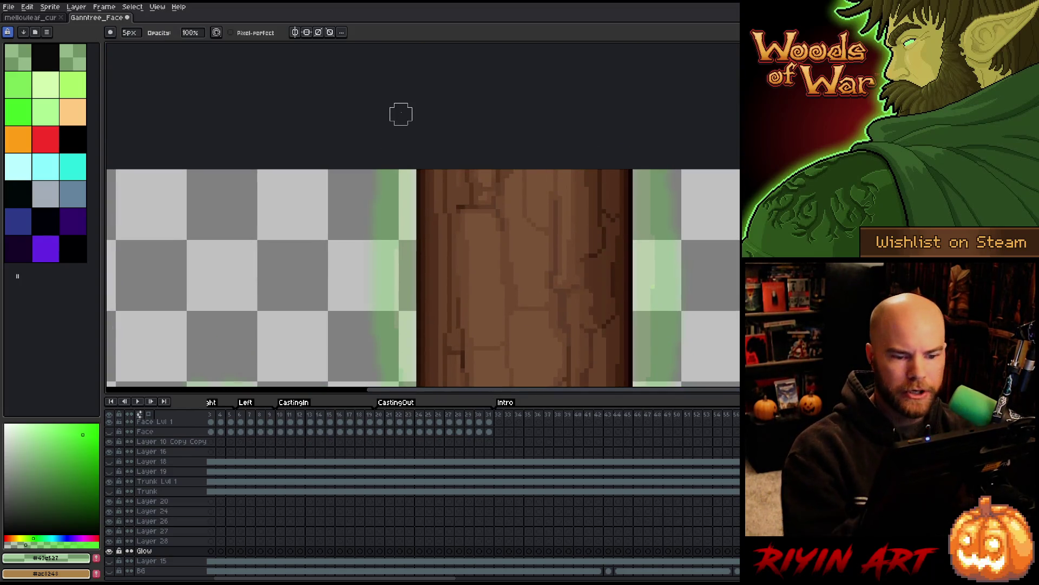
Step: Zoom out to view the whole glowing tree and save the sprite
{"action": "scroll", "coordinate": [387, 117], "scroll_direction": "down", "scroll_amount": 4}
{"action": "scroll", "coordinate": [416, 224], "scroll_direction": "up", "scroll_amount": 1}
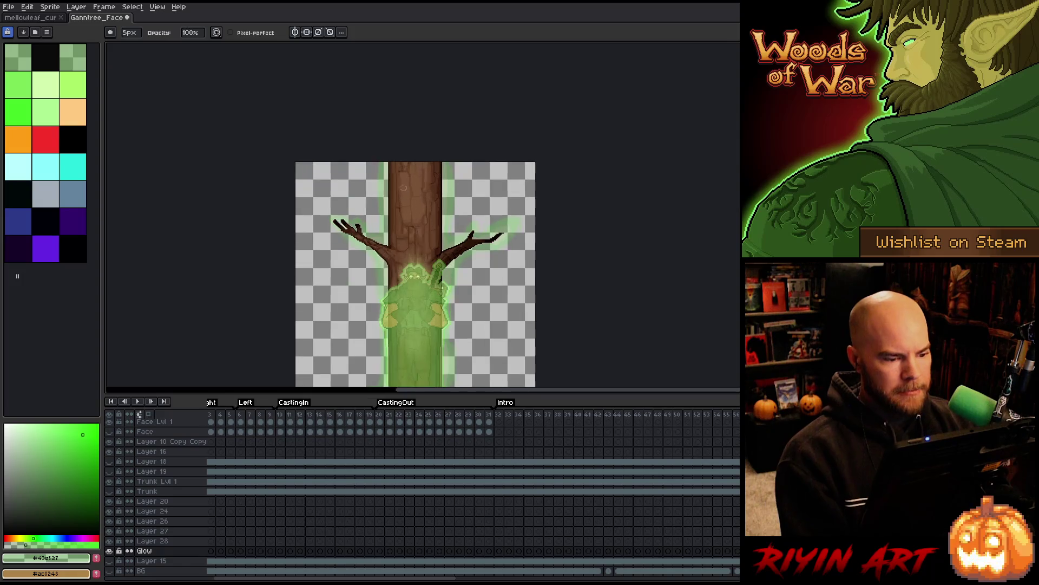
{"action": "mouse_move", "coordinate": [433, 225]}
{"action": "left_mouse_down"}
{"action": "mouse_move", "coordinate": [385, 132]}
{"action": "mouse_move", "coordinate": [386, 33]}
{"action": "left_mouse_up"}
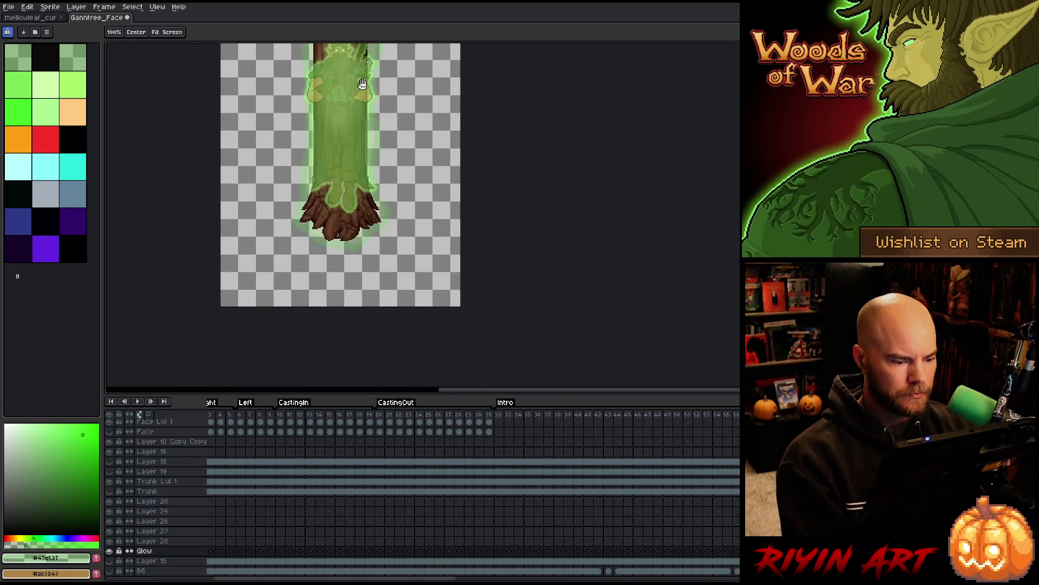
{"action": "key", "text": "b"}
{"action": "scroll", "coordinate": [336, 141], "scroll_direction": "up", "scroll_amount": 3}
{"action": "scroll", "coordinate": [320, 301], "scroll_direction": "down", "scroll_amount": 5}
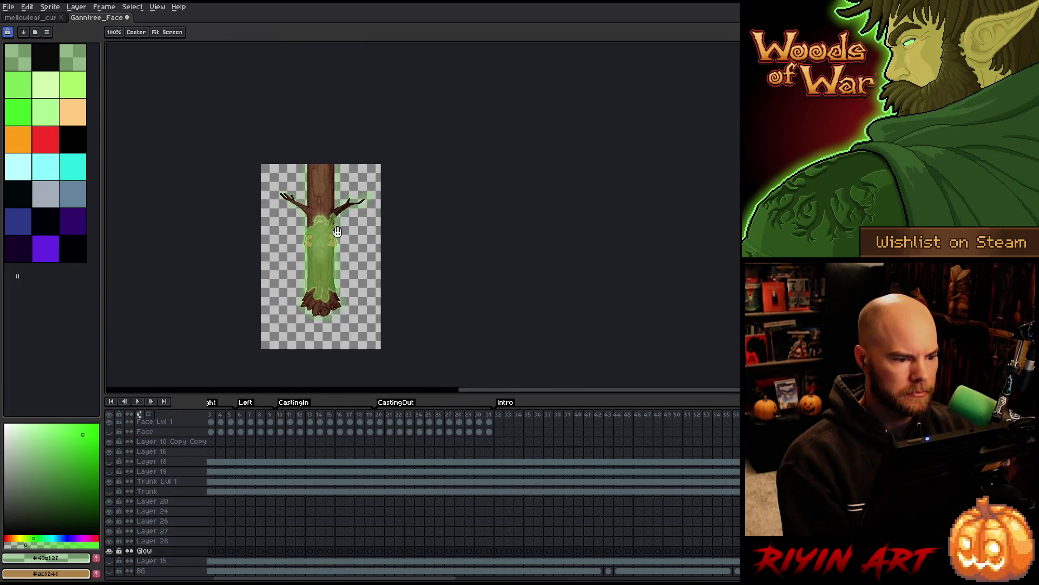
{"action": "scroll", "coordinate": [331, 213], "scroll_direction": "up", "scroll_amount": 1}
{"action": "key", "text": "ctrl+s"}
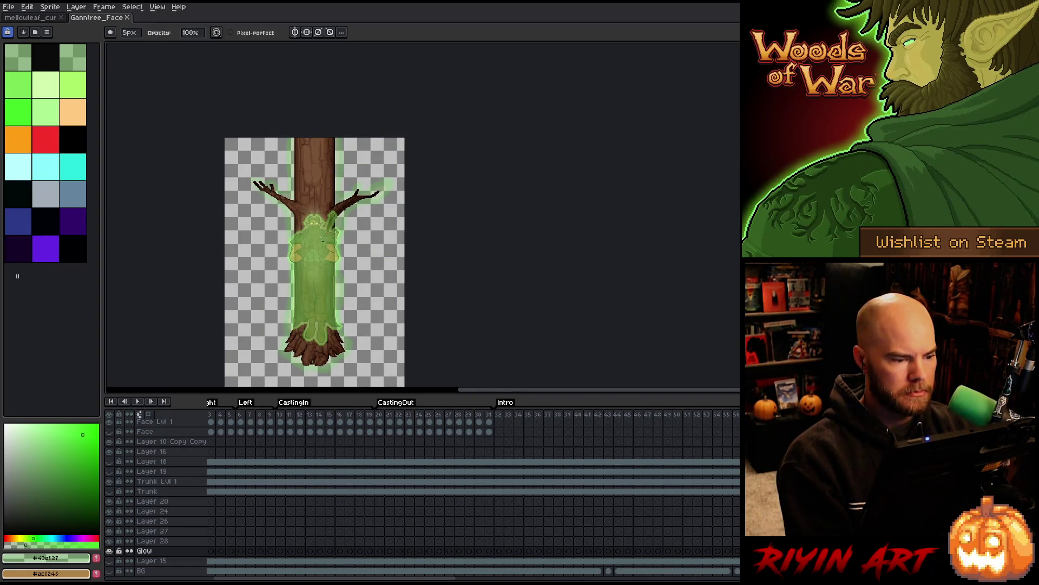
Step: Look over the full tree again and save the sprite once more
{"action": "scroll", "coordinate": [322, 238], "scroll_direction": "down", "scroll_amount": 1}
{"action": "scroll", "coordinate": [295, 318], "scroll_direction": "up", "scroll_amount": 2}
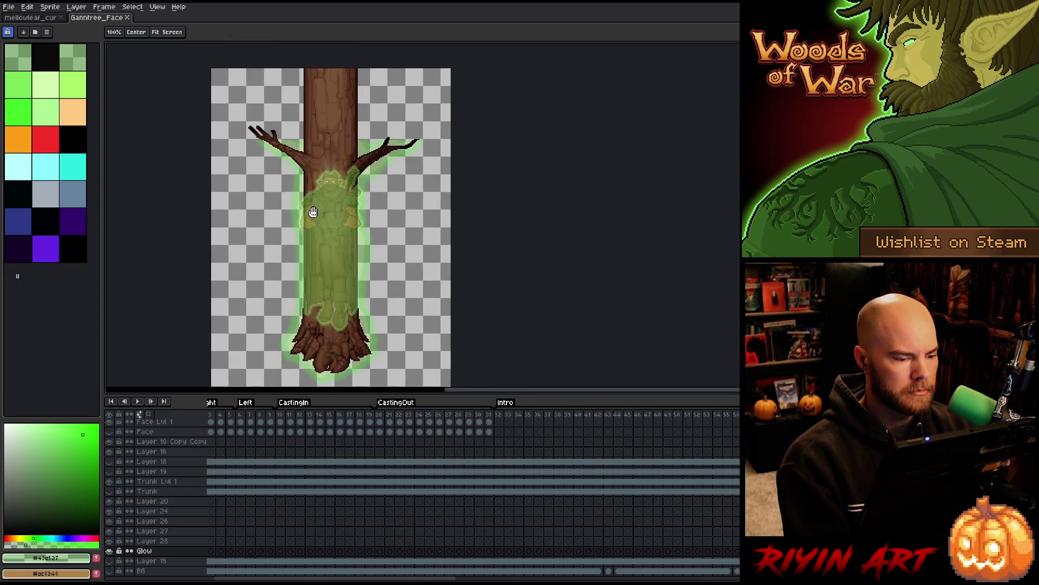
{"action": "scroll", "coordinate": [323, 216], "scroll_direction": "down", "scroll_amount": 2}
{"action": "scroll", "coordinate": [323, 190], "scroll_direction": "up", "scroll_amount": 1}
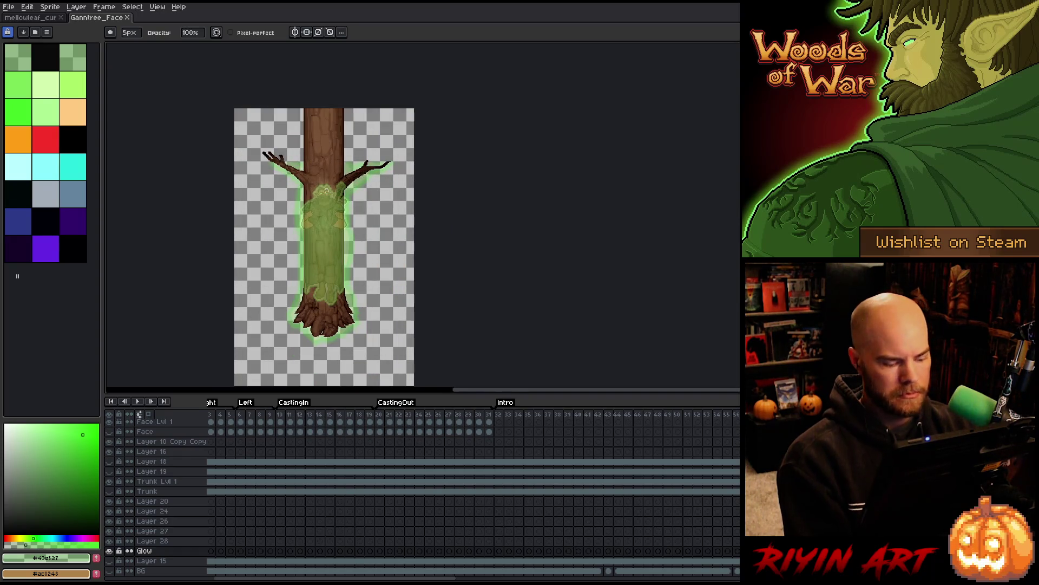
{"action": "key", "text": "ctrl+s"}
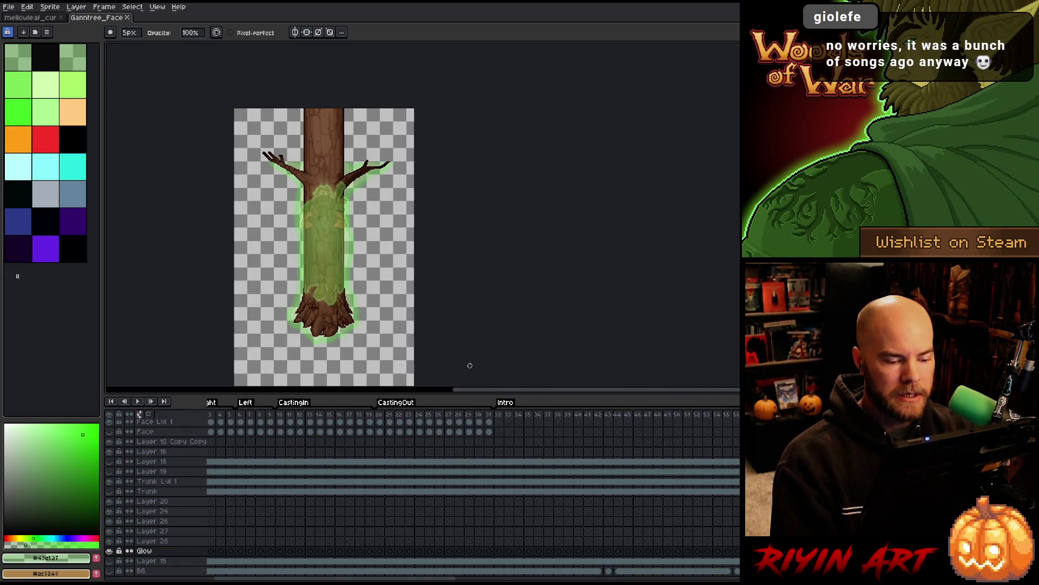
Step: Play the tree animation, save the file, then close the other open sprite
{"action": "key", "text": "Return"}
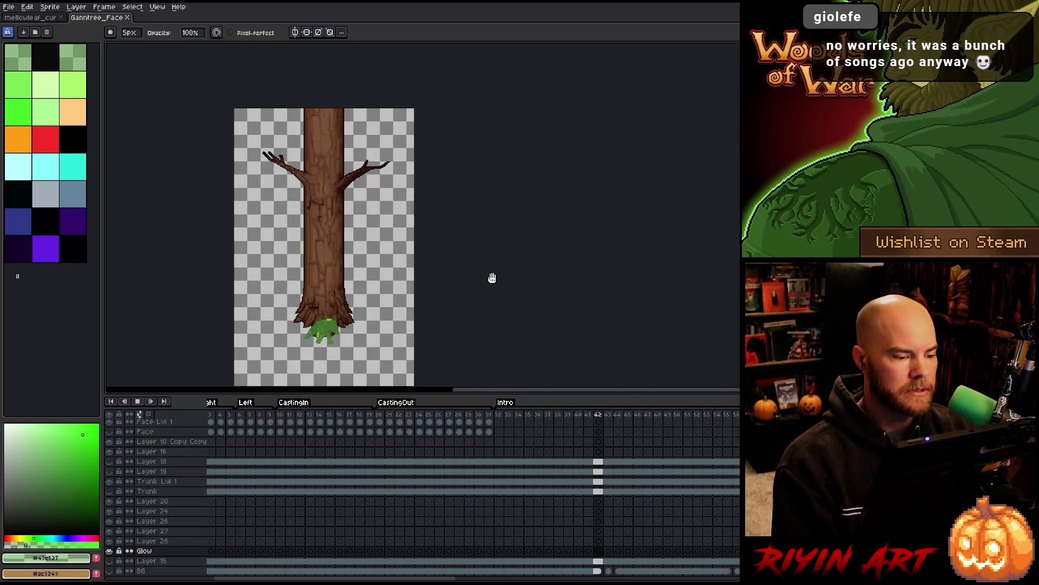
{"action": "key", "text": "ctrl+s"}
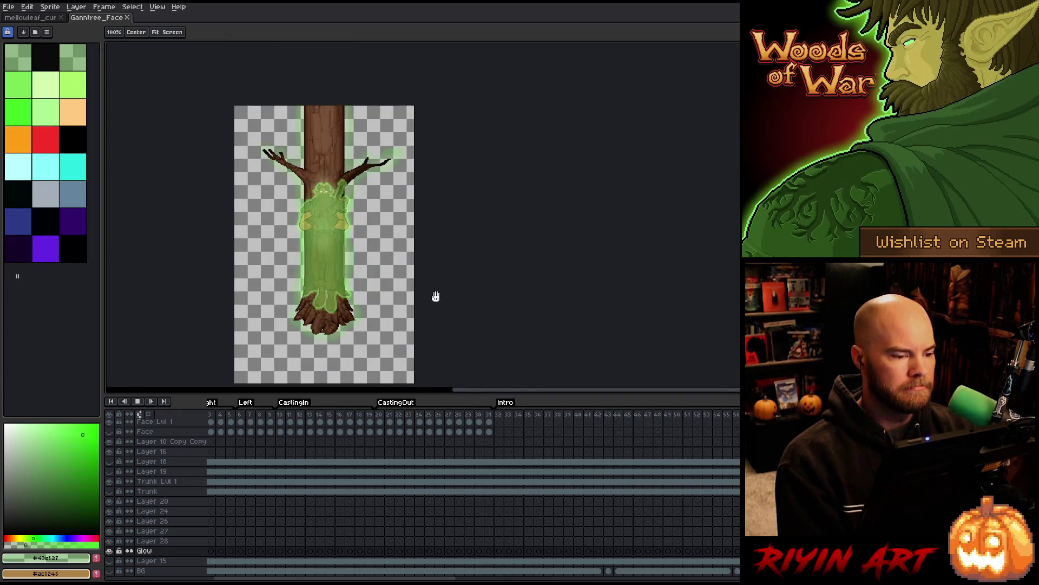
{"action": "left_click_drag", "start_coordinate": [434, 295], "coordinate": [438, 248]}
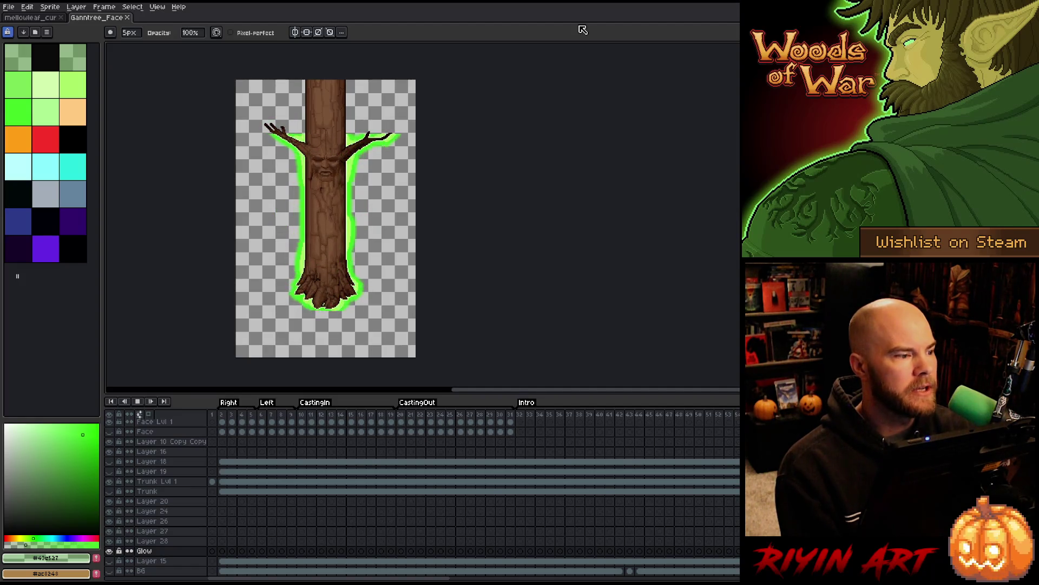
{"action": "left_click", "coordinate": [61, 18]}
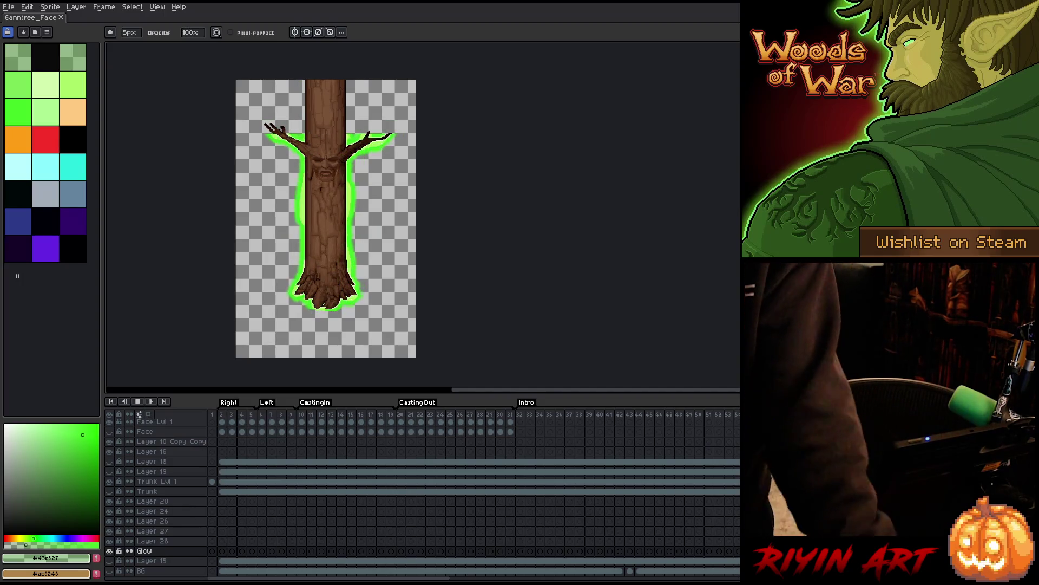
Step: Start playback of the tree animation to watch the bearded face and glow frames loop
{"action": "key", "text": "Return"}
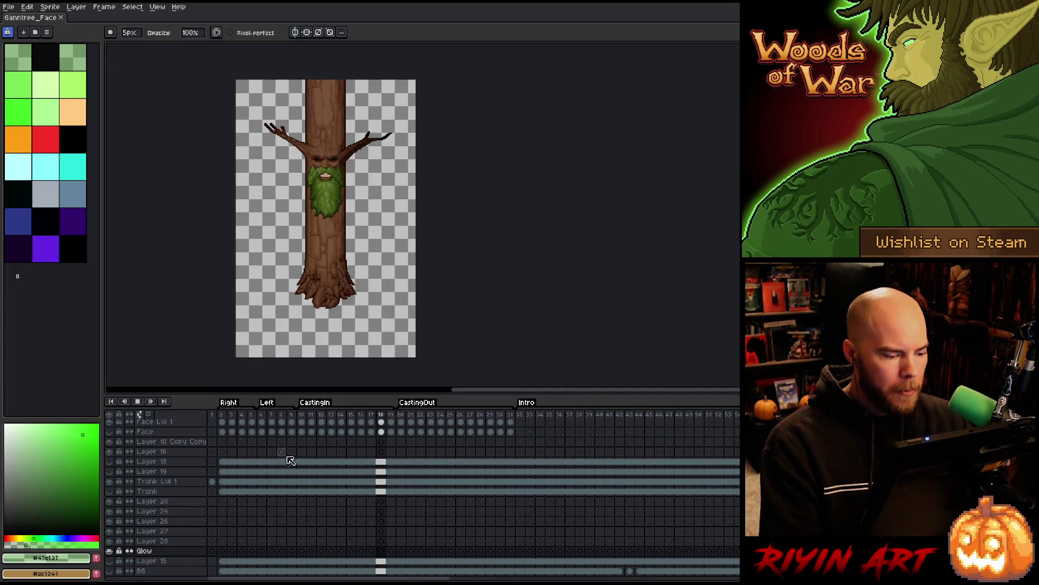
Step: Replay the animation from frame 10, then inspect frame 39 (CastingInNature) and frame 69 (fire glow)
{"action": "left_click", "coordinate": [138, 402]}
{"action": "left_click", "coordinate": [140, 401]}
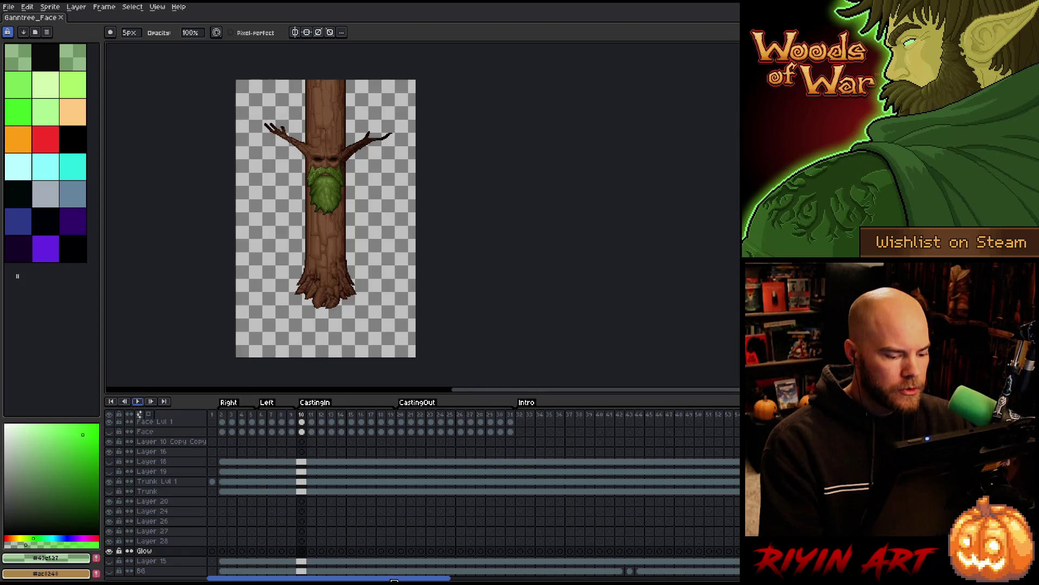
{"action": "left_click_drag", "start_coordinate": [394, 579], "coordinate": [753, 552]}
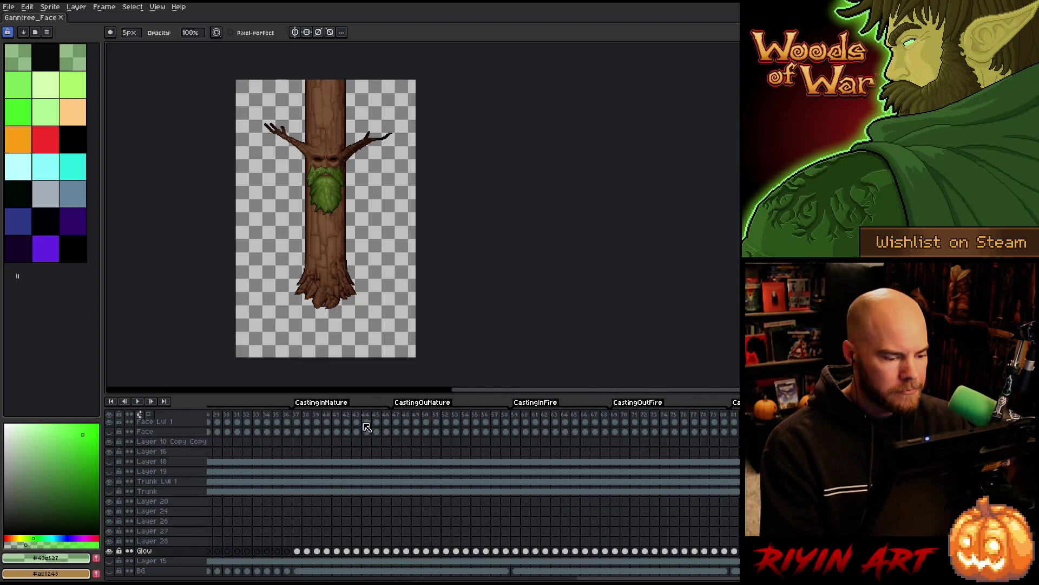
{"action": "left_click", "coordinate": [316, 414]}
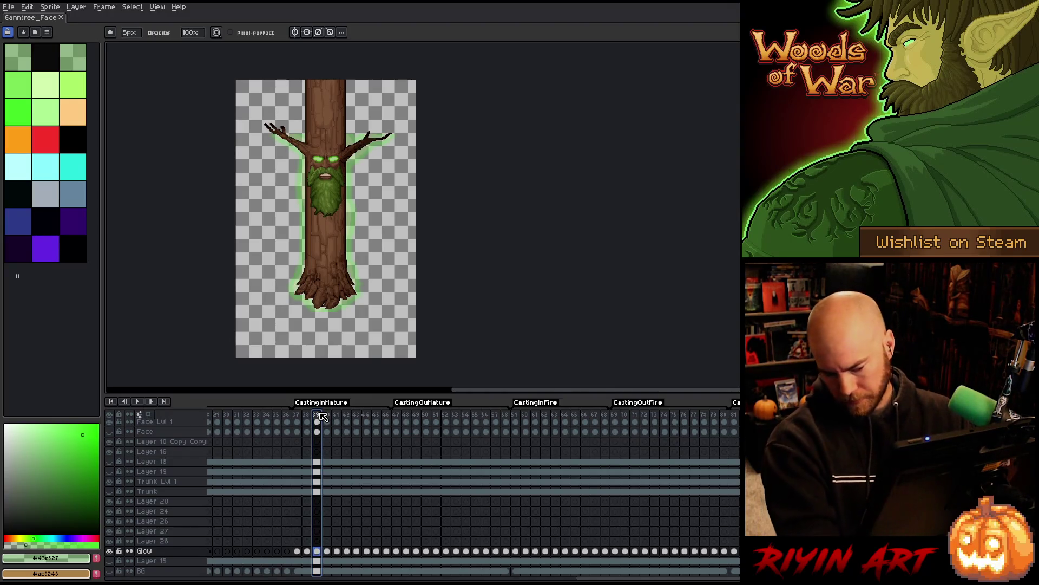
{"action": "left_click", "coordinate": [616, 415]}
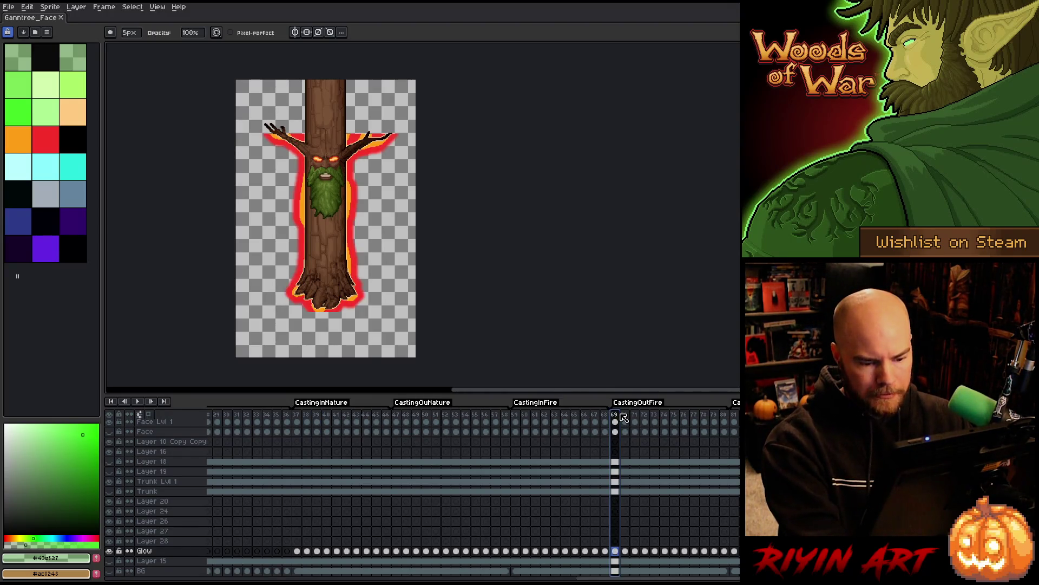
Step: Loop the CastingInFire frames, then stop playback
{"action": "left_click", "coordinate": [527, 415]}
{"action": "key", "text": "Return"}
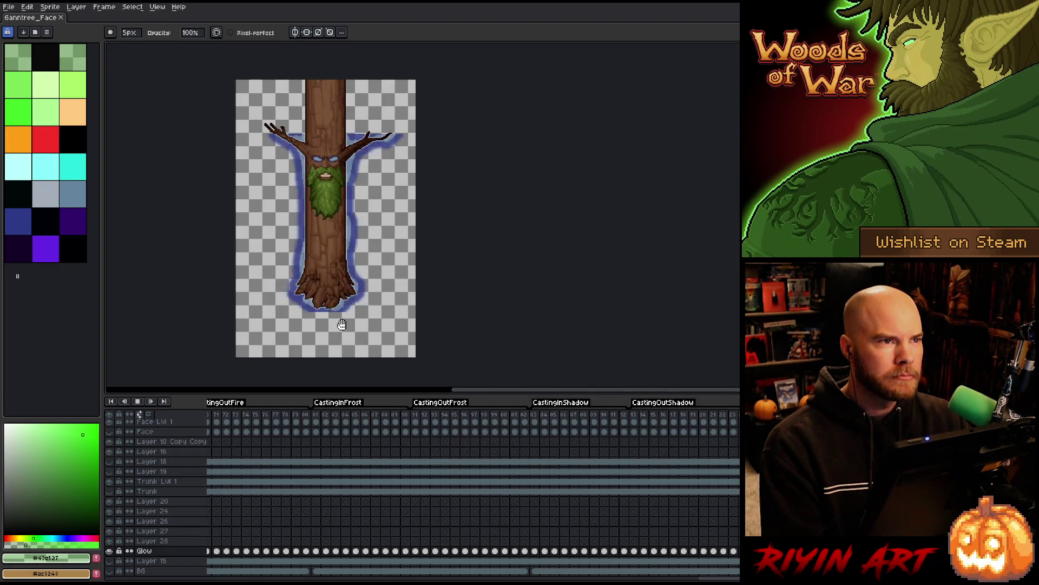
{"action": "left_click", "coordinate": [139, 401]}
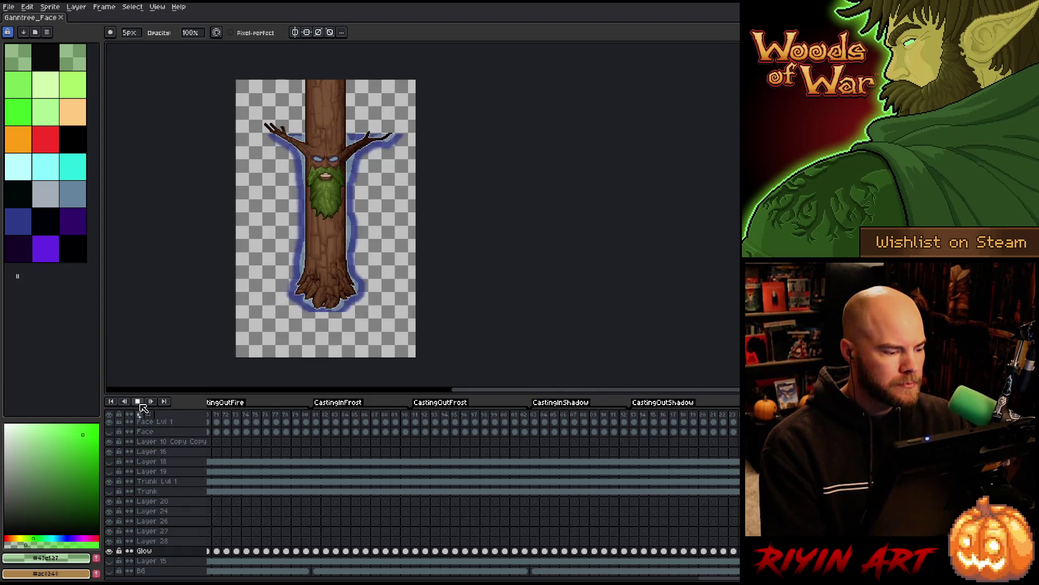
{"action": "scroll", "coordinate": [666, 563], "scroll_direction": "left", "scroll_amount": 10}
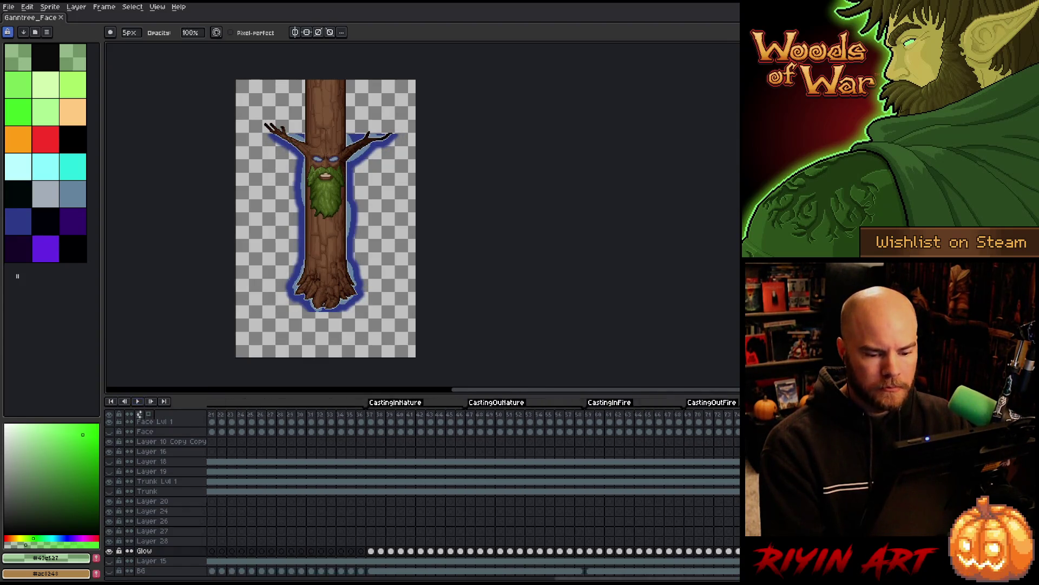
{"action": "scroll", "coordinate": [472, 489], "scroll_direction": "left", "scroll_amount": 6}
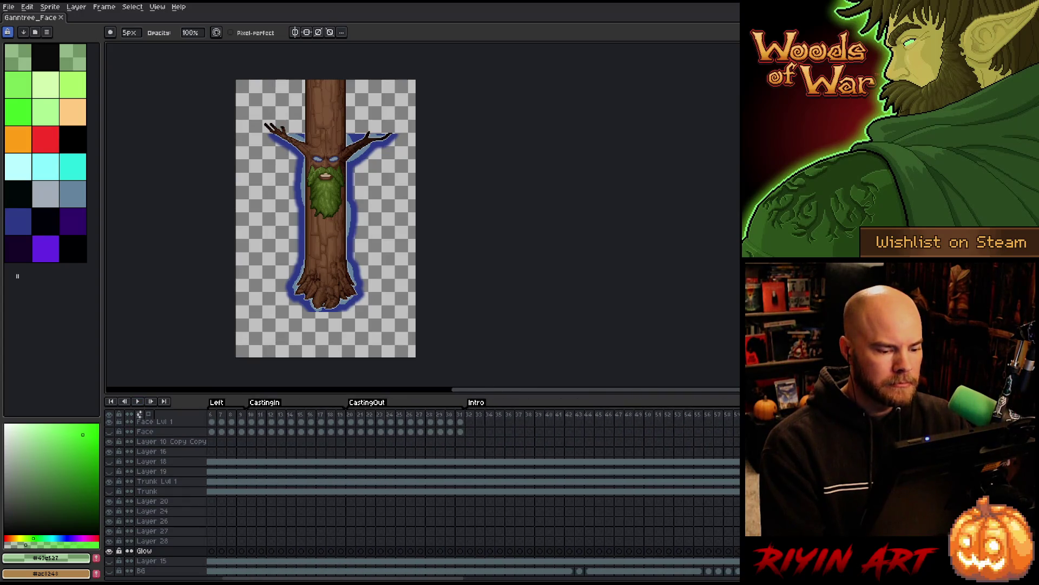
Step: Select the green-glow frames on the timeline, narrowing the selection to start at frame 60
{"action": "mouse_move", "coordinate": [394, 418]}
{"action": "left_mouse_down"}
{"action": "mouse_move", "coordinate": [715, 419]}
{"action": "mouse_move", "coordinate": [446, 433]}
{"action": "mouse_move", "coordinate": [673, 427]}
{"action": "mouse_move", "coordinate": [506, 450]}
{"action": "mouse_move", "coordinate": [574, 455]}
{"action": "mouse_move", "coordinate": [457, 458]}
{"action": "mouse_move", "coordinate": [568, 463]}
{"action": "mouse_move", "coordinate": [433, 465]}
{"action": "mouse_move", "coordinate": [606, 463]}
{"action": "mouse_move", "coordinate": [514, 471]}
{"action": "mouse_move", "coordinate": [620, 471]}
{"action": "mouse_move", "coordinate": [519, 482]}
{"action": "mouse_move", "coordinate": [559, 490]}
{"action": "mouse_move", "coordinate": [542, 487]}
{"action": "mouse_move", "coordinate": [669, 490]}
{"action": "mouse_move", "coordinate": [517, 494]}
{"action": "mouse_move", "coordinate": [596, 493]}
{"action": "left_mouse_up"}
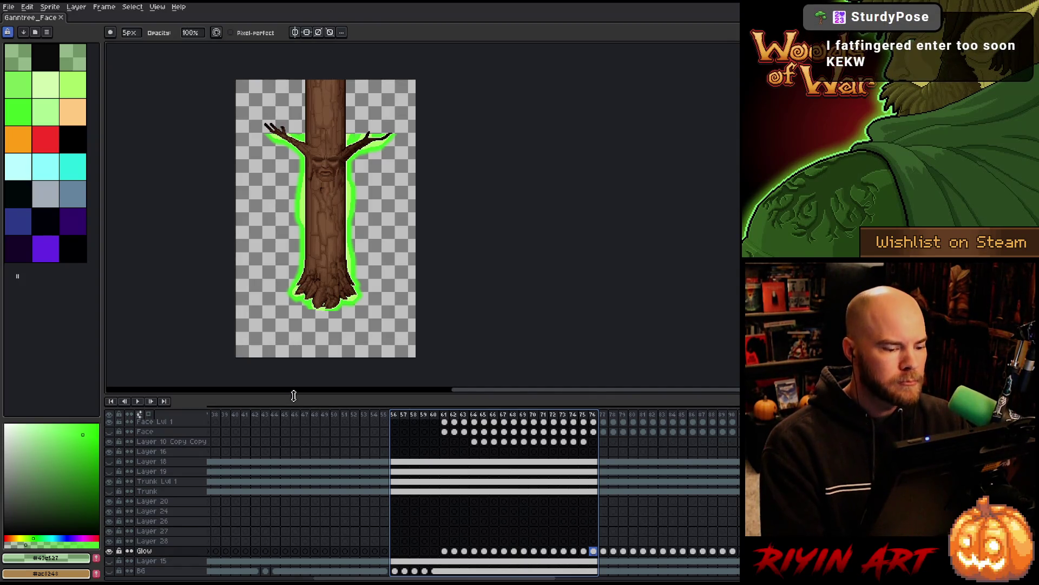
{"action": "scroll", "coordinate": [314, 191], "scroll_direction": "up", "scroll_amount": 3}
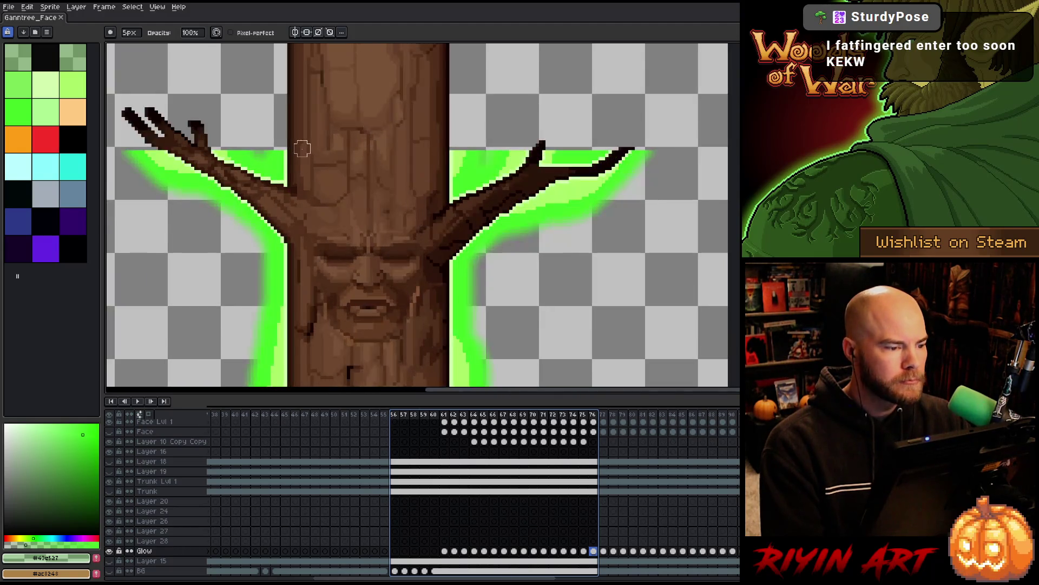
{"action": "scroll", "coordinate": [295, 148], "scroll_direction": "down", "scroll_amount": 2}
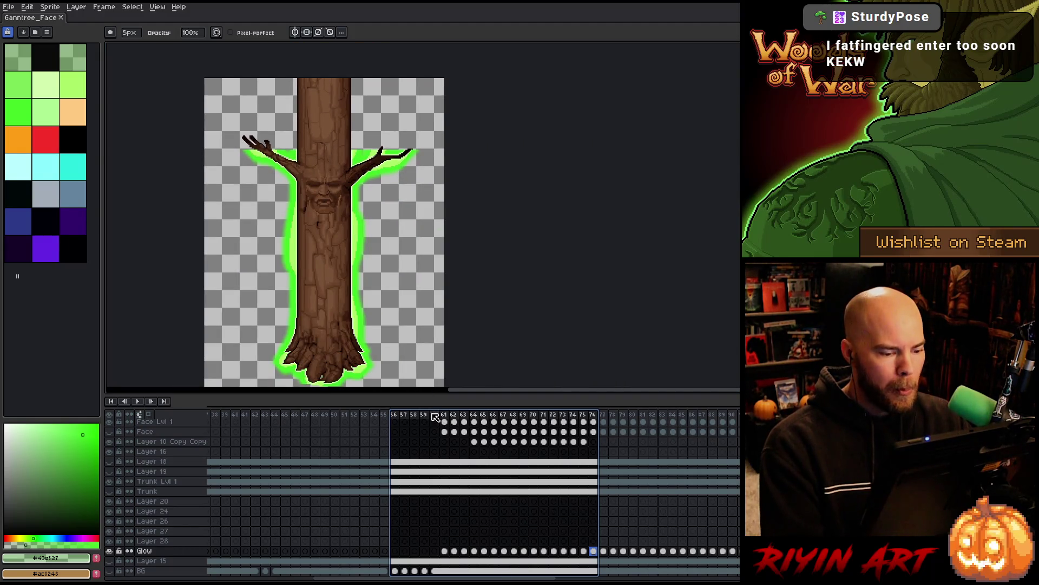
{"action": "mouse_move", "coordinate": [433, 414]}
{"action": "left_mouse_down"}
{"action": "mouse_move", "coordinate": [583, 415]}
{"action": "mouse_move", "coordinate": [502, 418]}
{"action": "mouse_move", "coordinate": [586, 406]}
{"action": "mouse_move", "coordinate": [576, 408]}
{"action": "left_mouse_up"}
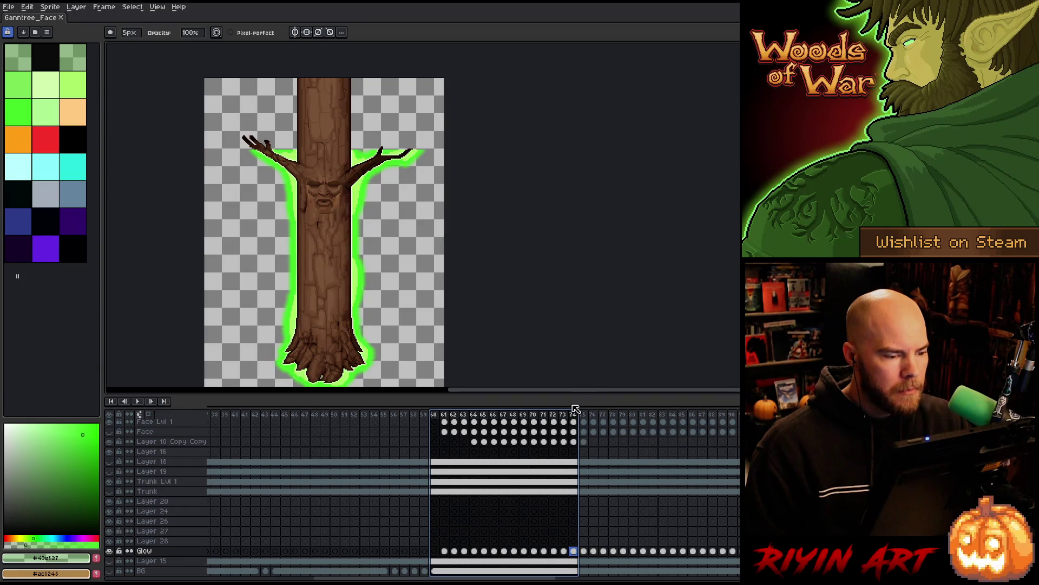
Step: Select the frame range starting at frame 74 in the timeline
{"action": "left_click", "coordinate": [577, 417]}
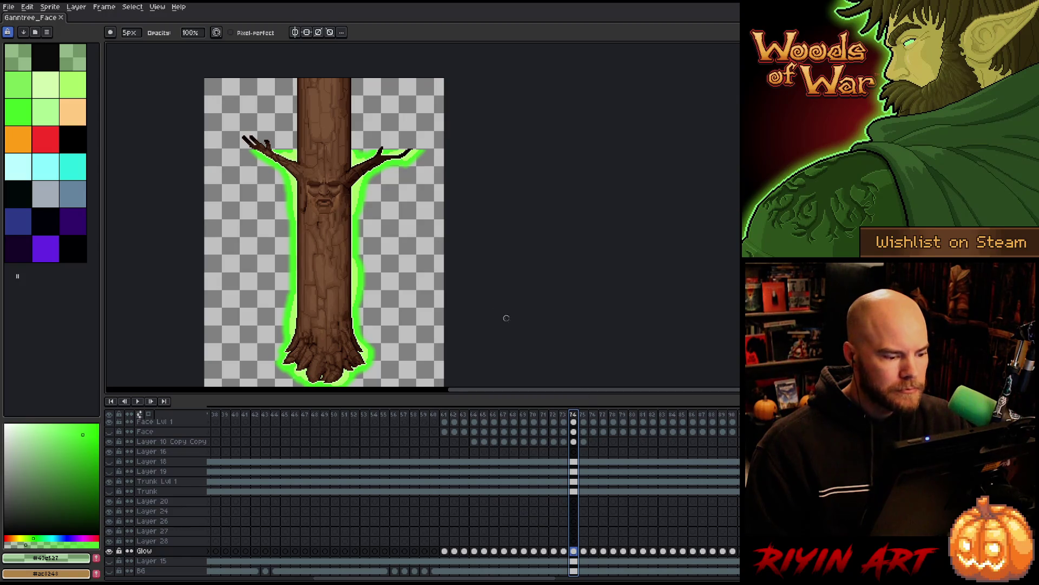
{"action": "scroll", "coordinate": [450, 314], "scroll_direction": "down", "scroll_amount": 1}
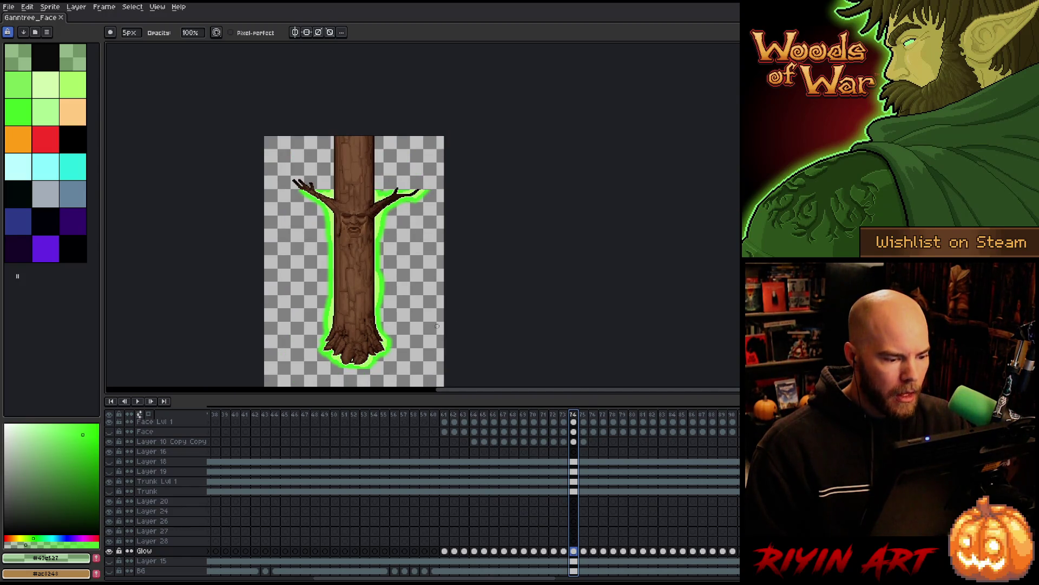
{"action": "left_click", "coordinate": [585, 415]}
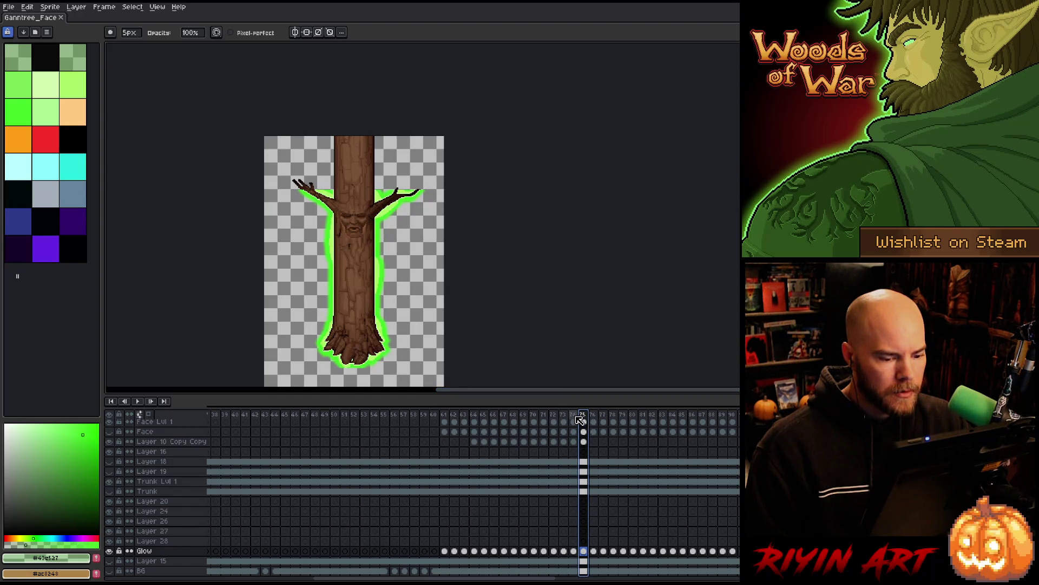
{"action": "left_click", "coordinate": [576, 417]}
{"action": "left_click_drag", "start_coordinate": [581, 420], "coordinate": [613, 421]}
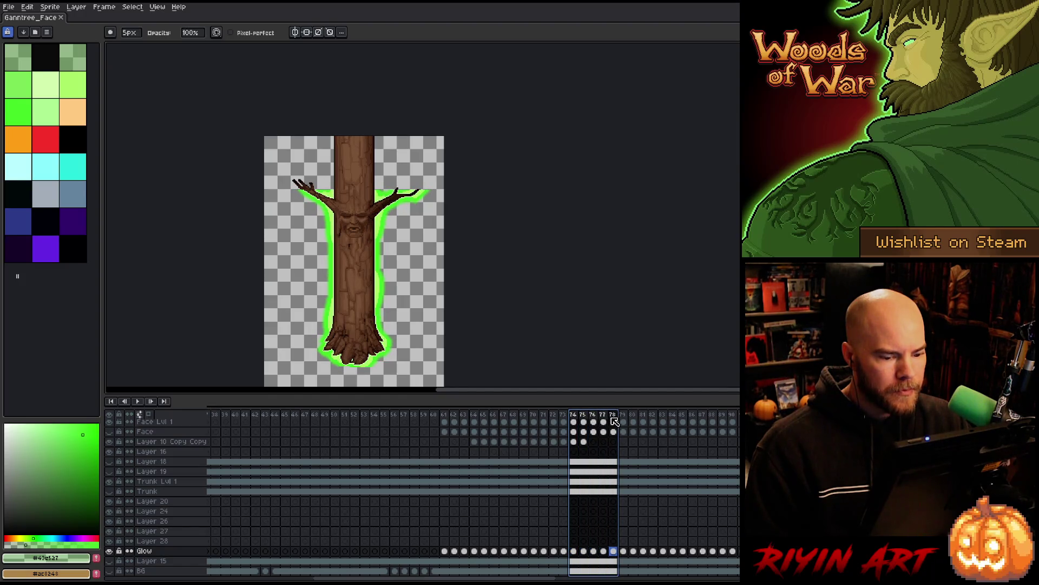
{"action": "left_click_drag", "start_coordinate": [623, 421], "coordinate": [607, 421]}
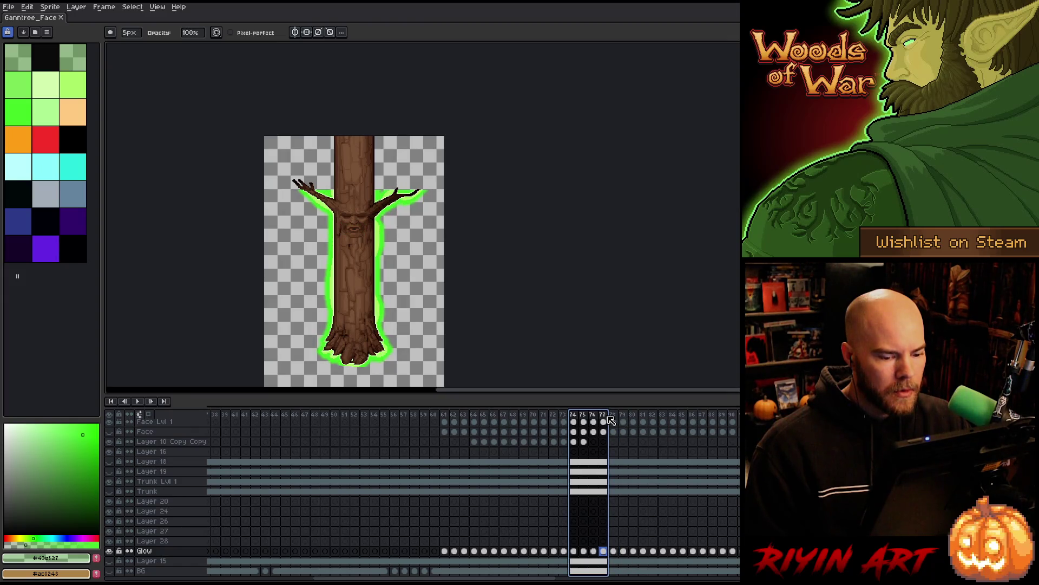
Step: Create a new tag named 'Tag' over the selected frames and preview its playback
{"action": "right_click", "coordinate": [607, 418]}
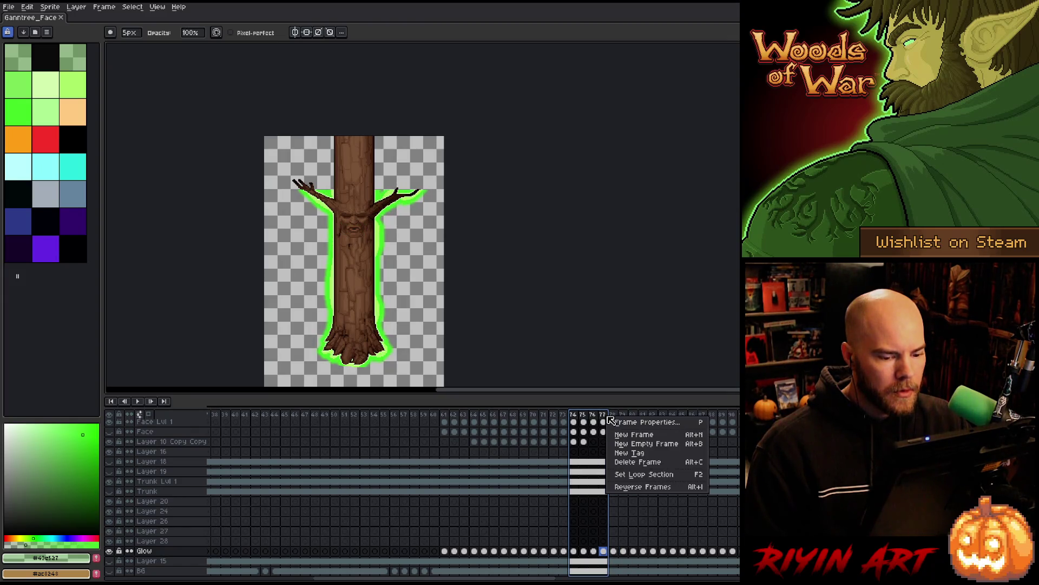
{"action": "left_click", "coordinate": [633, 454]}
{"action": "left_click", "coordinate": [533, 347]}
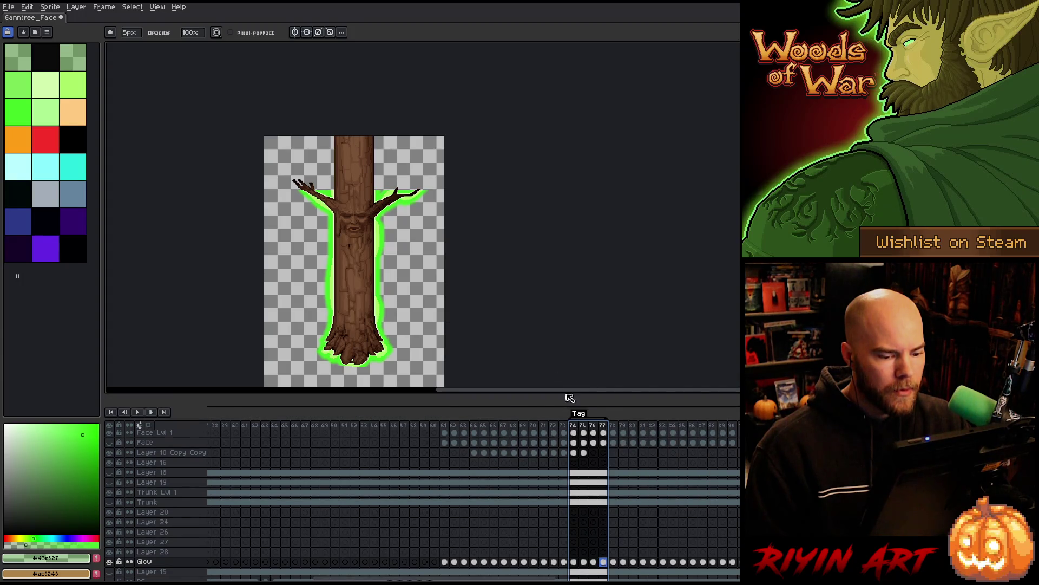
{"action": "key", "text": "Return"}
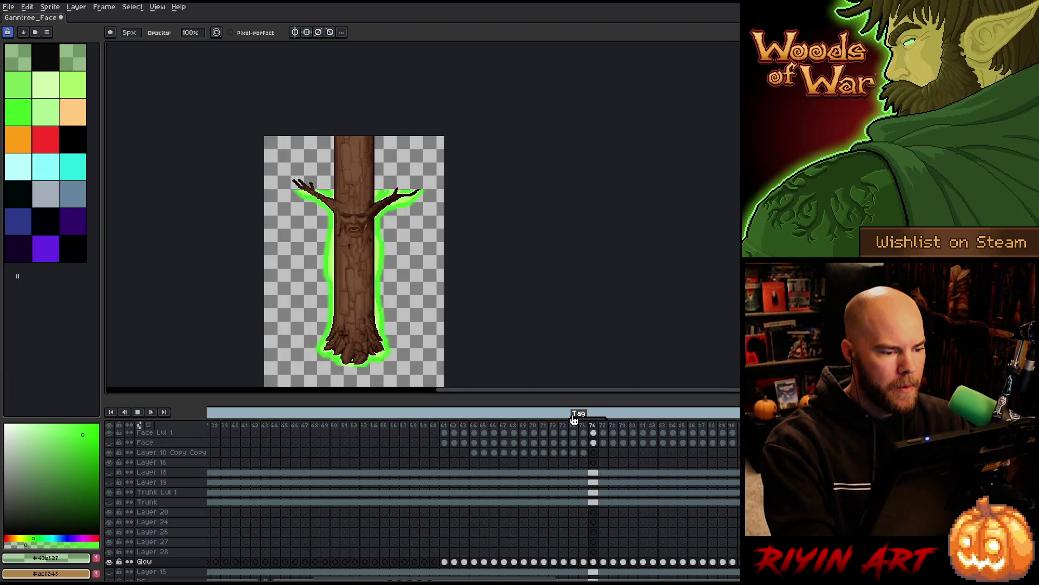
{"action": "key", "text": "Return"}
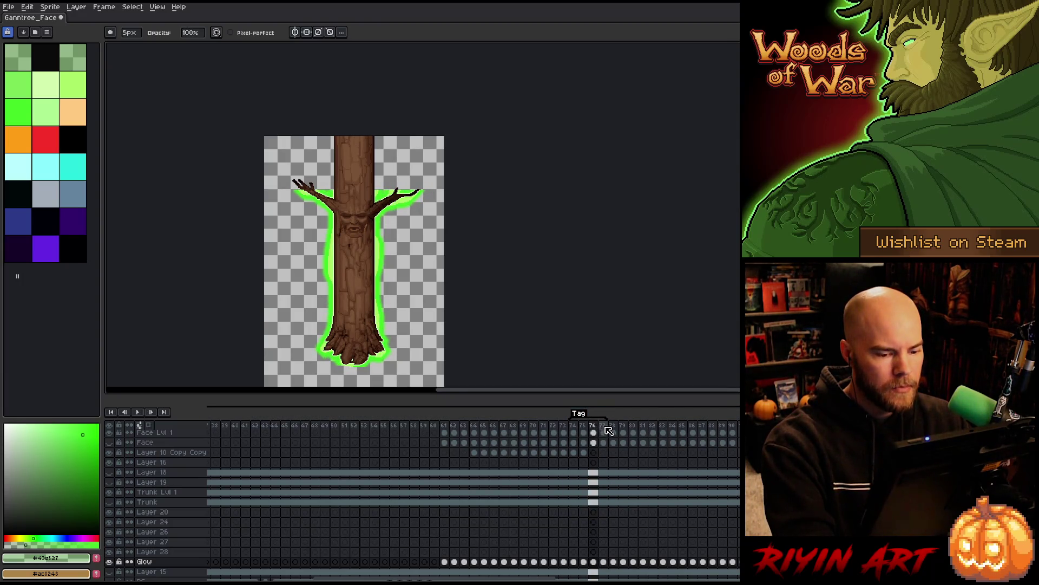
Step: Play the 'Tag' range from frame 74 while zooming the canvas in and out on the glowing tree
{"action": "left_click", "coordinate": [616, 430]}
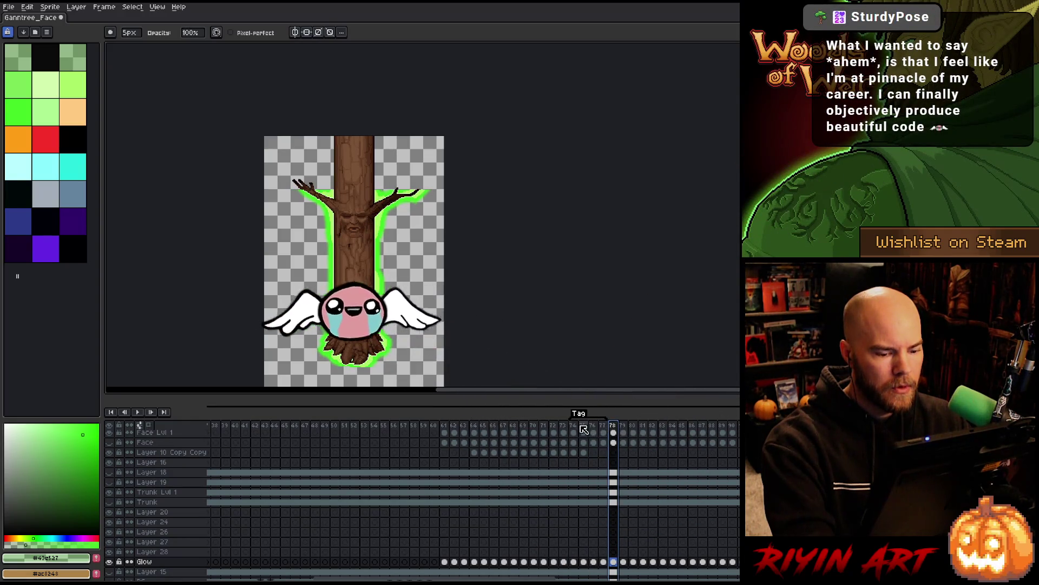
{"action": "key", "text": "Left"}
{"action": "key", "text": "Left"}
{"action": "key", "text": "Left"}
{"action": "key", "text": "Return"}
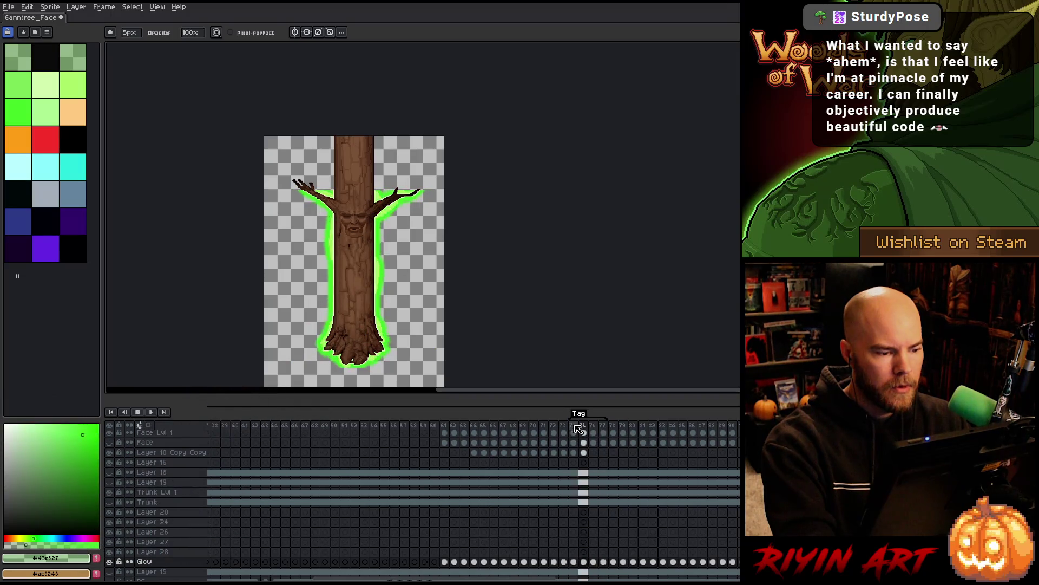
{"action": "scroll", "coordinate": [373, 198], "scroll_direction": "up", "scroll_amount": 5}
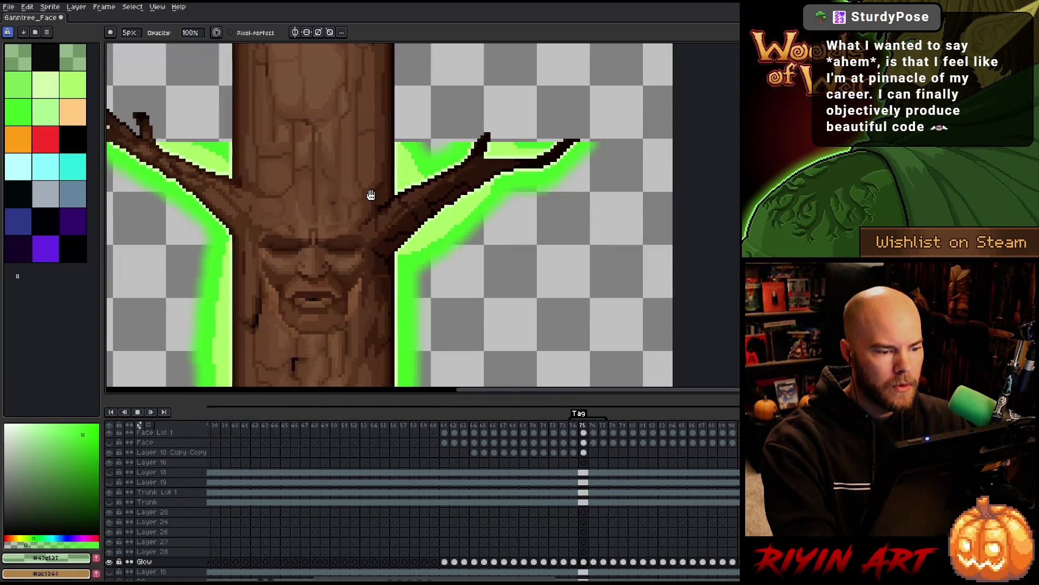
{"action": "scroll", "coordinate": [374, 193], "scroll_direction": "down", "scroll_amount": 2}
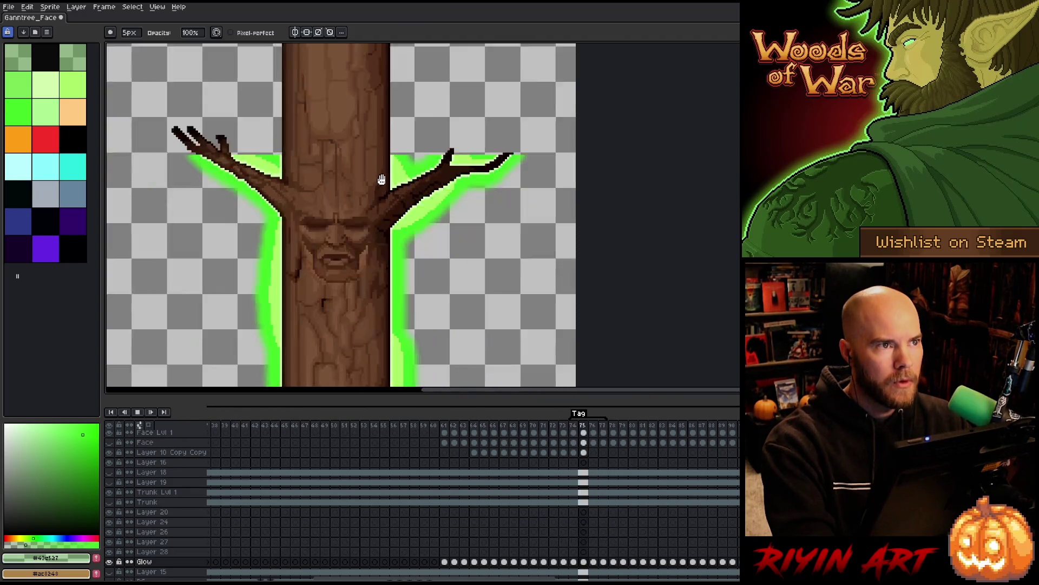
{"action": "scroll", "coordinate": [384, 129], "scroll_direction": "up", "scroll_amount": 2}
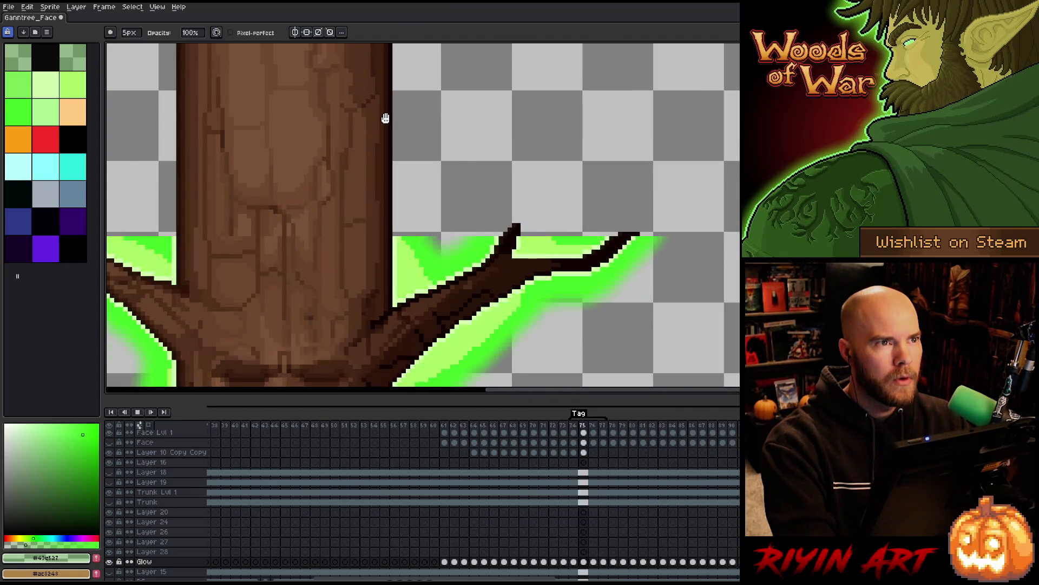
{"action": "scroll", "coordinate": [385, 119], "scroll_direction": "down", "scroll_amount": 3}
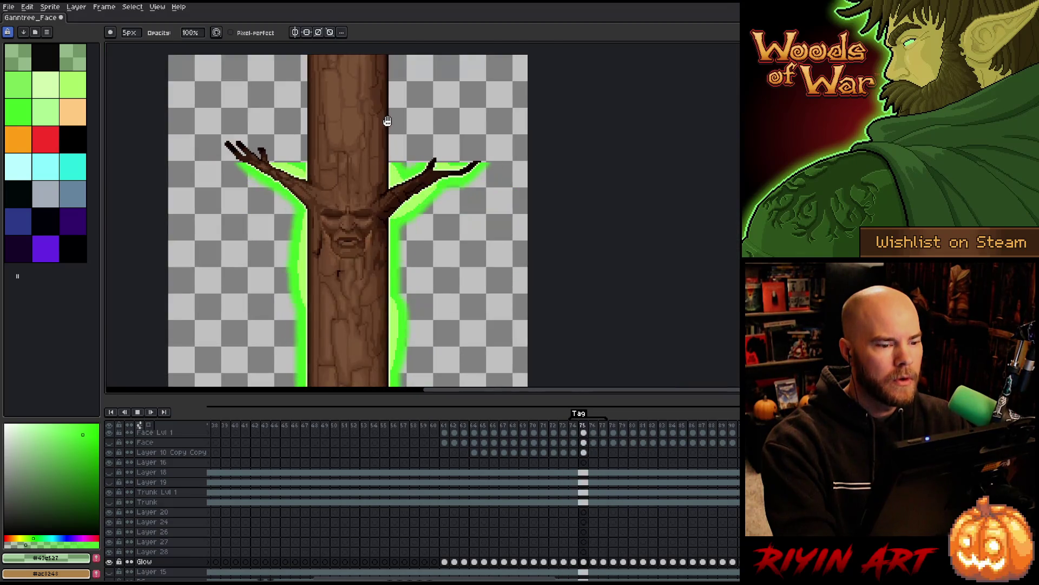
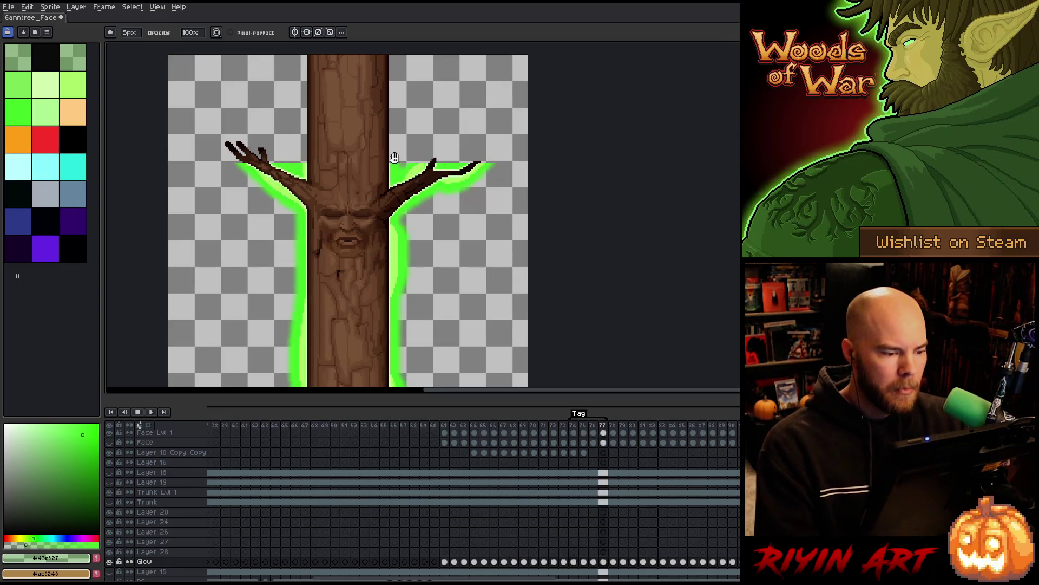
Step: Check the Glow layer by toggling its visibility off and on
{"action": "scroll", "coordinate": [361, 163], "scroll_direction": "down", "scroll_amount": 1}
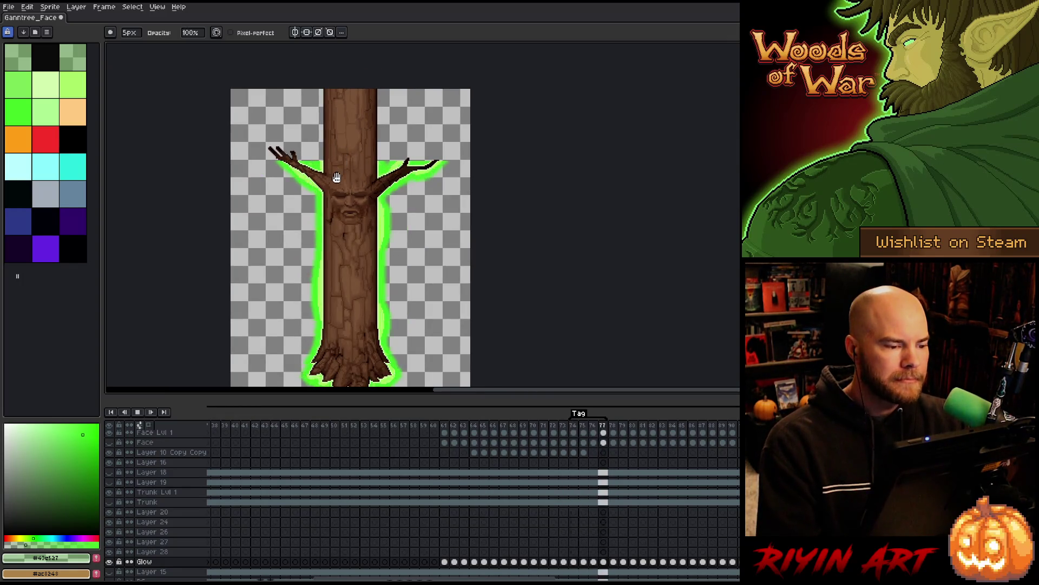
{"action": "scroll", "coordinate": [336, 170], "scroll_direction": "down", "scroll_amount": 1}
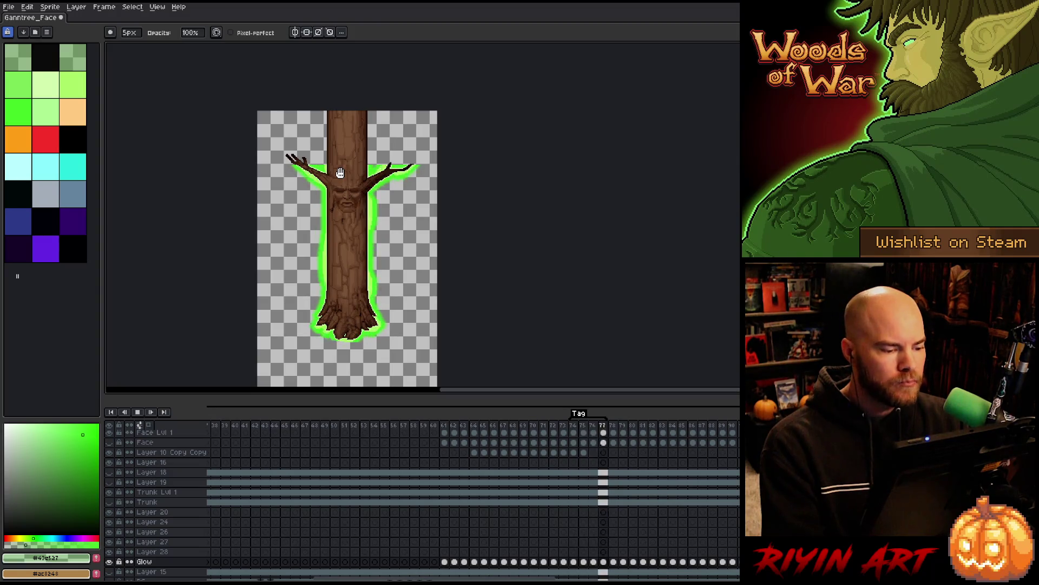
{"action": "scroll", "coordinate": [347, 328], "scroll_direction": "up", "scroll_amount": 3}
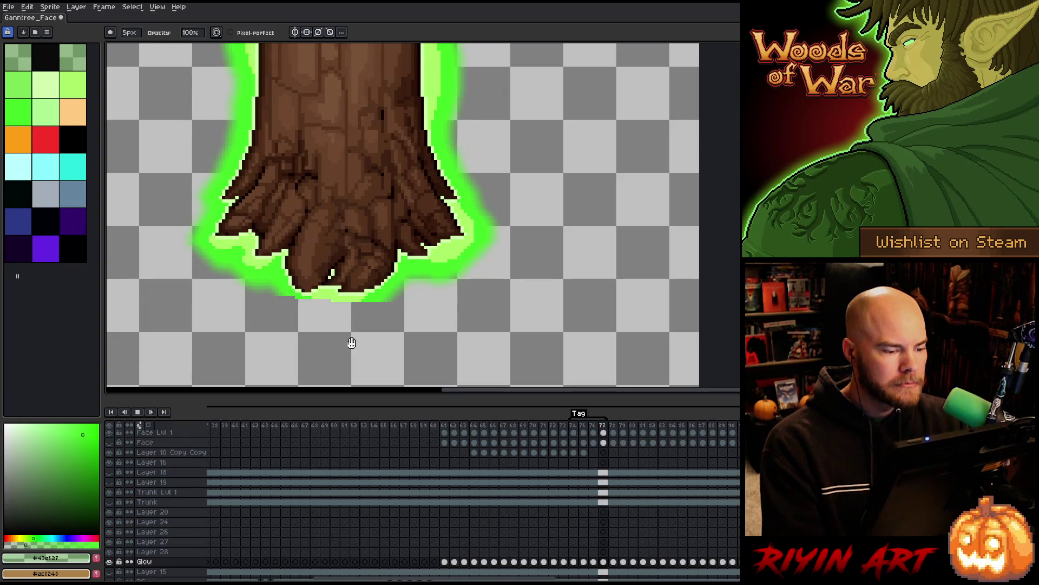
{"action": "scroll", "coordinate": [351, 343], "scroll_direction": "down", "scroll_amount": 2}
{"action": "scroll", "coordinate": [351, 343], "scroll_direction": "down", "scroll_amount": 2}
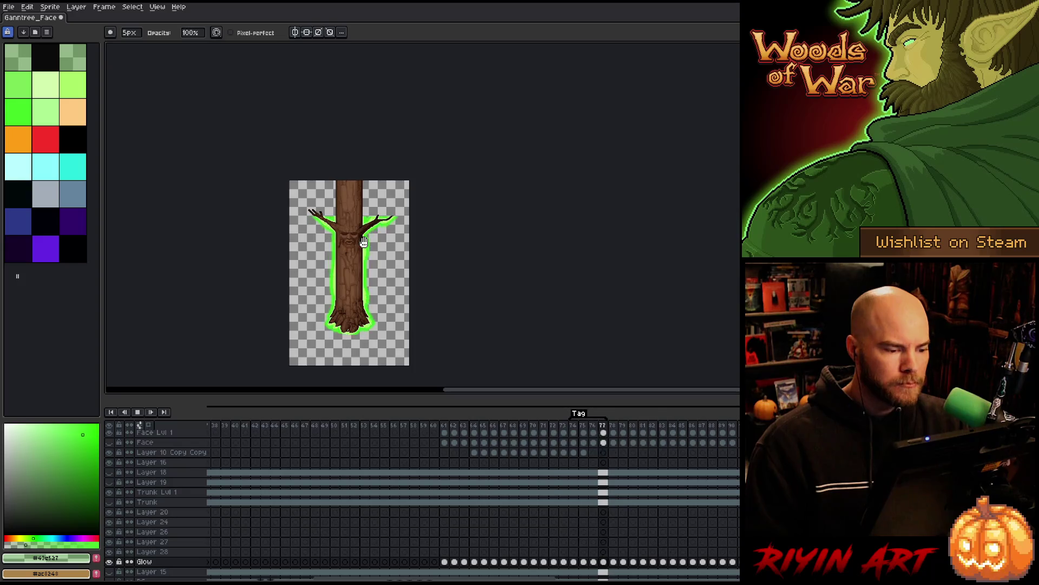
{"action": "scroll", "coordinate": [359, 280], "scroll_direction": "up", "scroll_amount": 3}
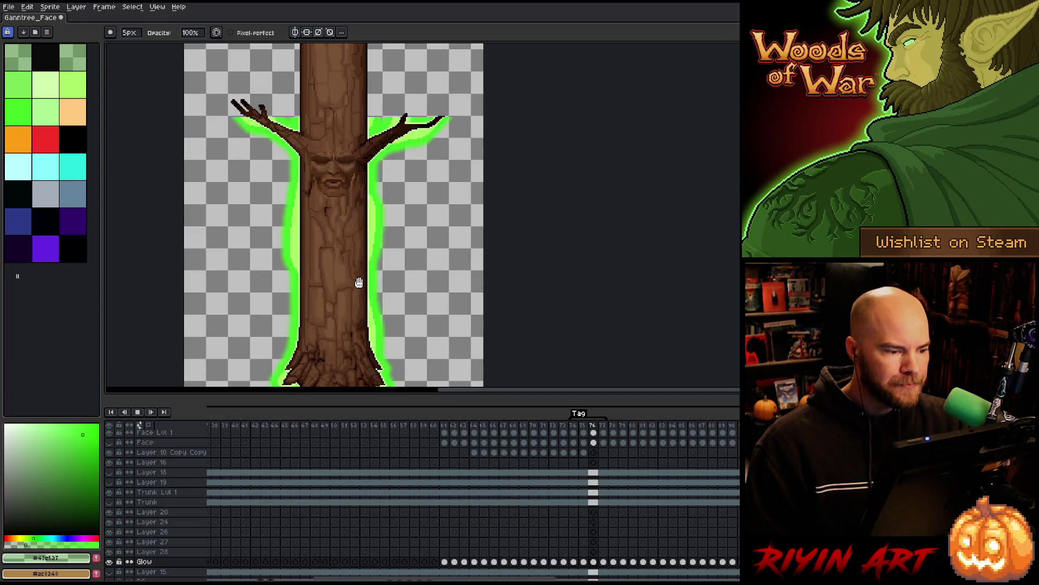
{"action": "scroll", "coordinate": [359, 282], "scroll_direction": "down", "scroll_amount": 1}
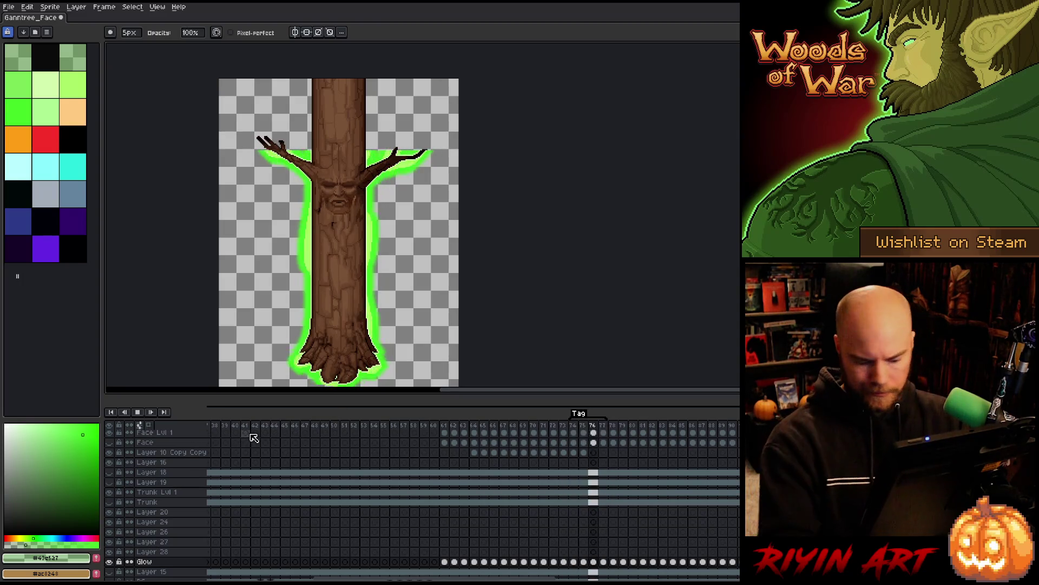
{"action": "scroll", "coordinate": [260, 444], "scroll_direction": "up", "scroll_amount": 2}
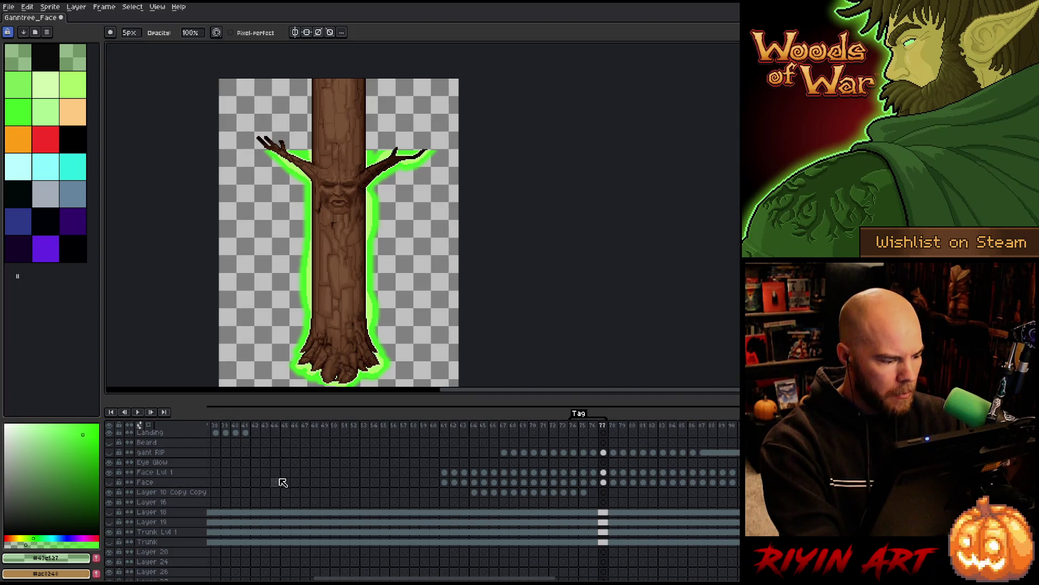
{"action": "scroll", "coordinate": [284, 481], "scroll_direction": "down", "scroll_amount": 2}
{"action": "scroll", "coordinate": [524, 478], "scroll_direction": "down", "scroll_amount": 1}
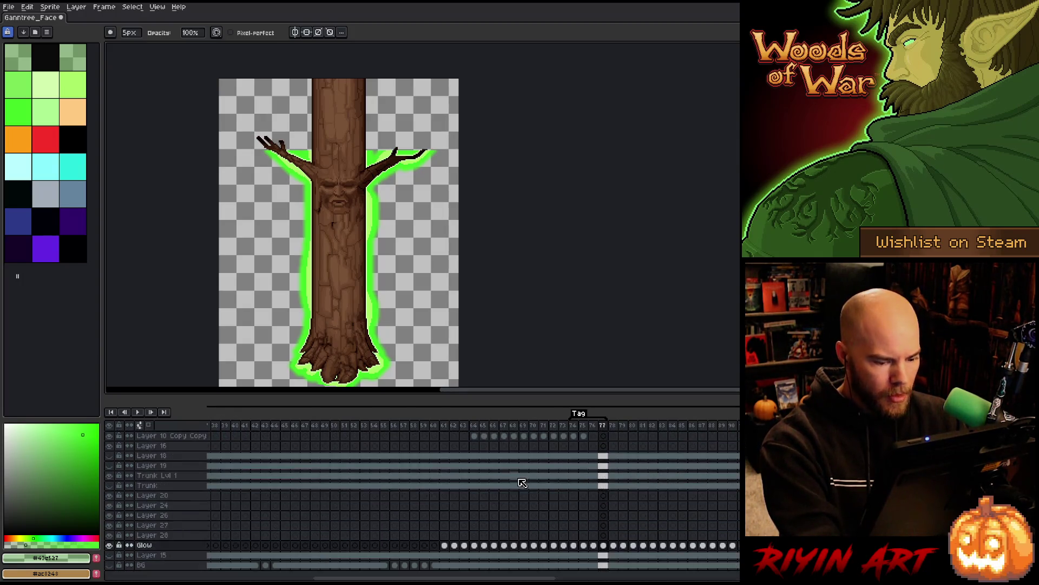
{"action": "left_click", "coordinate": [110, 545]}
{"action": "left_click", "coordinate": [109, 545]}
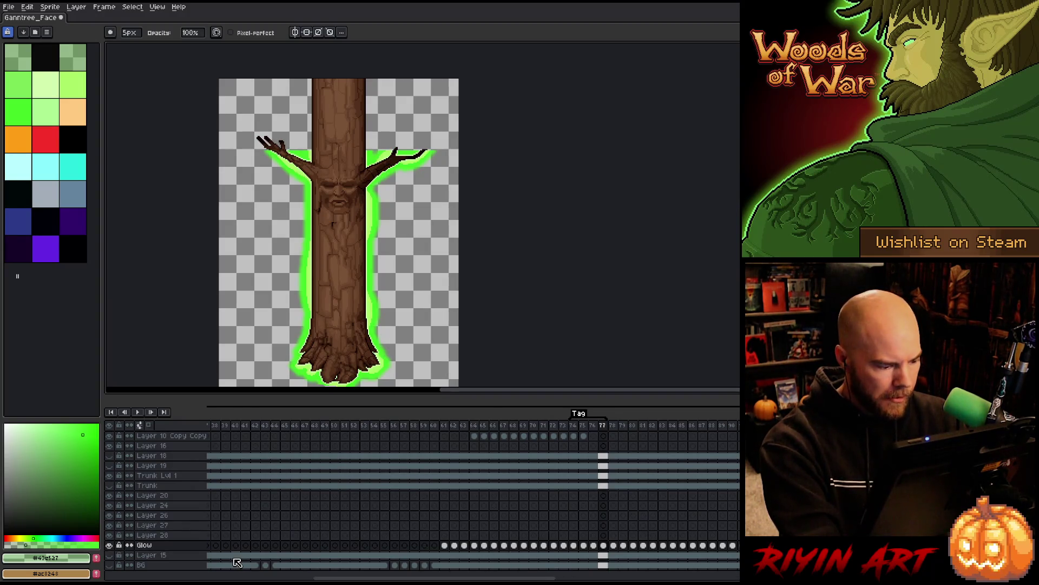
Step: Add a new layer above Glow and name it 'glow ext'
{"action": "key", "text": "shift+n"}
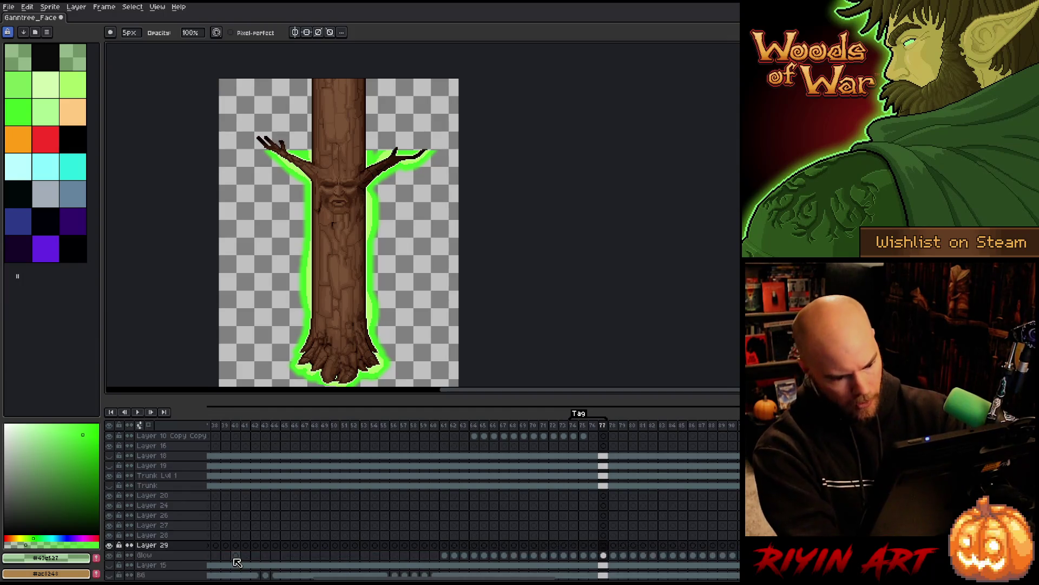
{"action": "double_click", "coordinate": [151, 543]}
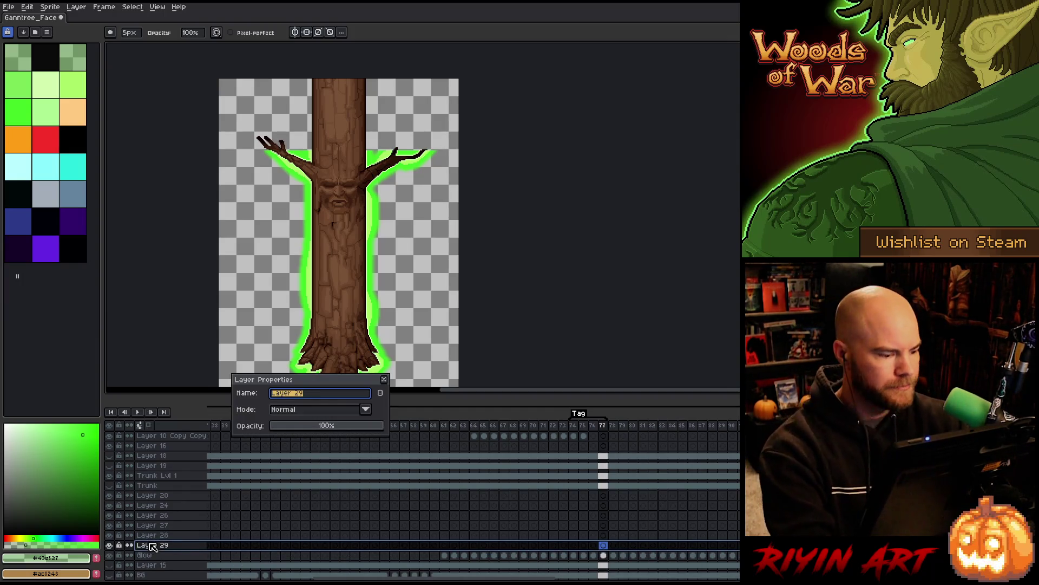
{"action": "type", "text": "gk"}
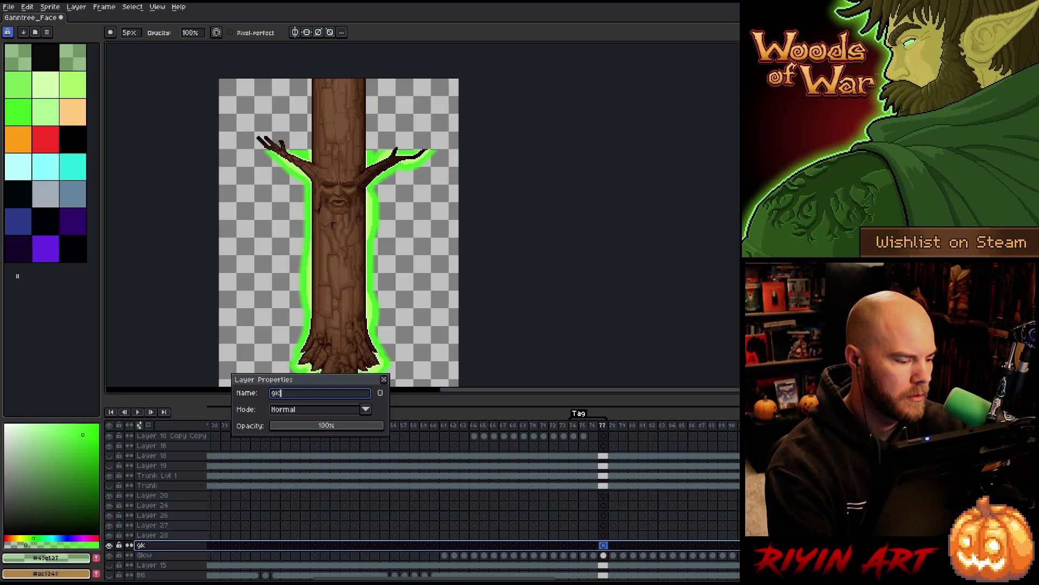
{"action": "key", "text": "BackSpace"}
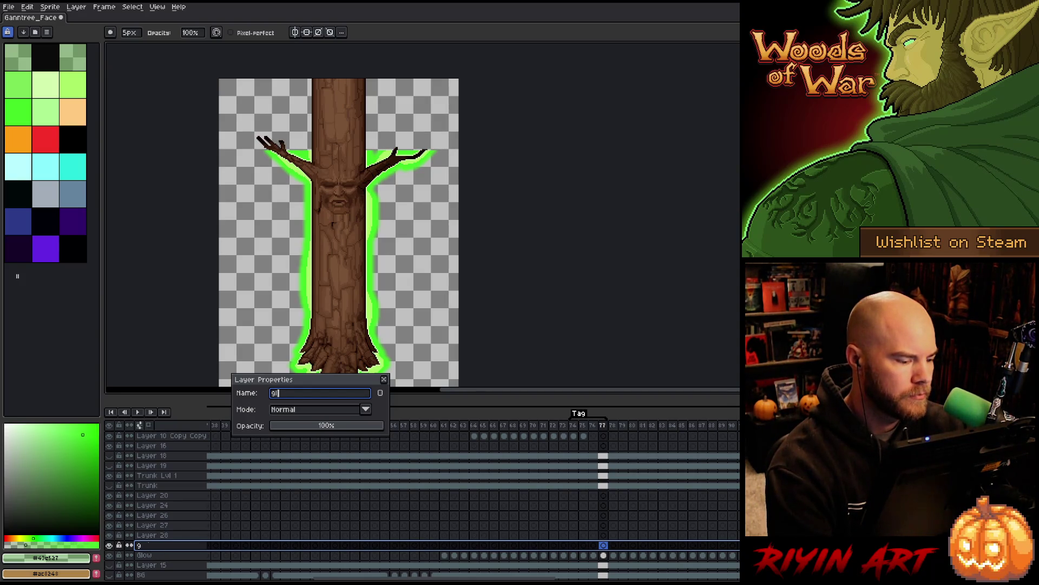
{"action": "type", "text": "ow ext"}
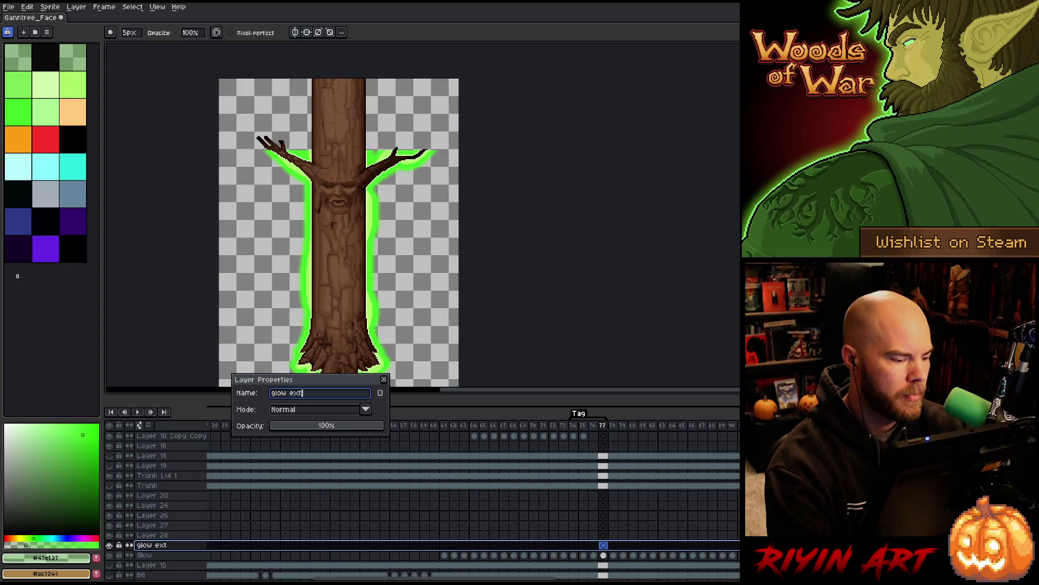
{"action": "key", "text": "Return"}
{"action": "double_click", "coordinate": [153, 548]}
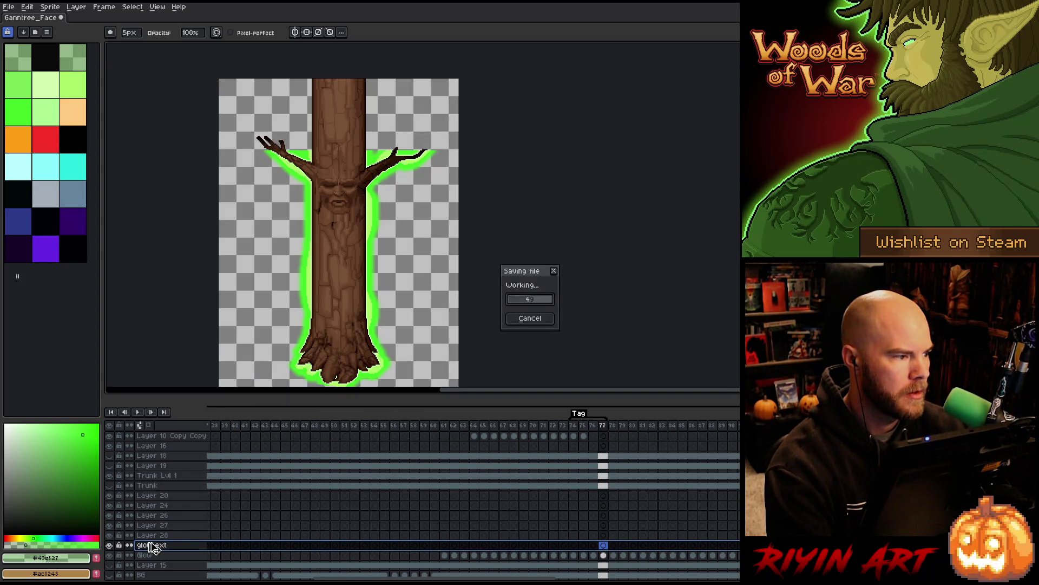
{"action": "key", "text": "Return"}
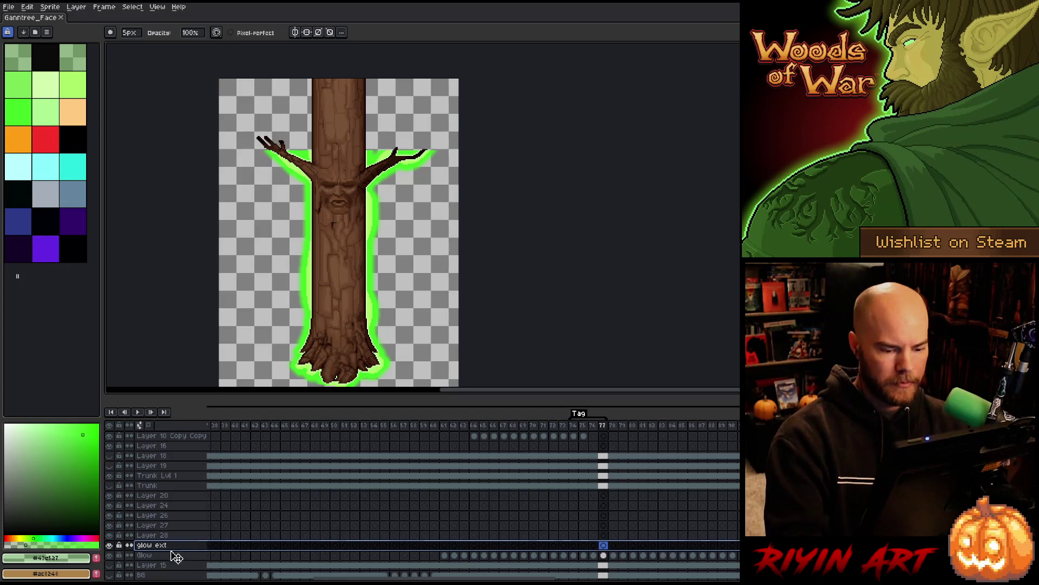
Step: Copy the Glow cels for frames 74–77 and paste them into glow ext from frame 74
{"action": "left_click", "coordinate": [604, 555]}
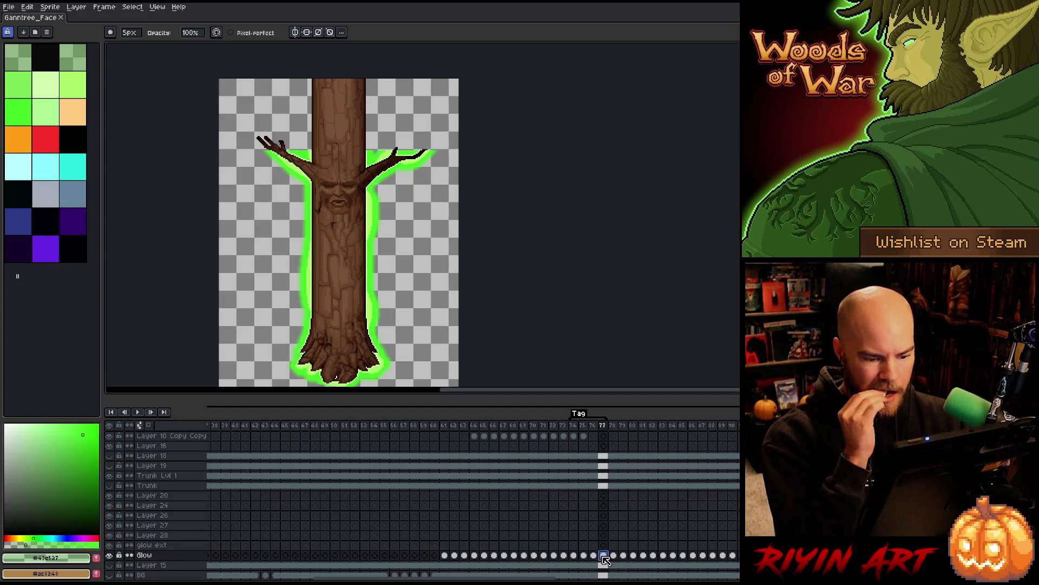
{"action": "left_click_drag", "start_coordinate": [574, 555], "coordinate": [603, 557]}
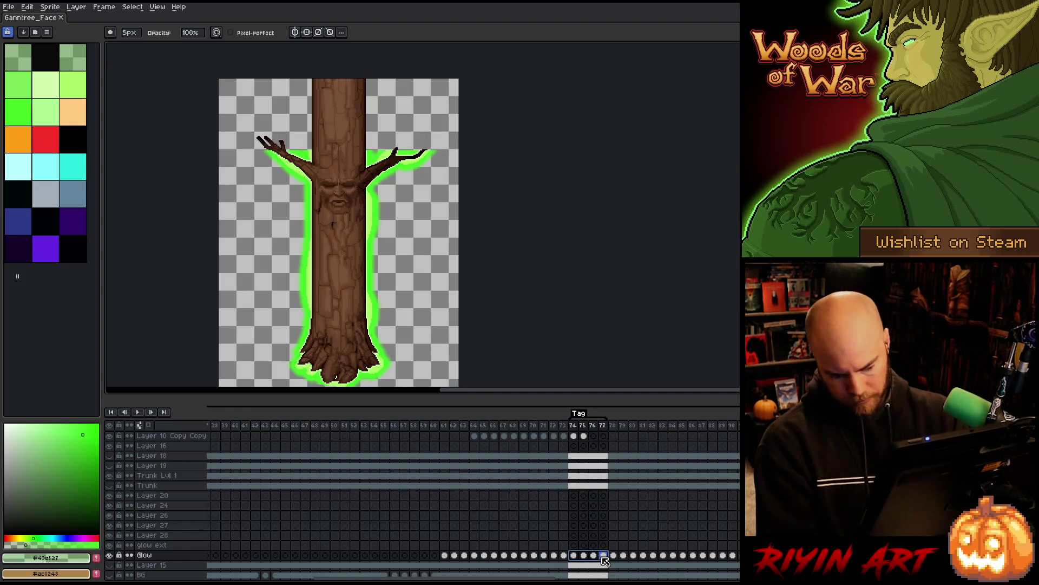
{"action": "key", "text": "ctrl+c"}
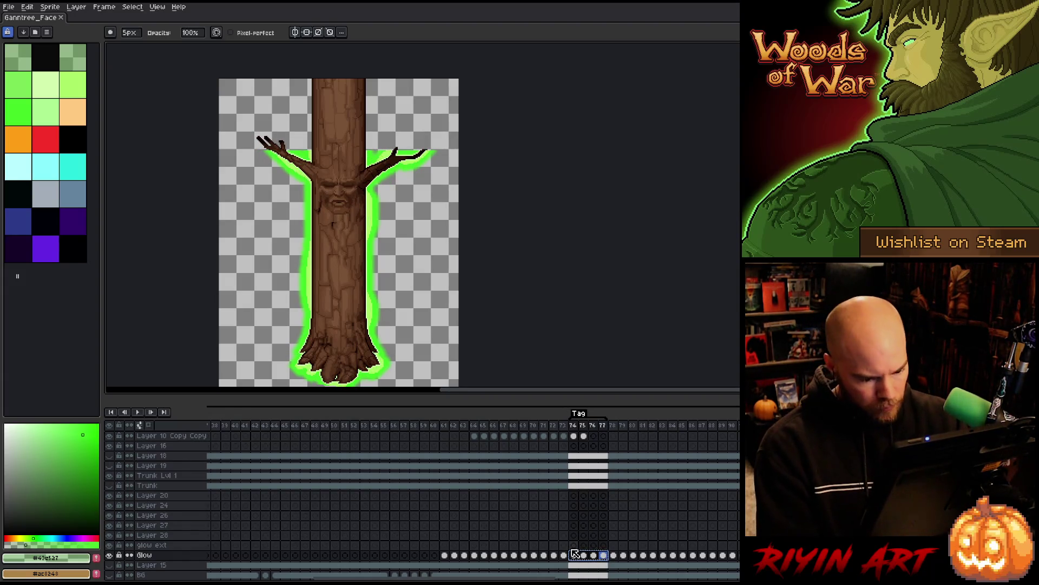
{"action": "left_click", "coordinate": [574, 545]}
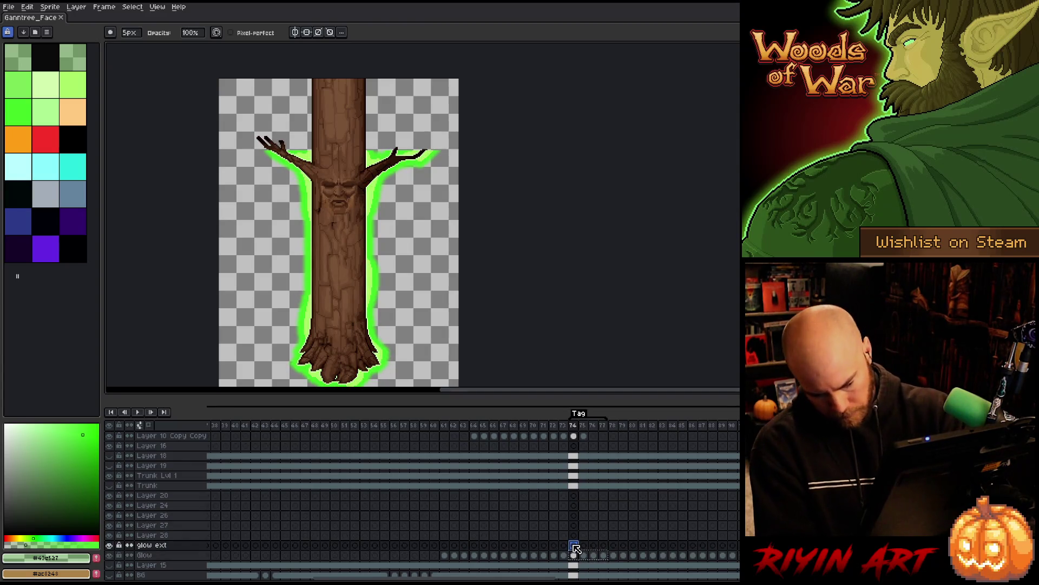
{"action": "key", "text": "ctrl+v"}
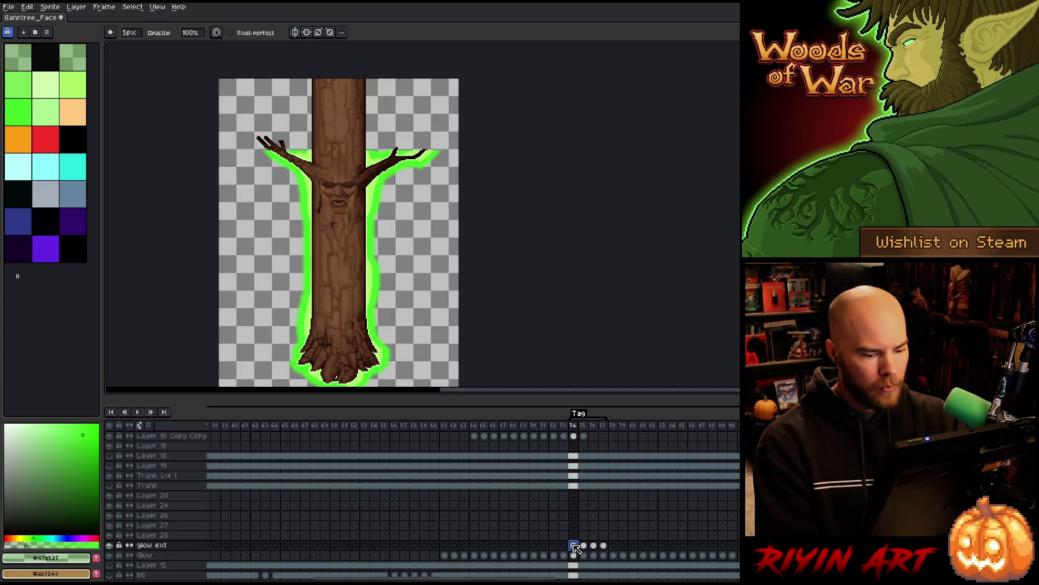
{"action": "left_click_drag", "start_coordinate": [604, 545], "coordinate": [578, 548]}
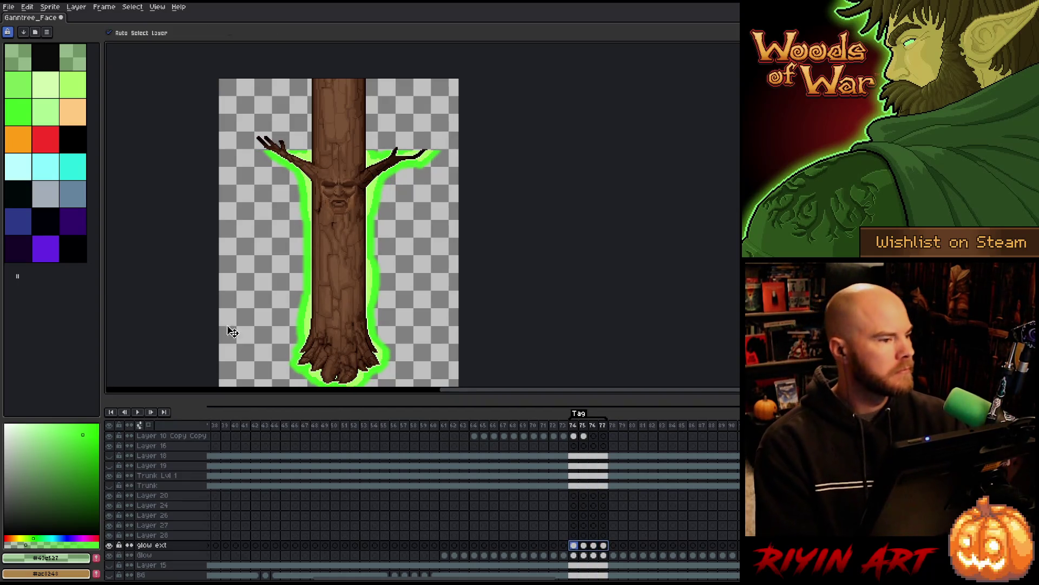
Step: With Auto Select Layer off, drag the glow ext copy up around the trunk, then preview playback
{"action": "left_click", "coordinate": [140, 34]}
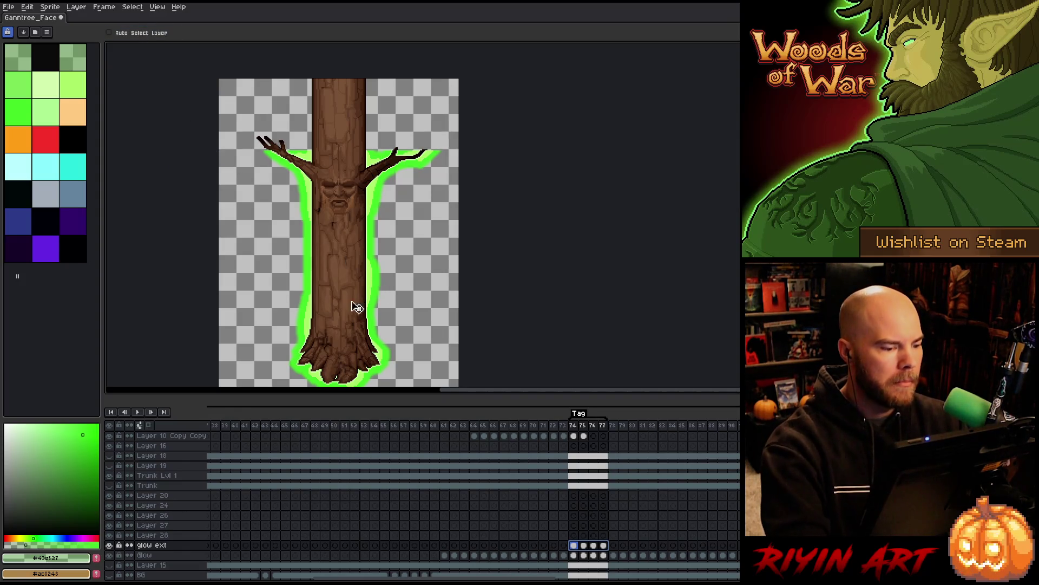
{"action": "mouse_move", "coordinate": [355, 304]}
{"action": "left_mouse_down"}
{"action": "mouse_move", "coordinate": [343, 283]}
{"action": "mouse_move", "coordinate": [348, 131]}
{"action": "left_mouse_up"}
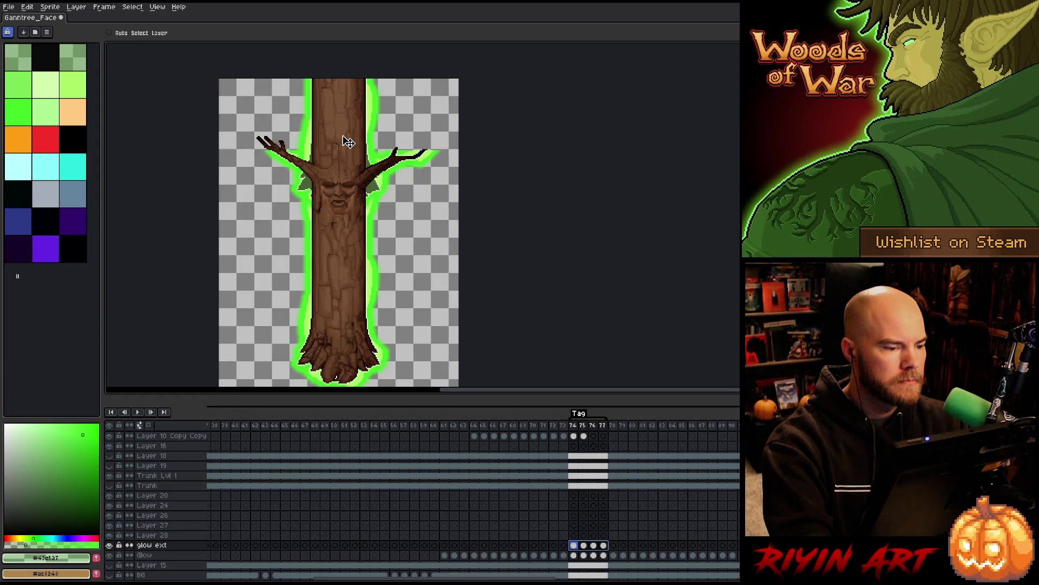
{"action": "key", "text": "Return"}
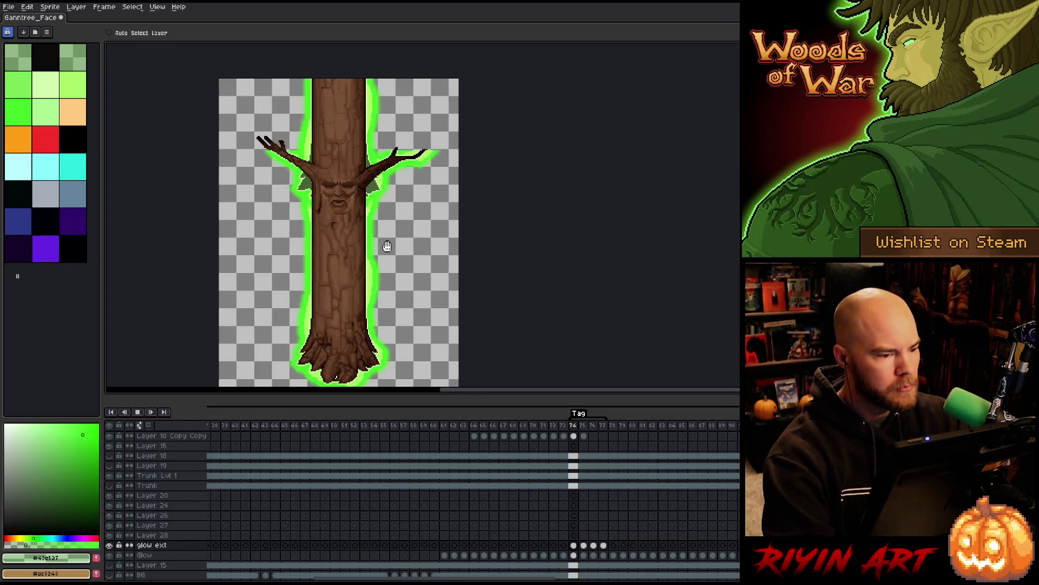
{"action": "key", "text": "Return"}
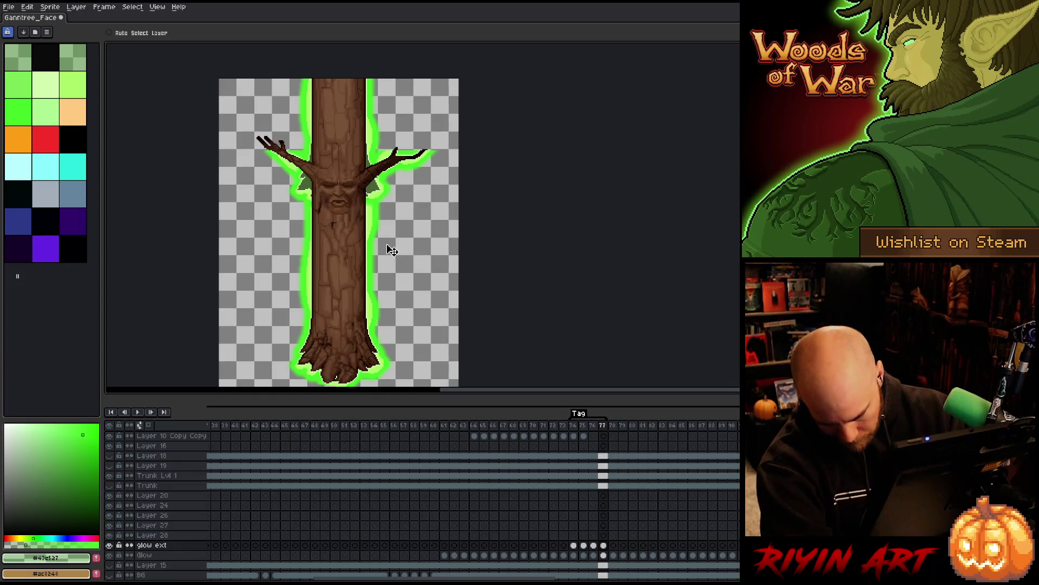
Step: Marquee the glow around the face and branches and delete the jagged extra pixels
{"action": "key", "text": "m"}
{"action": "scroll", "coordinate": [375, 164], "scroll_direction": "up", "scroll_amount": 2}
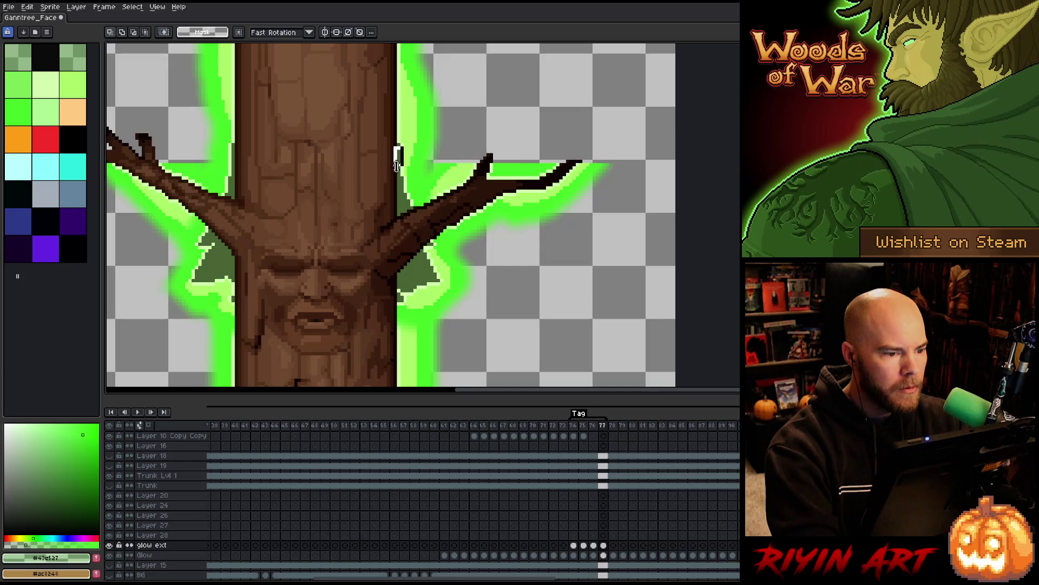
{"action": "mouse_move", "coordinate": [402, 145]}
{"action": "left_mouse_down"}
{"action": "mouse_move", "coordinate": [372, 176]}
{"action": "mouse_move", "coordinate": [230, 237]}
{"action": "left_mouse_up"}
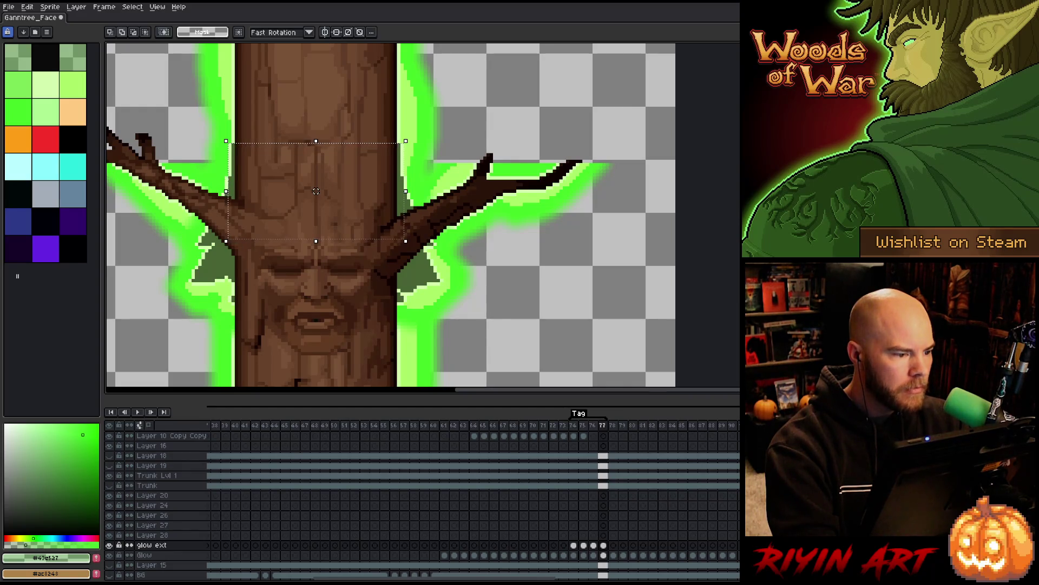
{"action": "mouse_move", "coordinate": [233, 211]}
{"action": "left_mouse_down"}
{"action": "mouse_move", "coordinate": [375, 274]}
{"action": "mouse_move", "coordinate": [473, 283]}
{"action": "mouse_move", "coordinate": [452, 319]}
{"action": "mouse_move", "coordinate": [458, 338]}
{"action": "mouse_move", "coordinate": [529, 369]}
{"action": "left_mouse_up"}
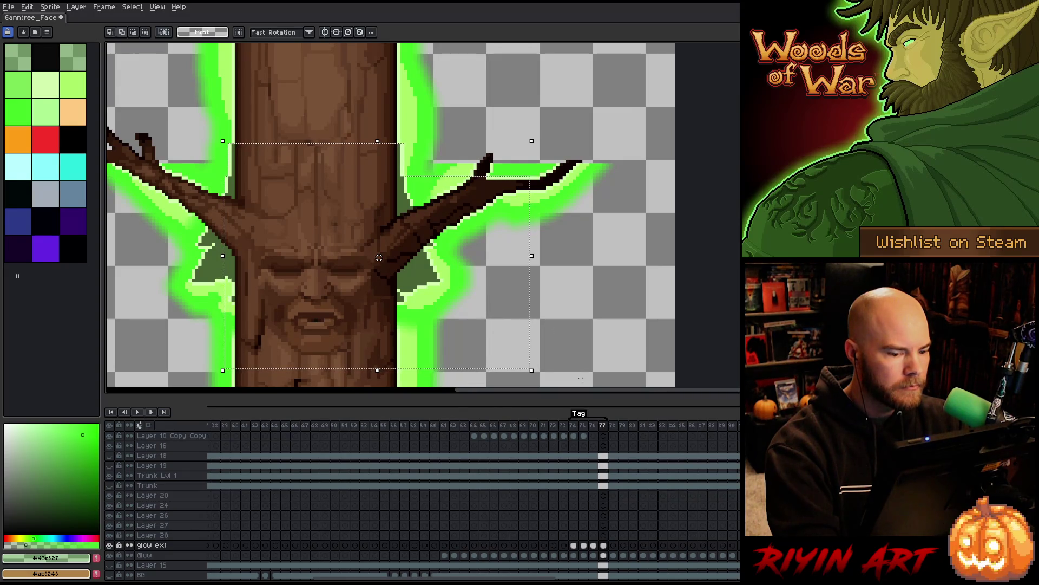
{"action": "mouse_move", "coordinate": [579, 382]}
{"action": "left_mouse_down"}
{"action": "mouse_move", "coordinate": [120, 204]}
{"action": "mouse_move", "coordinate": [126, 144]}
{"action": "mouse_move", "coordinate": [126, 161]}
{"action": "left_mouse_up"}
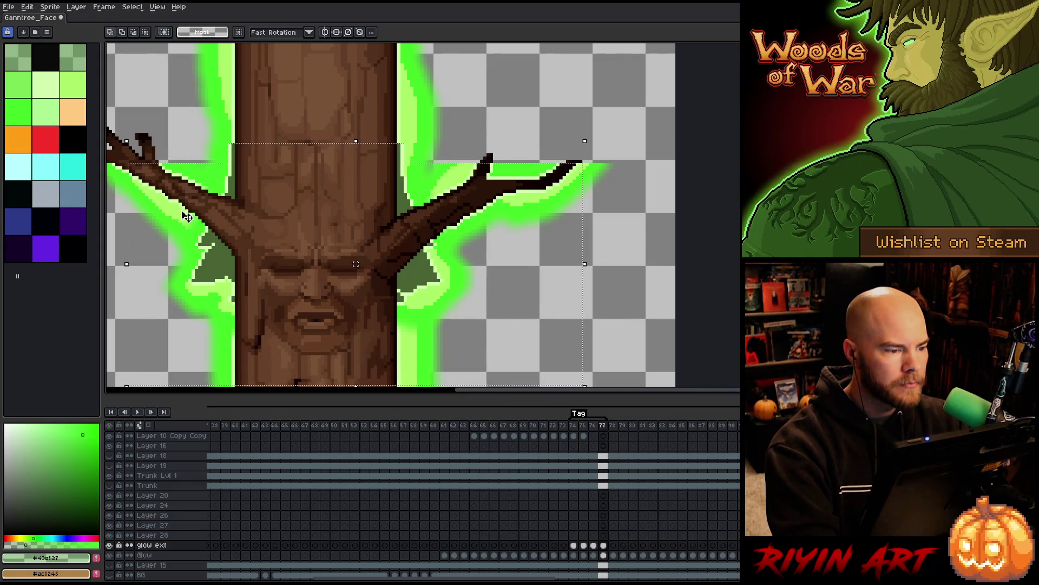
{"action": "key", "text": "Delete"}
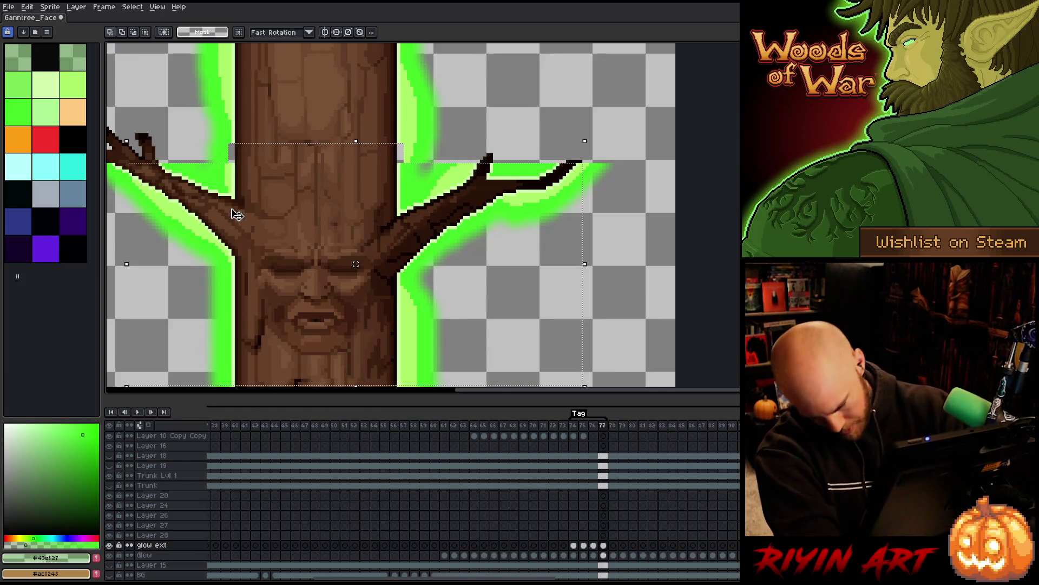
{"action": "key", "text": "ctrl+d"}
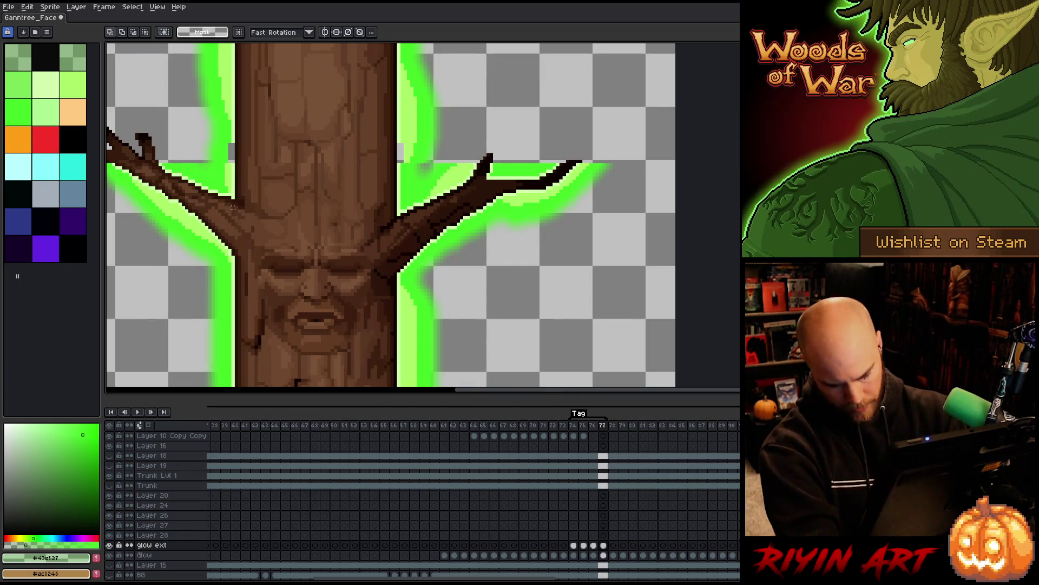
Step: Undo the deletion to restore the glow, then play glow ext frames 74–77
{"action": "key", "text": "ctrl+z"}
{"action": "key", "text": "ctrl+z"}
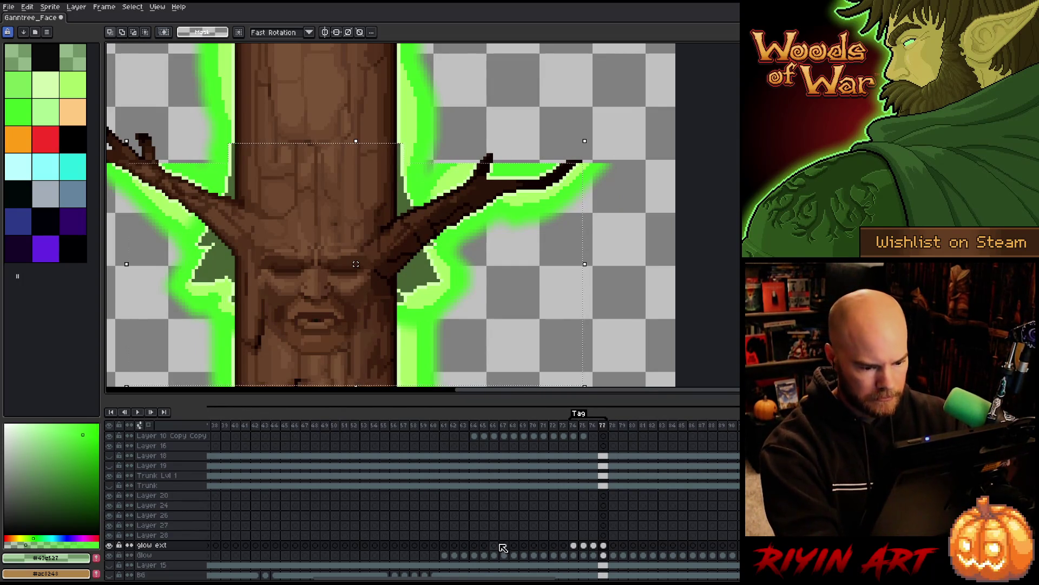
{"action": "left_click_drag", "start_coordinate": [603, 545], "coordinate": [578, 548]}
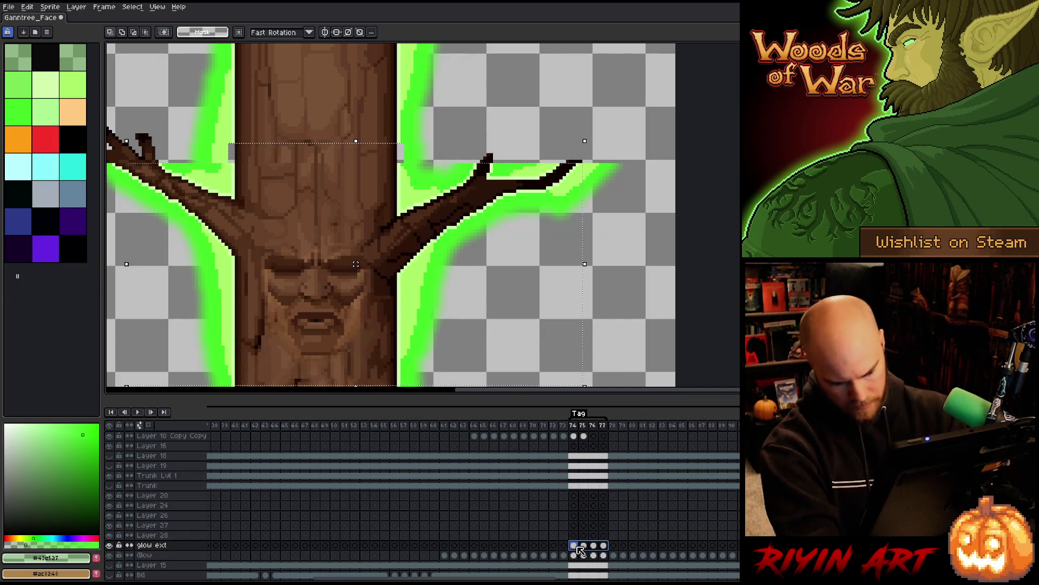
{"action": "key", "text": "Return"}
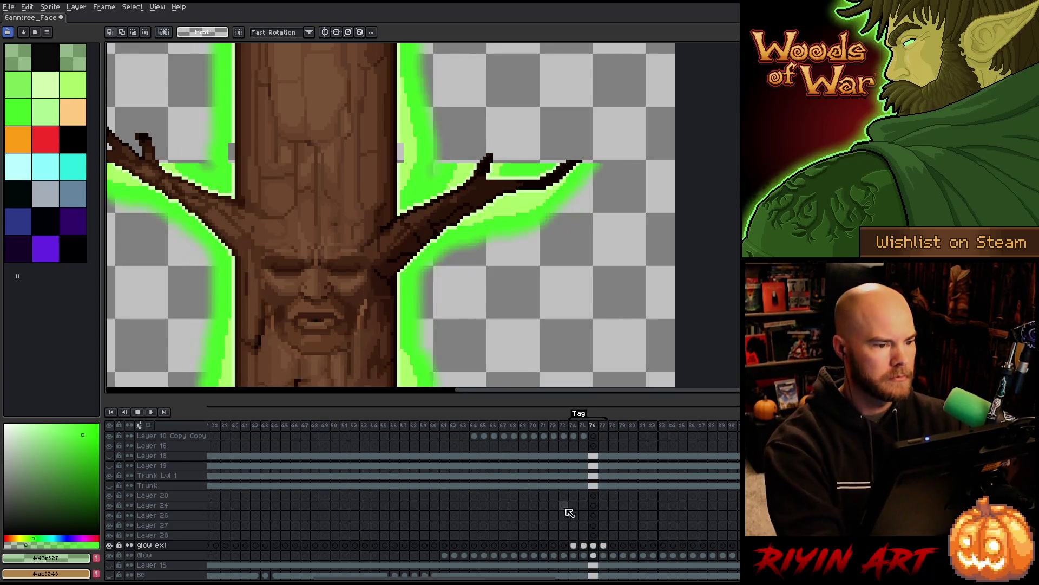
Step: Zoom out to review the whole animated tree, then save the sprite file
{"action": "scroll", "coordinate": [357, 211], "scroll_direction": "down", "scroll_amount": 4}
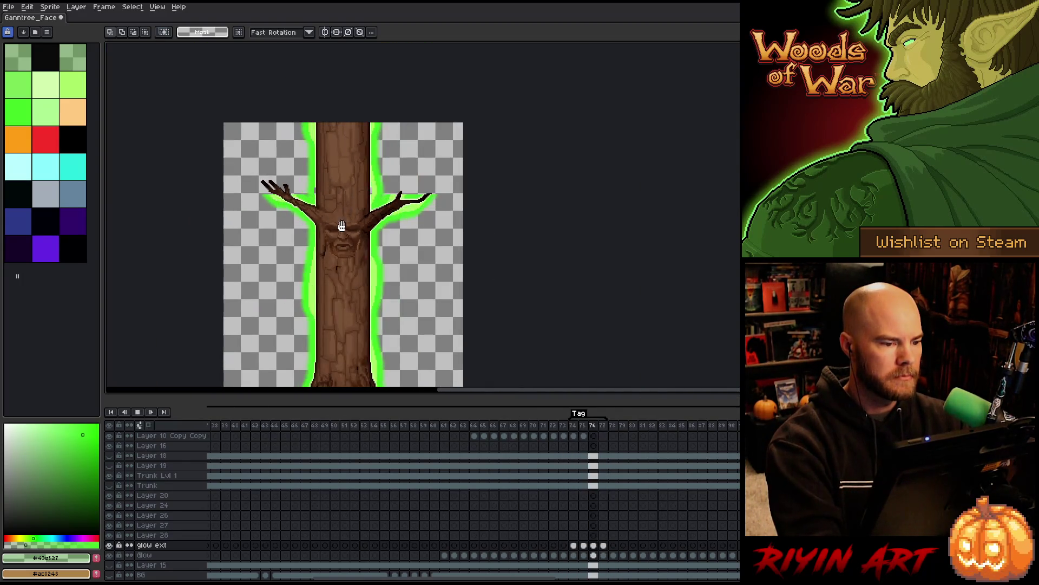
{"action": "scroll", "coordinate": [333, 290], "scroll_direction": "down", "scroll_amount": 2}
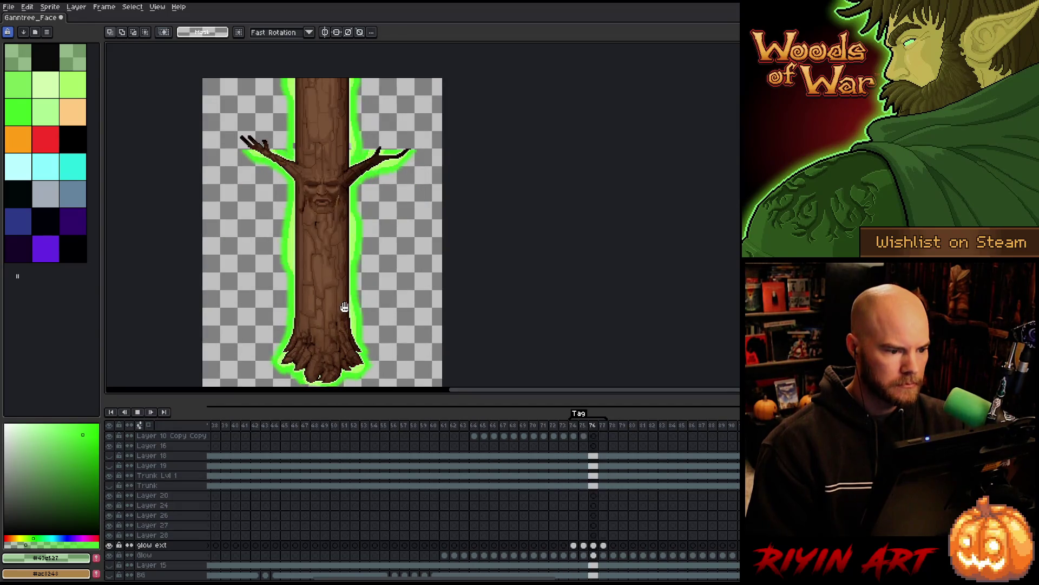
{"action": "scroll", "coordinate": [345, 301], "scroll_direction": "down", "scroll_amount": 1}
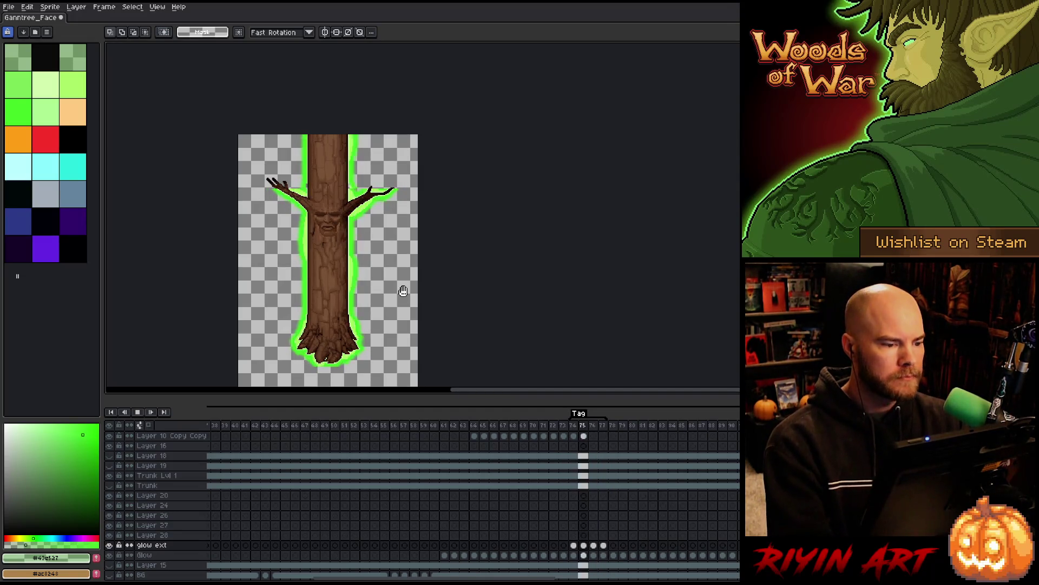
{"action": "scroll", "coordinate": [311, 179], "scroll_direction": "up", "scroll_amount": 3}
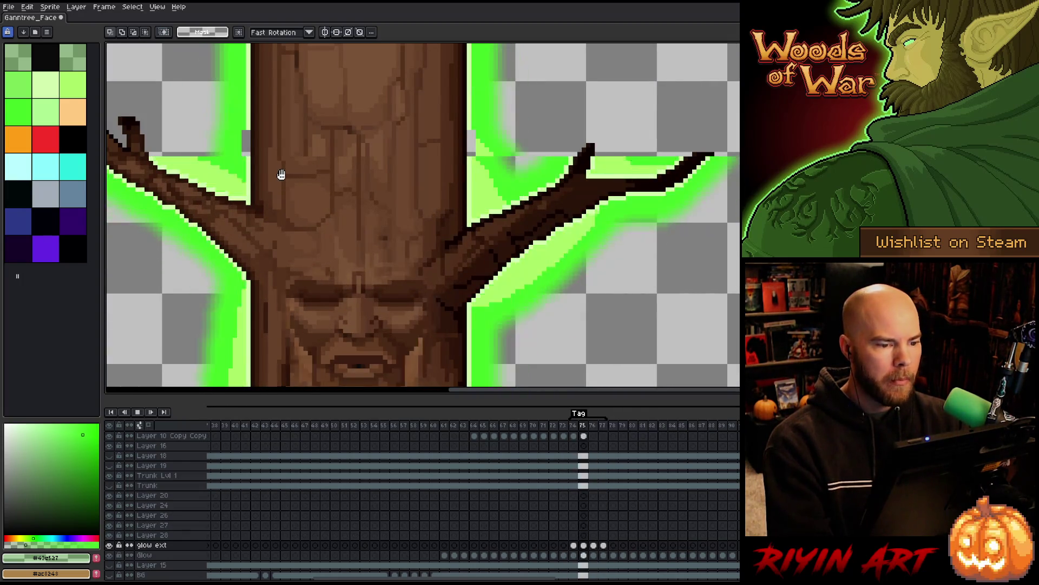
{"action": "scroll", "coordinate": [281, 174], "scroll_direction": "down", "scroll_amount": 4}
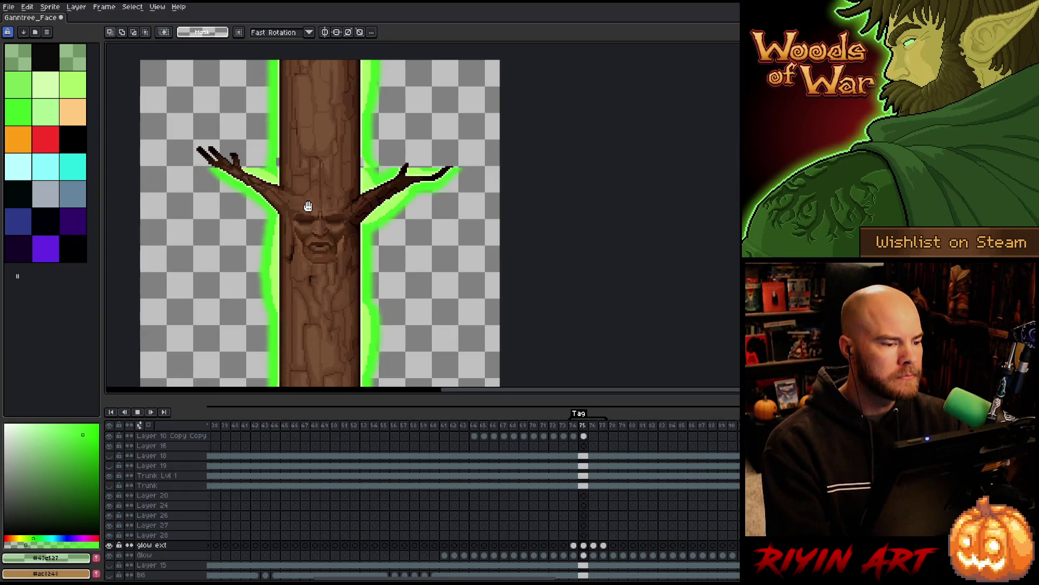
{"action": "scroll", "coordinate": [294, 248], "scroll_direction": "down", "scroll_amount": 3}
{"action": "scroll", "coordinate": [292, 262], "scroll_direction": "up", "scroll_amount": 2}
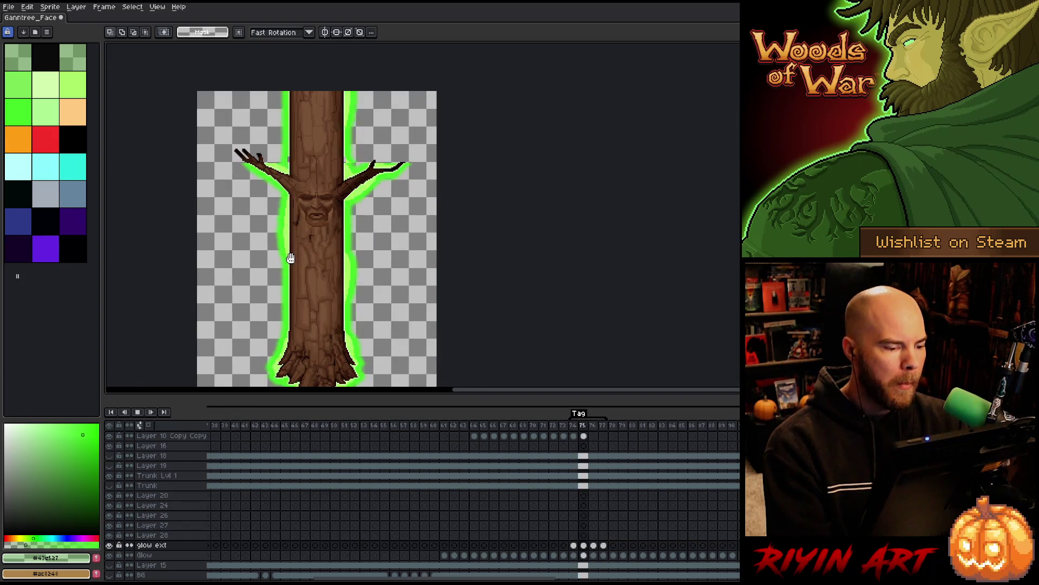
{"action": "scroll", "coordinate": [295, 295], "scroll_direction": "down", "scroll_amount": 1}
{"action": "scroll", "coordinate": [292, 294], "scroll_direction": "up", "scroll_amount": 1}
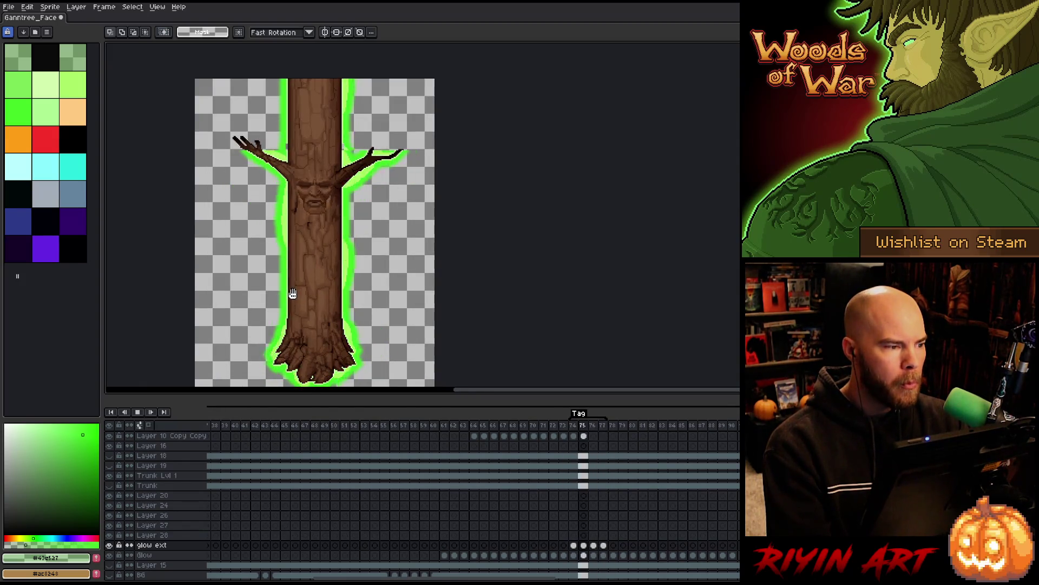
{"action": "left_click", "coordinate": [9, 7]}
{"action": "mouse_move", "coordinate": [22, 37]}
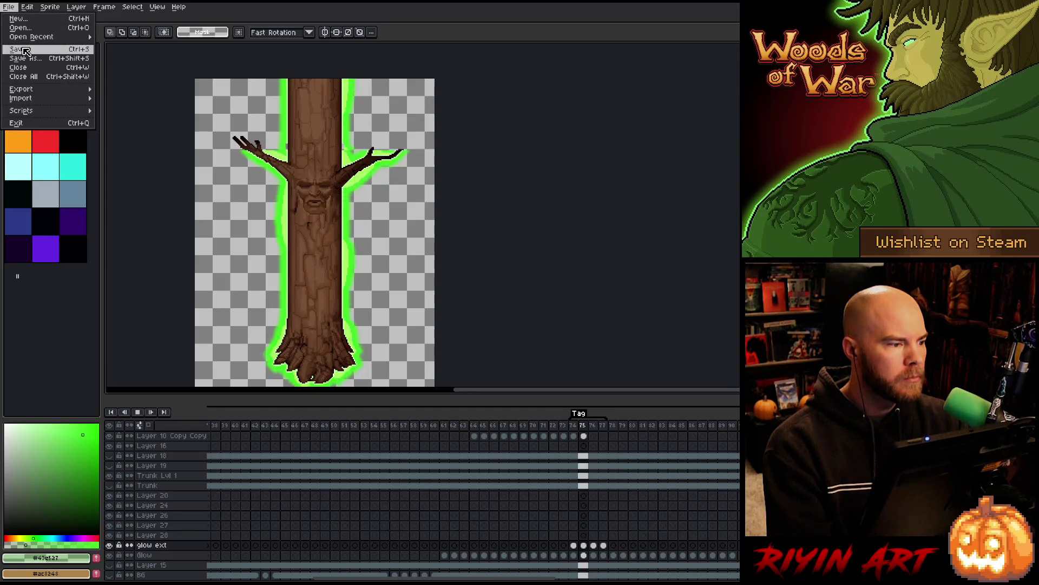
{"action": "left_click", "coordinate": [130, 37]}
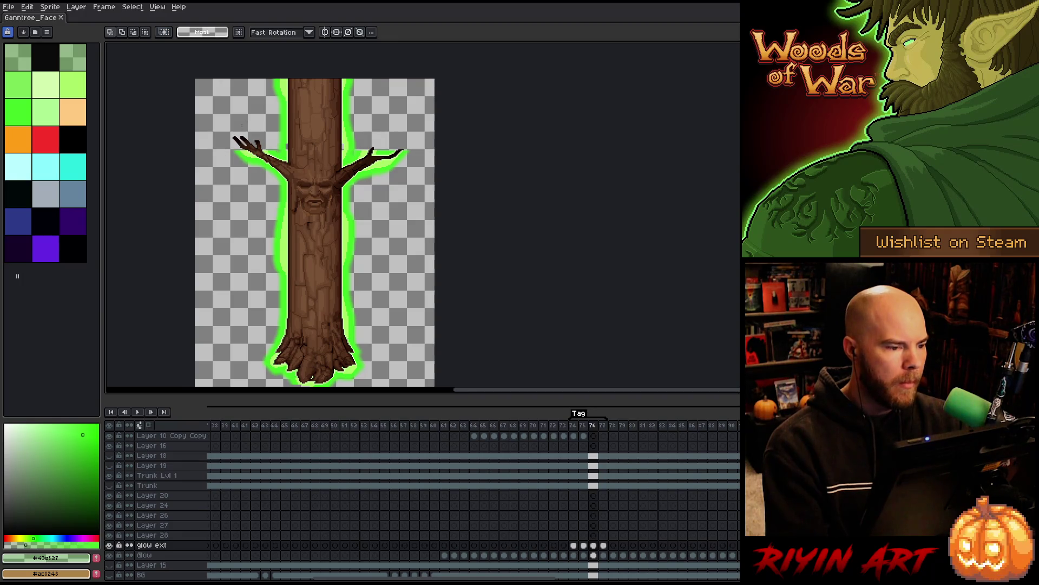
Step: Zoom back in and marquee a thin strip along the trunk's edge
{"action": "scroll", "coordinate": [301, 128], "scroll_direction": "up", "scroll_amount": 5}
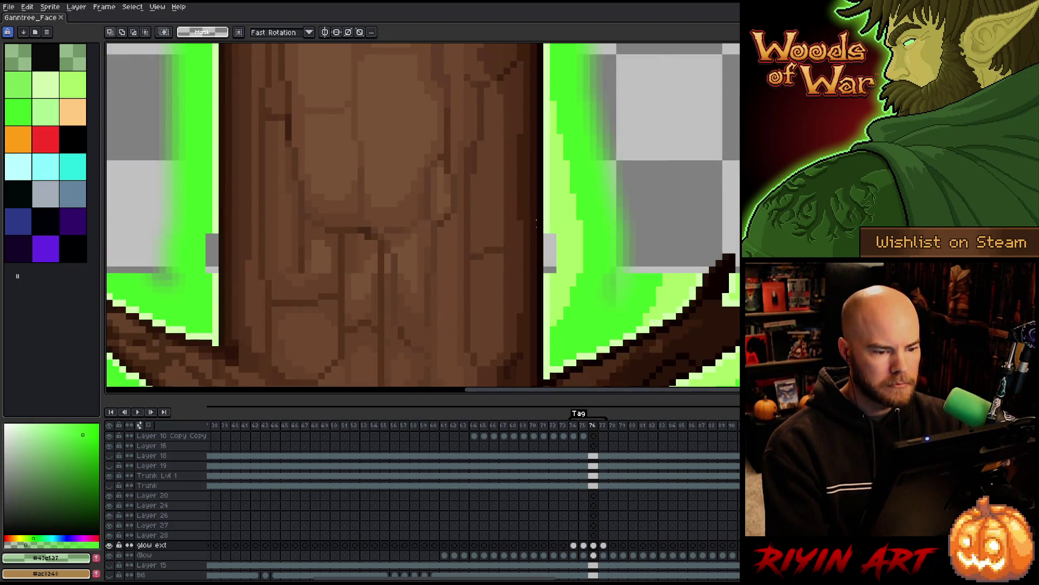
{"action": "scroll", "coordinate": [537, 222], "scroll_direction": "down", "scroll_amount": 1}
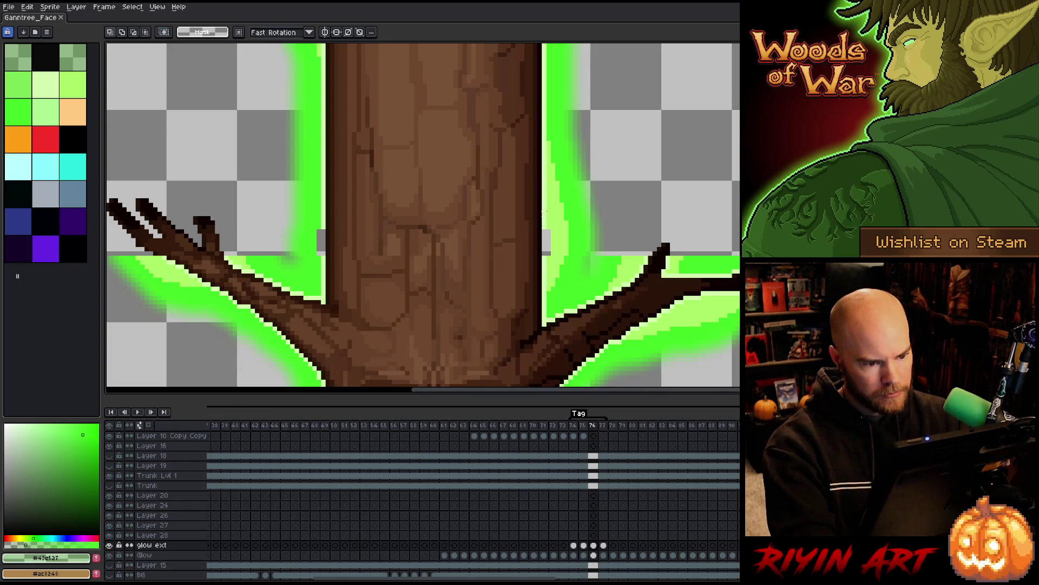
{"action": "left_click_drag", "start_coordinate": [544, 275], "coordinate": [546, 279]}
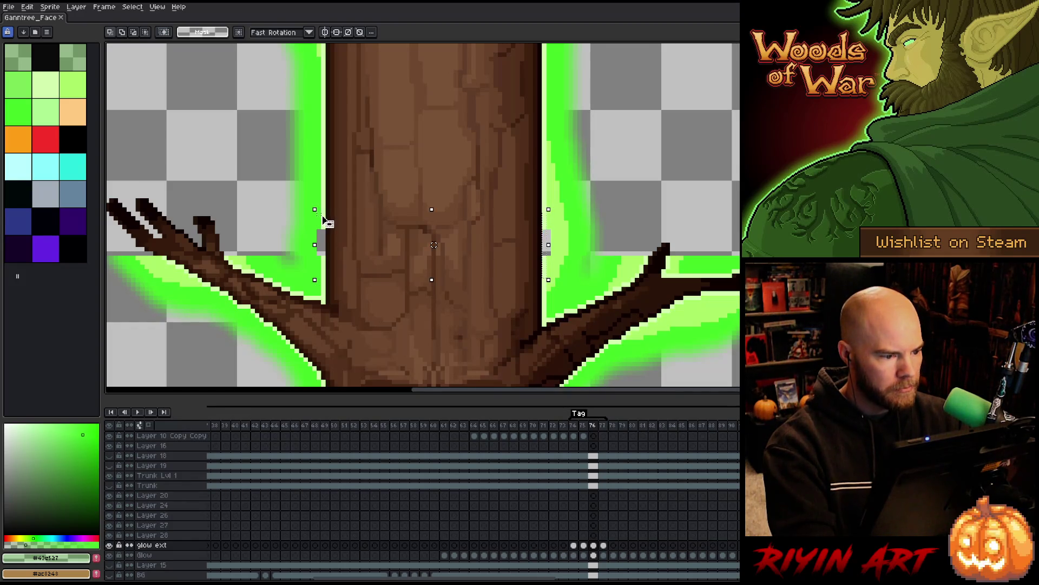
Step: Select the thin strips along both trunk edges and sample the pale green #d2fcac from the glow
{"action": "key", "text": "ctrl+z"}
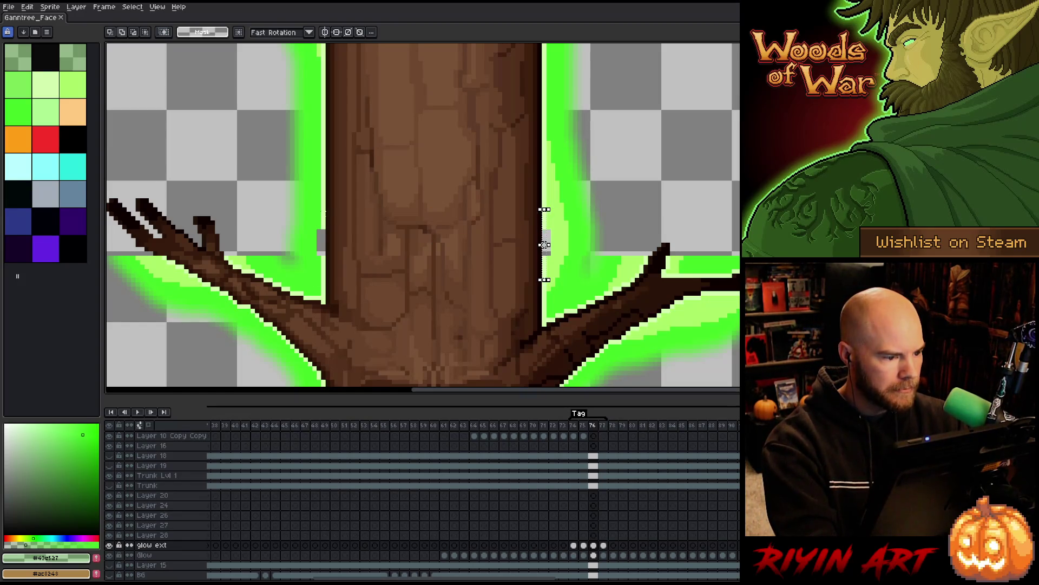
{"action": "left_click", "coordinate": [544, 245]}
{"action": "left_click_drag", "start_coordinate": [323, 266], "coordinate": [323, 266]}
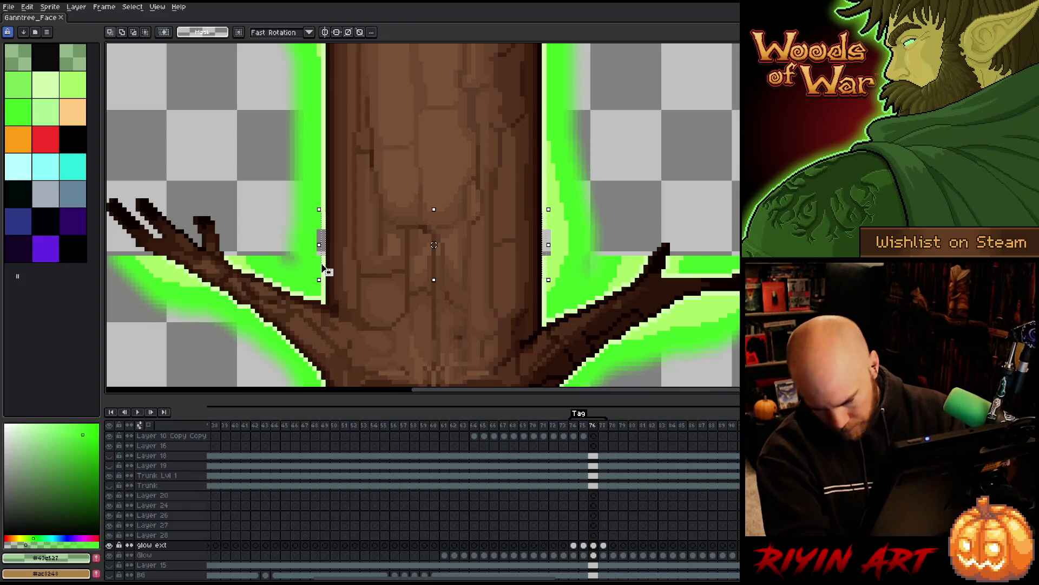
{"action": "key", "text": "i"}
{"action": "left_click", "coordinate": [327, 180]}
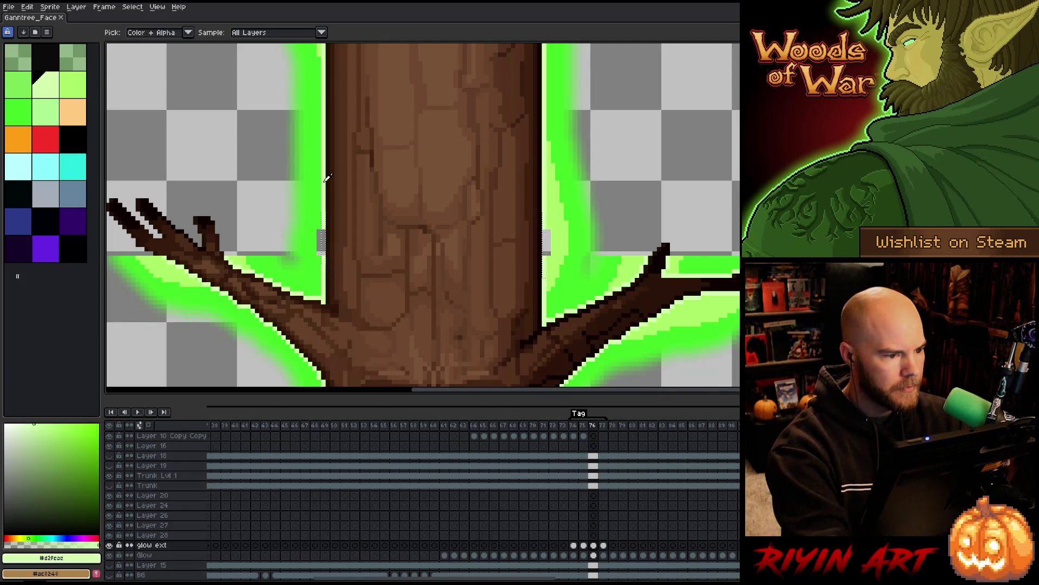
{"action": "left_click_drag", "start_coordinate": [603, 545], "coordinate": [578, 548]}
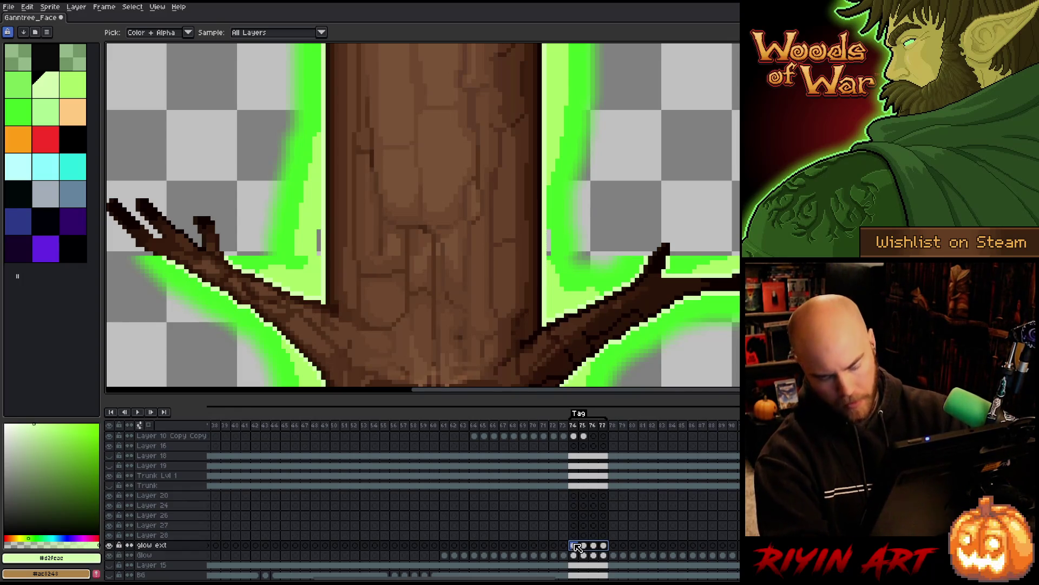
Step: Return to frame 74, reselect glow frames 74–77 and step ahead to check frame 77
{"action": "left_click", "coordinate": [576, 545]}
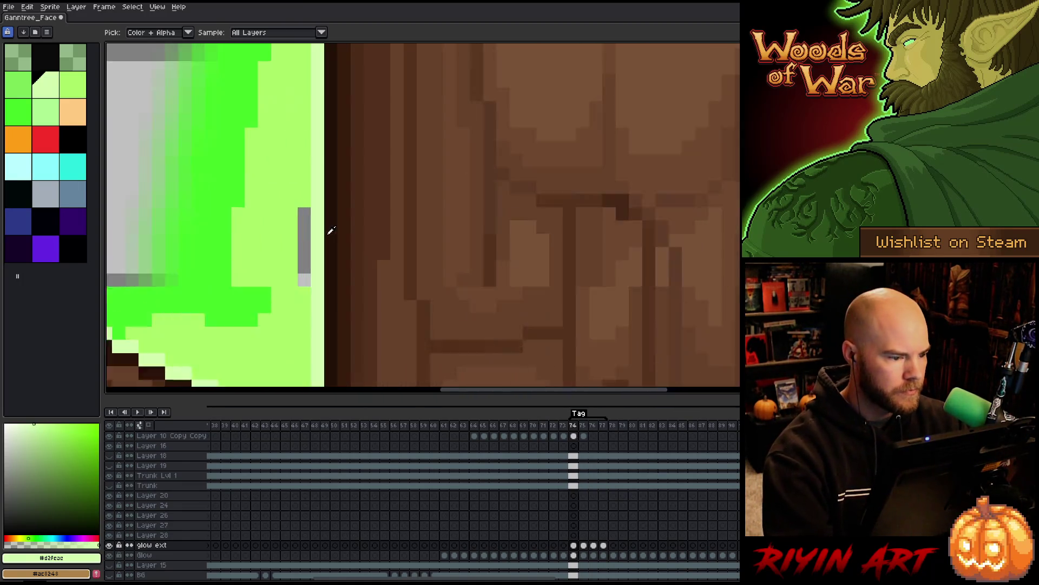
{"action": "scroll", "coordinate": [328, 228], "scroll_direction": "up", "scroll_amount": 2}
{"action": "scroll", "coordinate": [320, 188], "scroll_direction": "down", "scroll_amount": 2}
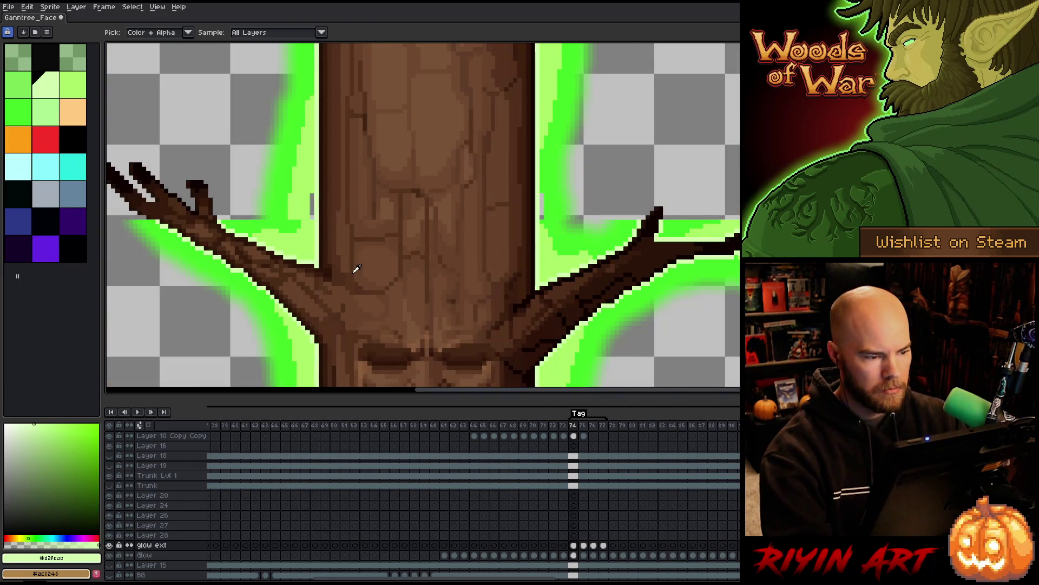
{"action": "key", "text": "ctrl+z"}
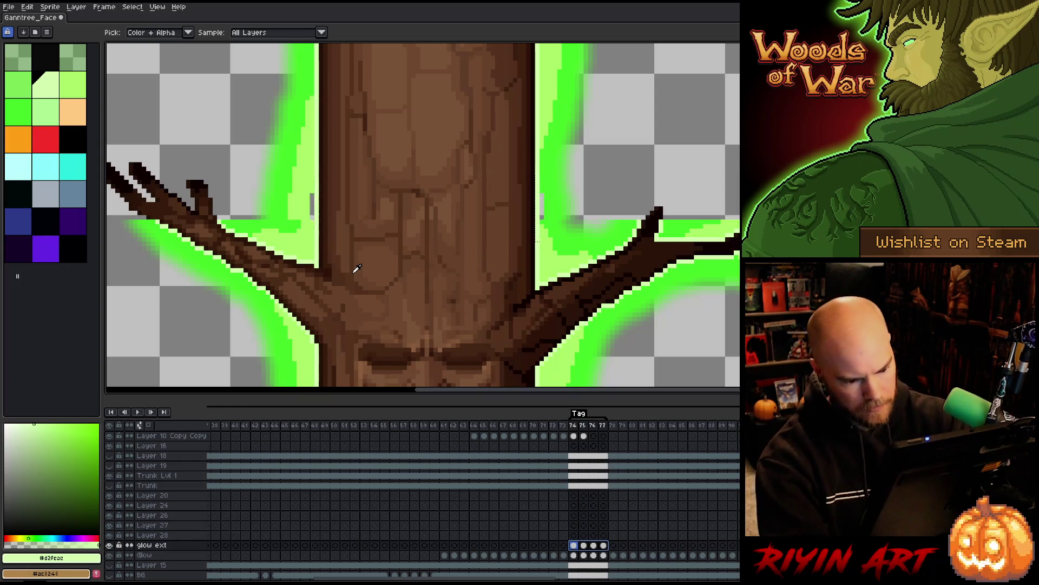
{"action": "key", "text": "Return"}
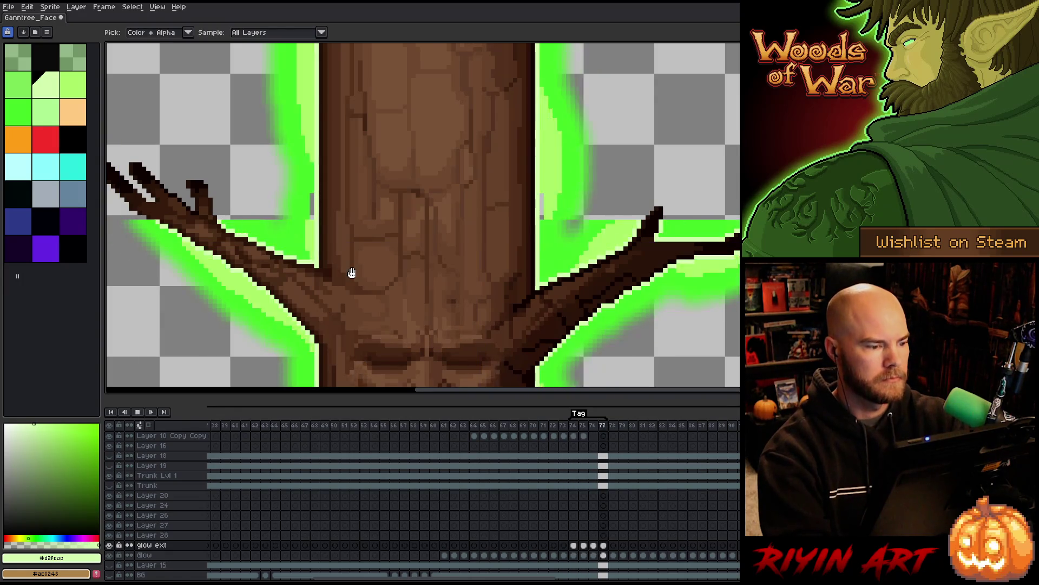
Step: Zoom around the trunk and go back to glow ext frame 74
{"action": "scroll", "coordinate": [386, 186], "scroll_direction": "down", "scroll_amount": 4}
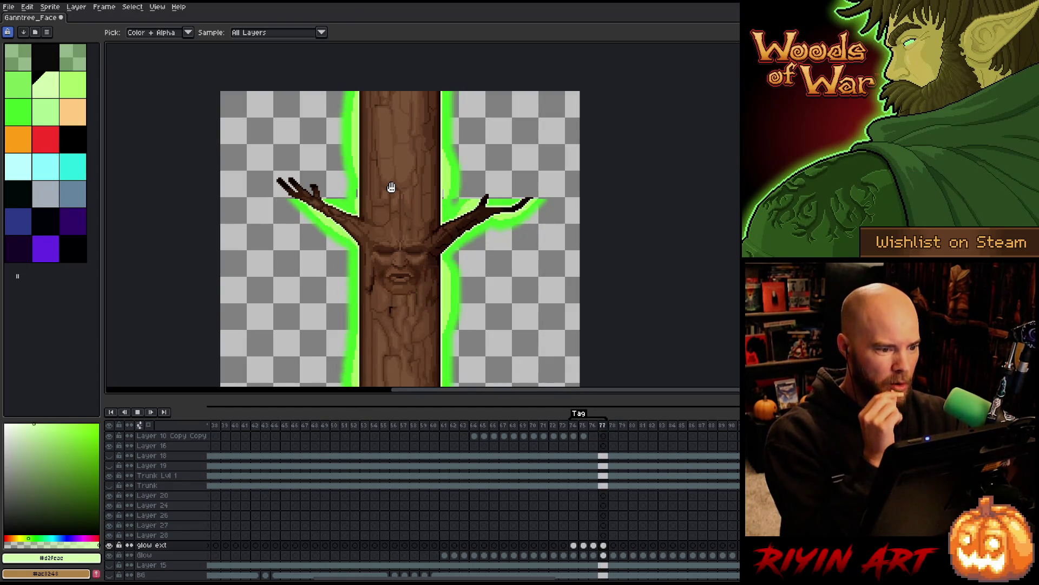
{"action": "scroll", "coordinate": [391, 181], "scroll_direction": "down", "scroll_amount": 2}
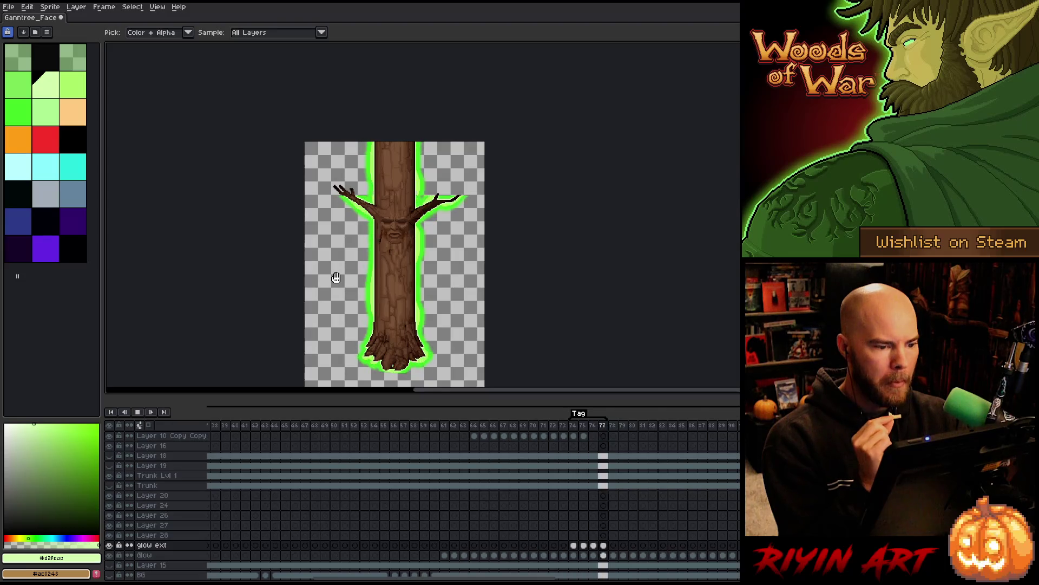
{"action": "scroll", "coordinate": [425, 187], "scroll_direction": "up", "scroll_amount": 3}
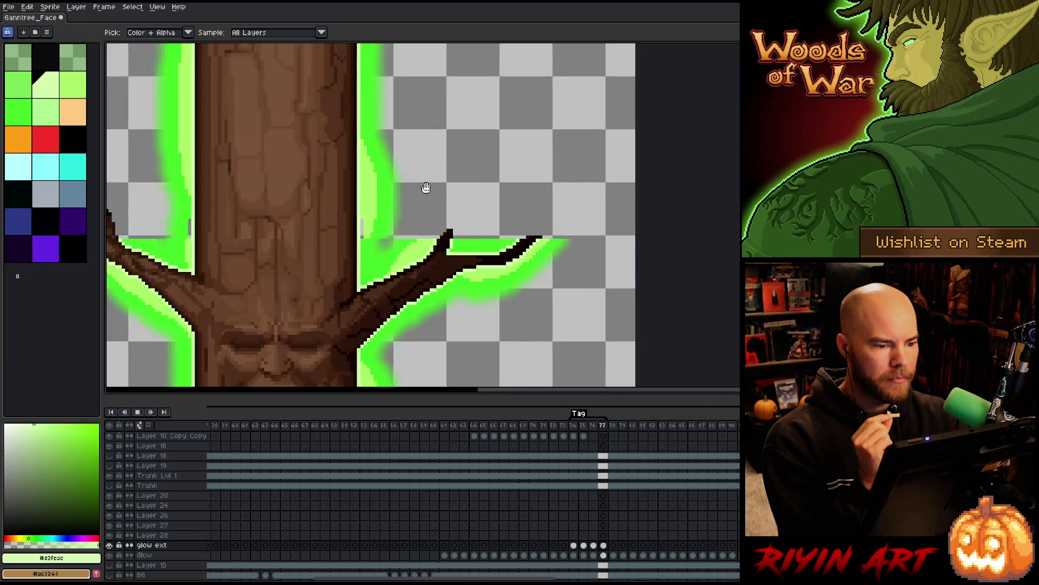
{"action": "scroll", "coordinate": [425, 195], "scroll_direction": "up", "scroll_amount": 2}
{"action": "scroll", "coordinate": [425, 200], "scroll_direction": "down", "scroll_amount": 3}
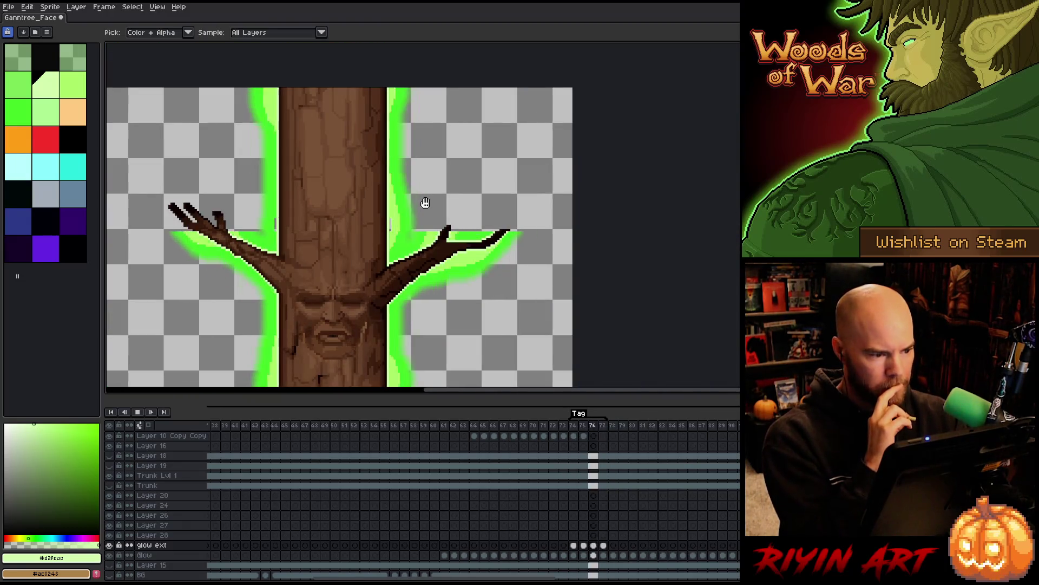
{"action": "scroll", "coordinate": [425, 202], "scroll_direction": "down", "scroll_amount": 3}
{"action": "scroll", "coordinate": [360, 338], "scroll_direction": "up", "scroll_amount": 2}
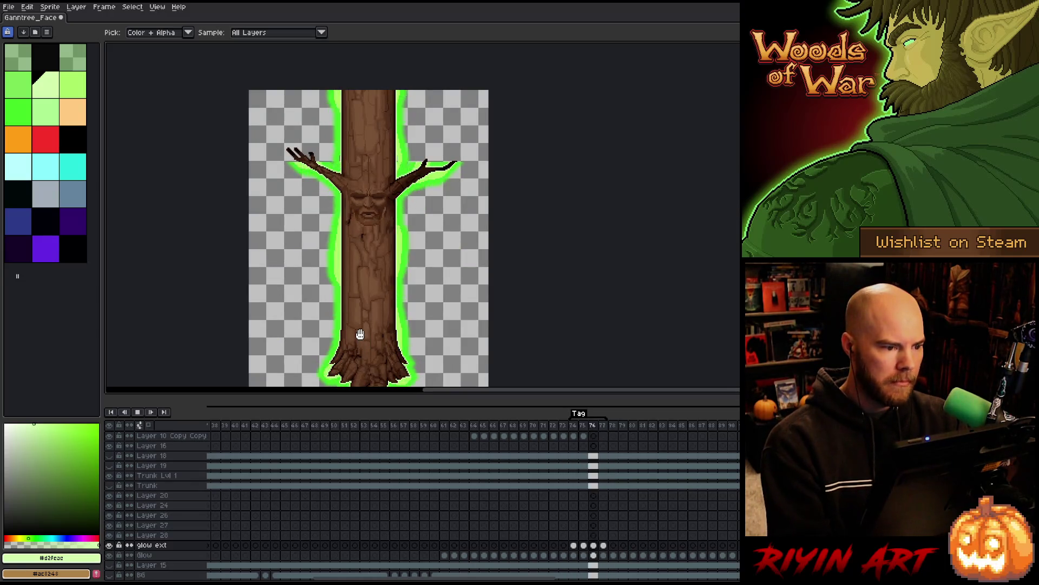
{"action": "scroll", "coordinate": [381, 145], "scroll_direction": "up", "scroll_amount": 5}
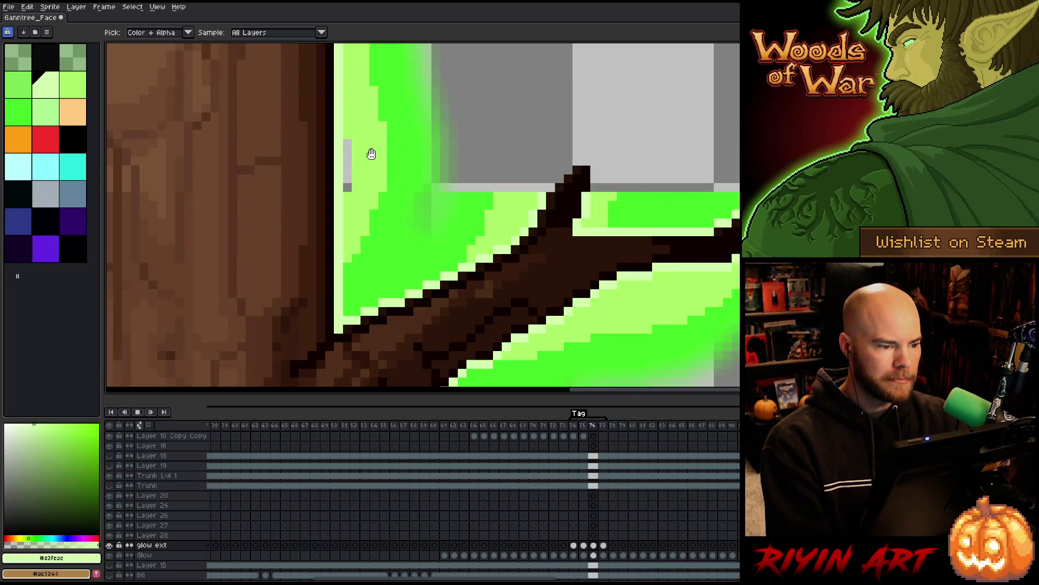
{"action": "scroll", "coordinate": [374, 153], "scroll_direction": "down", "scroll_amount": 4}
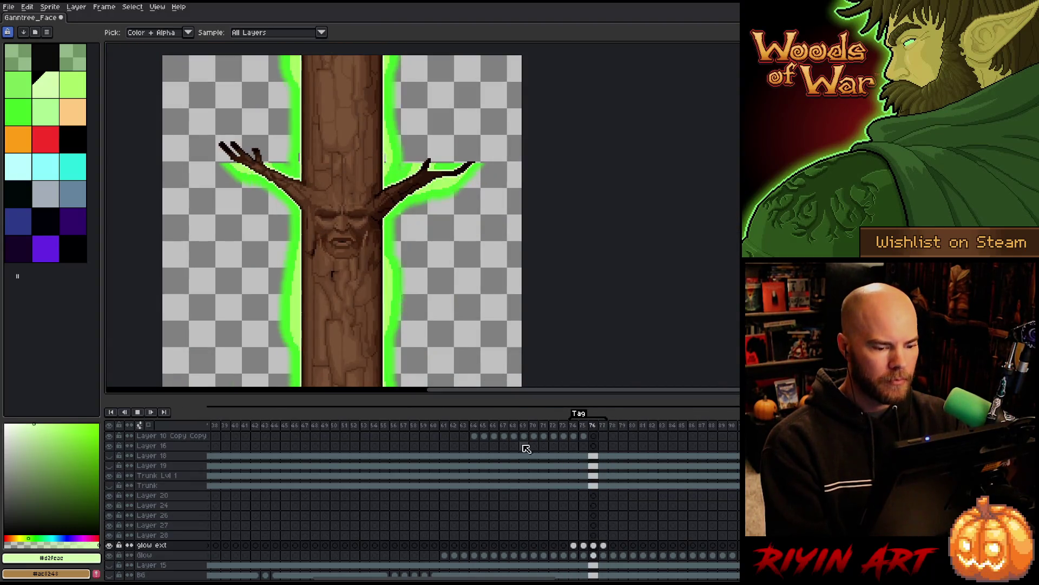
{"action": "left_click", "coordinate": [574, 546]}
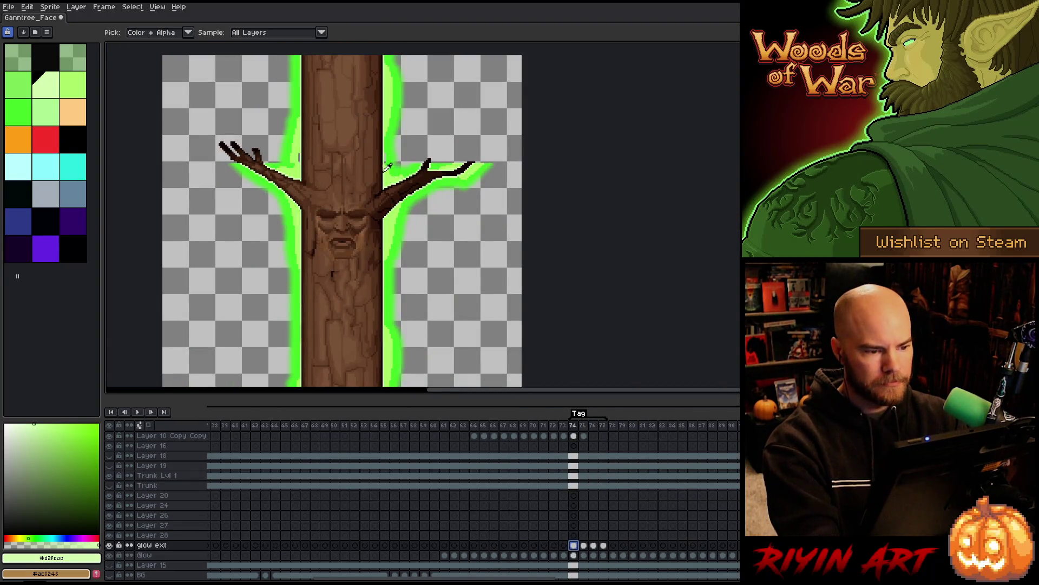
Step: Sample the bright and light glow greens on frame 74 with the Pencil, then go to frame 75
{"action": "scroll", "coordinate": [390, 165], "scroll_direction": "up", "scroll_amount": 5}
{"action": "scroll", "coordinate": [453, 207], "scroll_direction": "down", "scroll_amount": 1}
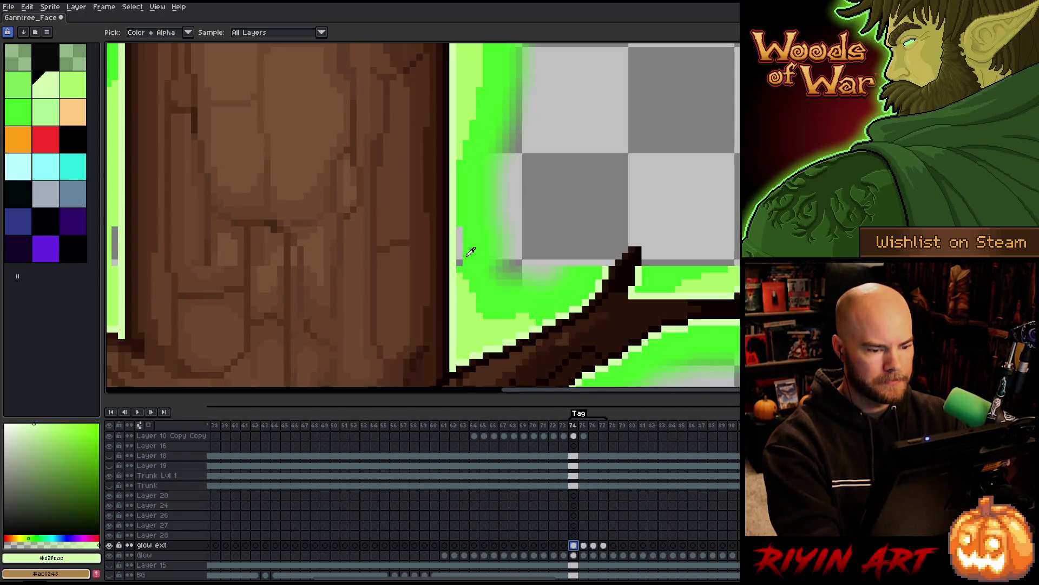
{"action": "left_click", "coordinate": [463, 213]}
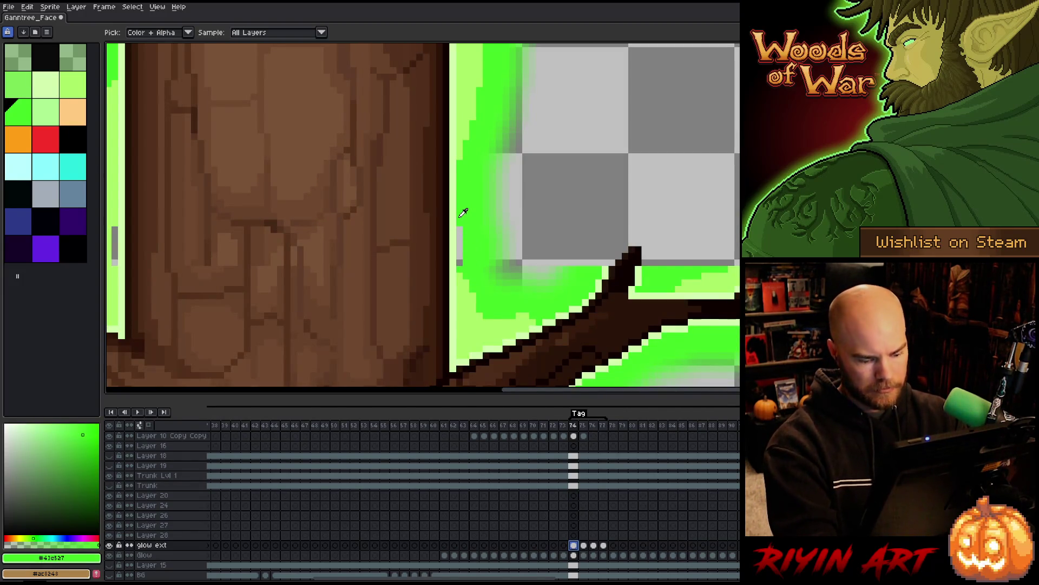
{"action": "key", "text": "b"}
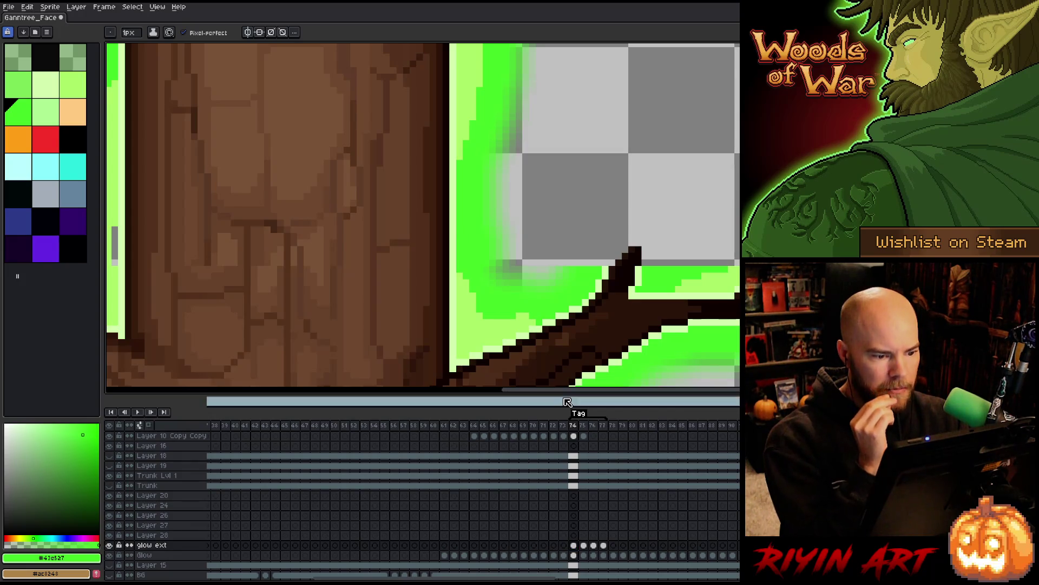
{"action": "left_click_drag", "start_coordinate": [565, 390], "coordinate": [496, 388]}
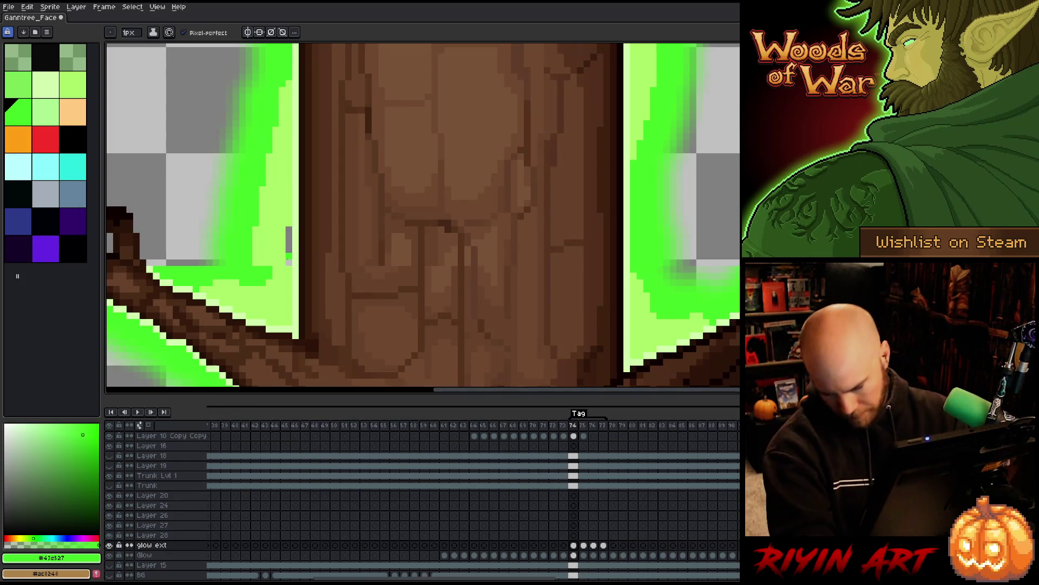
{"action": "left_click", "coordinate": [280, 247], "text": "alt"}
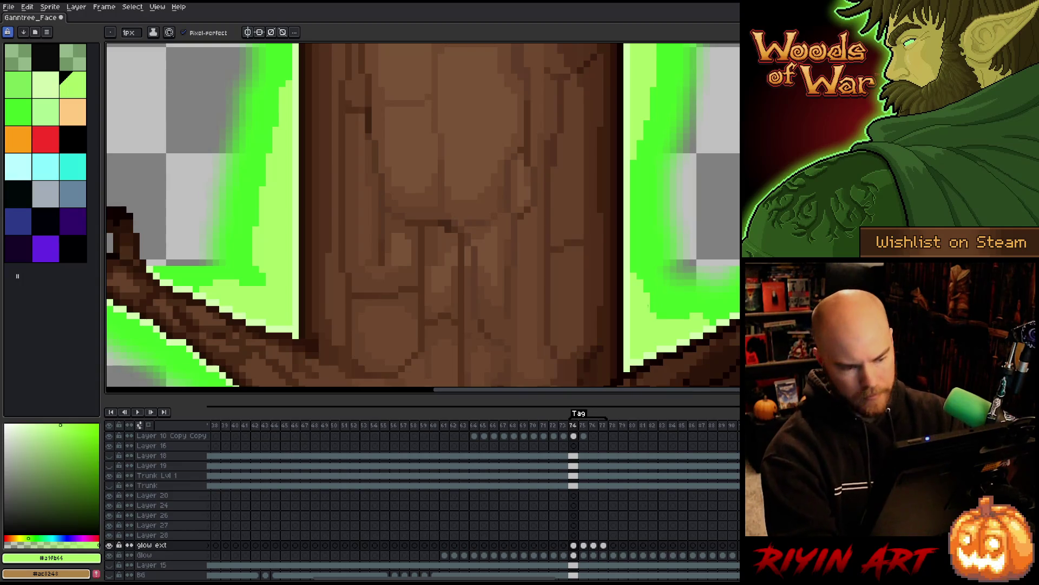
{"action": "key", "text": "period"}
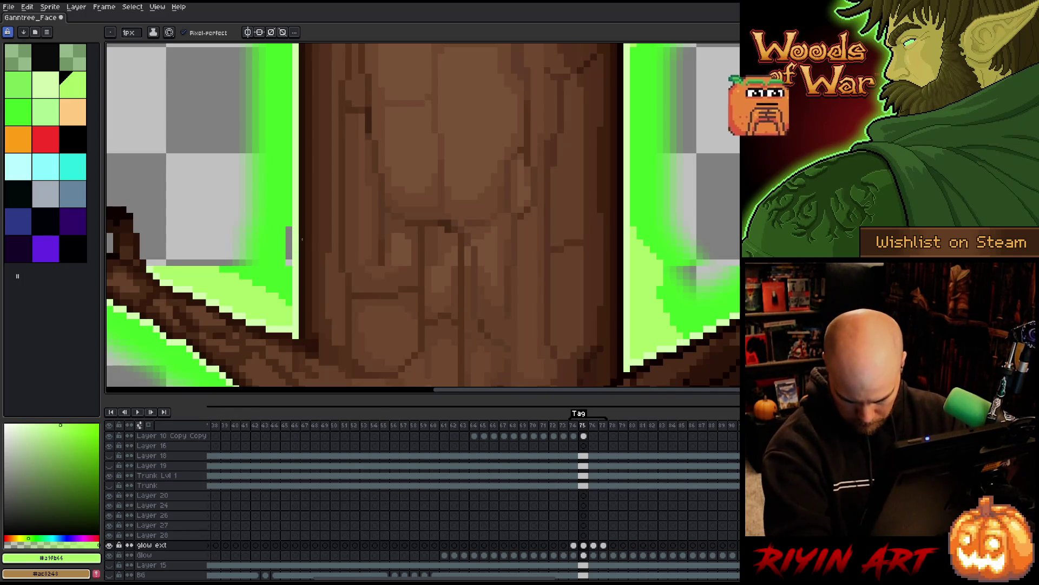
Step: On frame 75, paint brighter green along the left glow edge
{"action": "key", "text": "Left"}
{"action": "key", "text": "Right"}
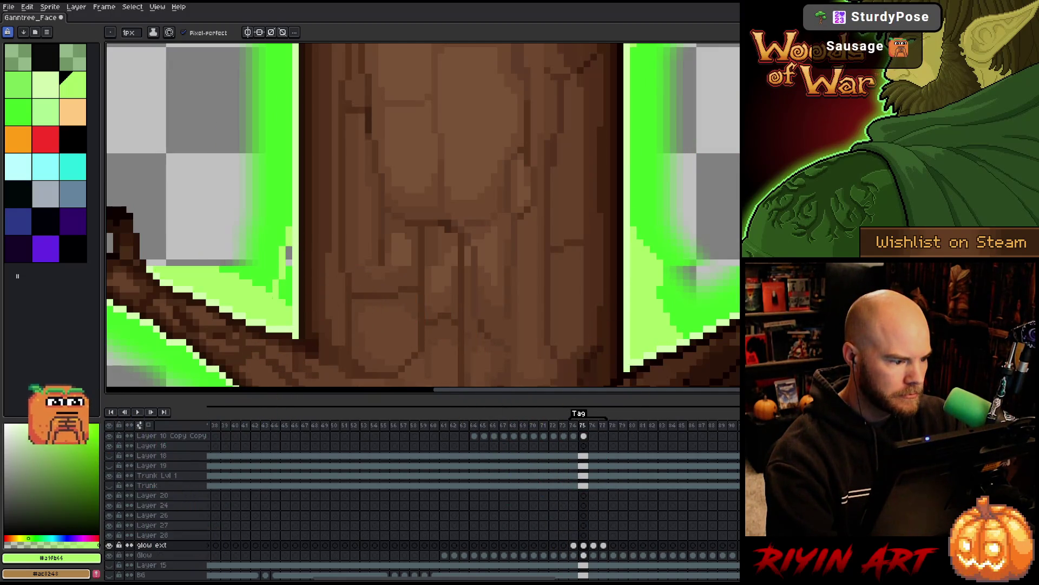
{"action": "left_click_drag", "start_coordinate": [289, 250], "coordinate": [289, 291]}
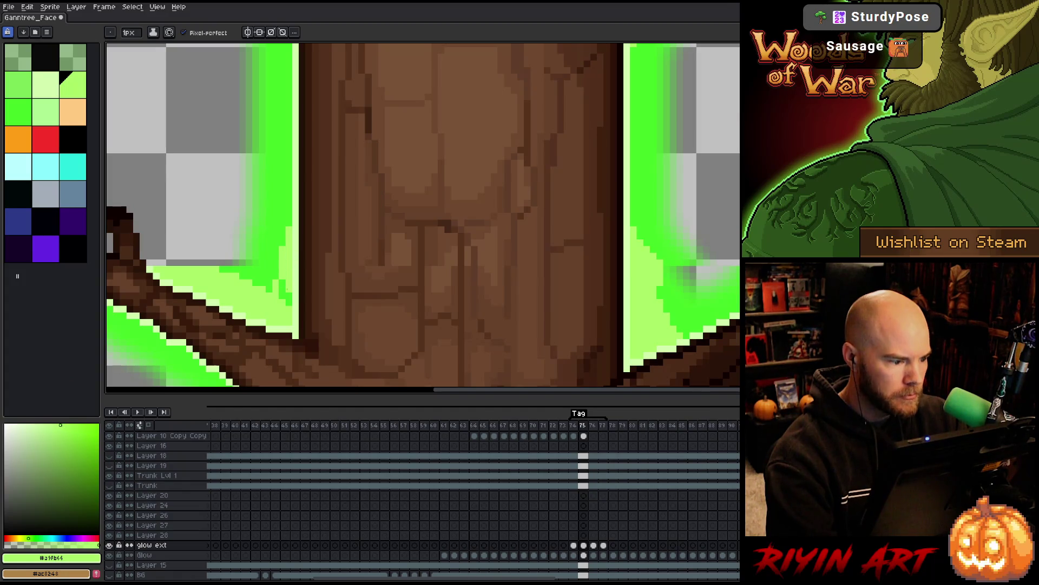
{"action": "left_click", "coordinate": [281, 283]}
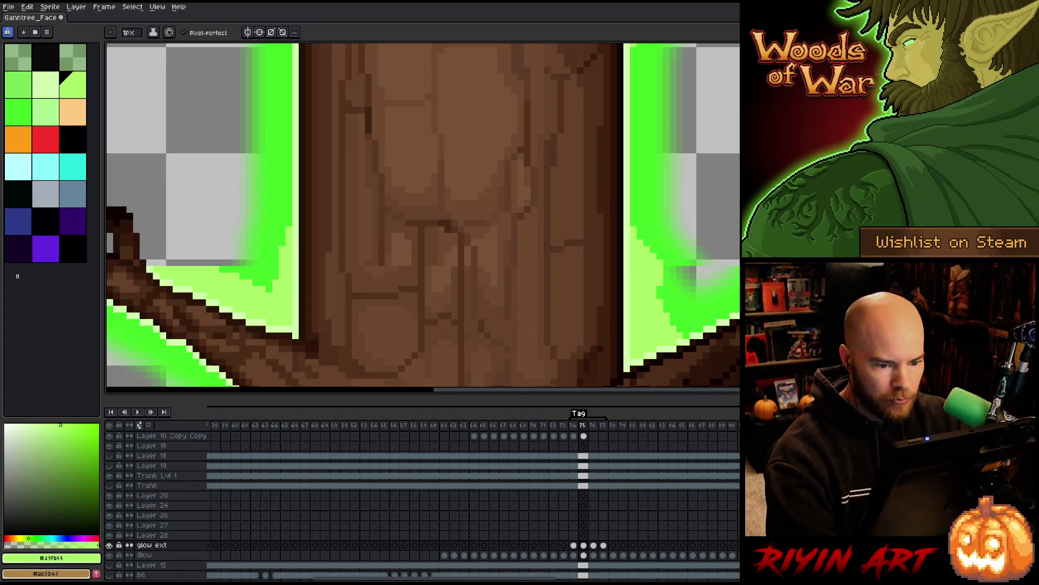
Step: Flip between frames 75, 76 and 77 to compare the glow
{"action": "key", "text": "Right"}
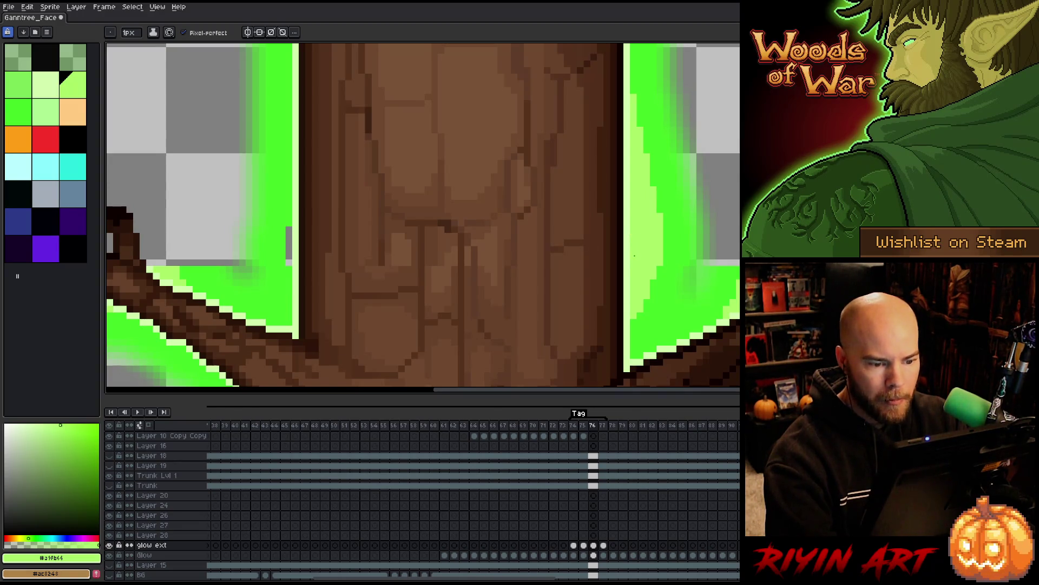
{"action": "key", "text": "Left"}
{"action": "key", "text": "Right"}
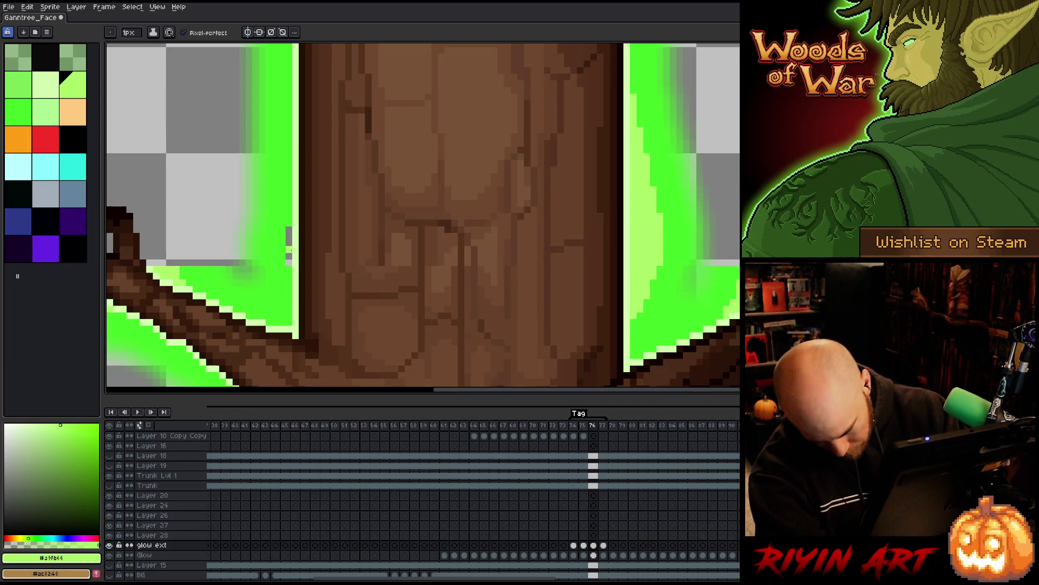
{"action": "key", "text": "Left"}
{"action": "key", "text": "Right"}
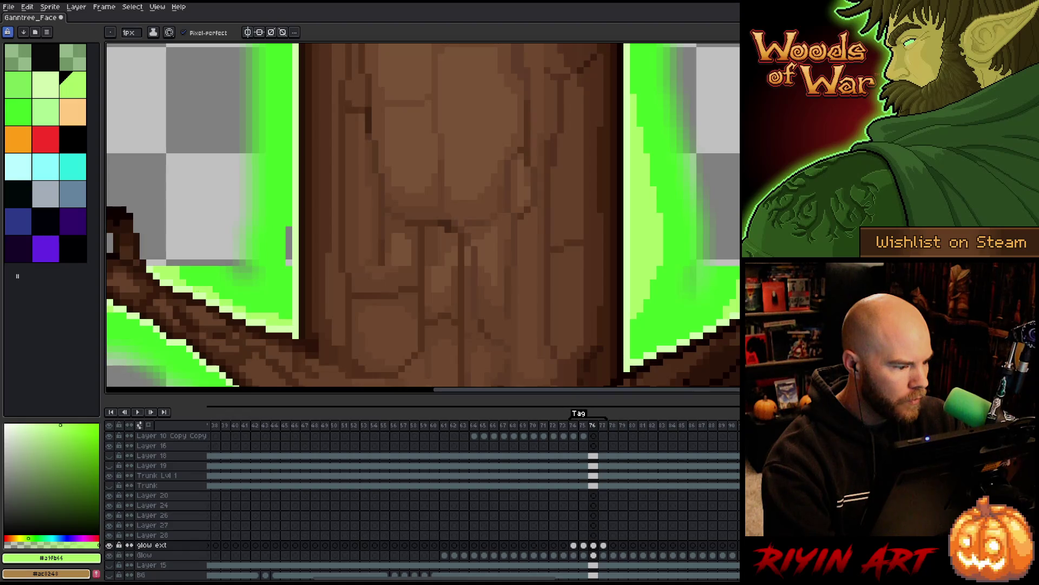
{"action": "key", "text": "Left"}
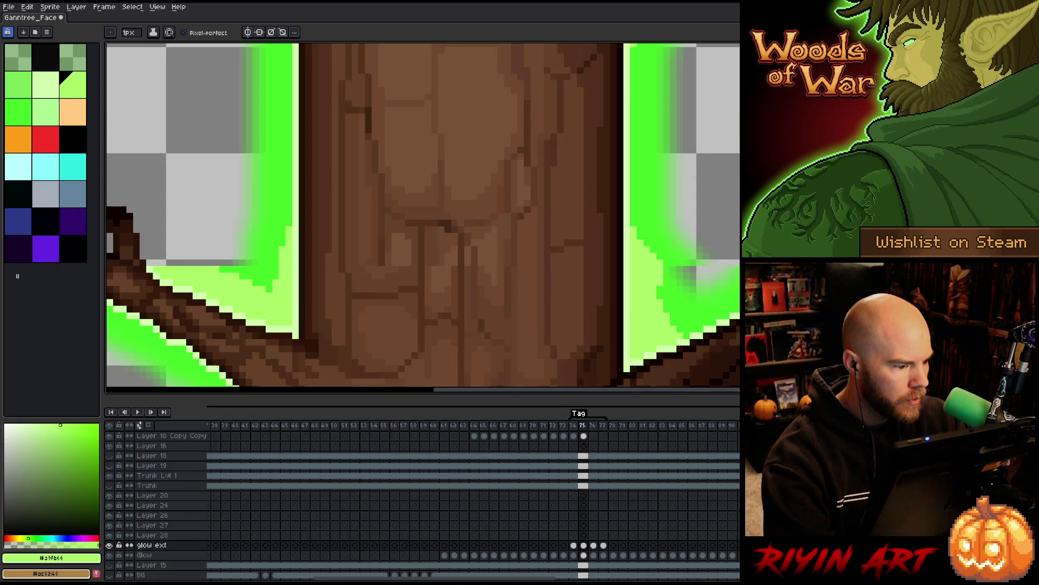
{"action": "key", "text": "Right"}
{"action": "key", "text": "Right"}
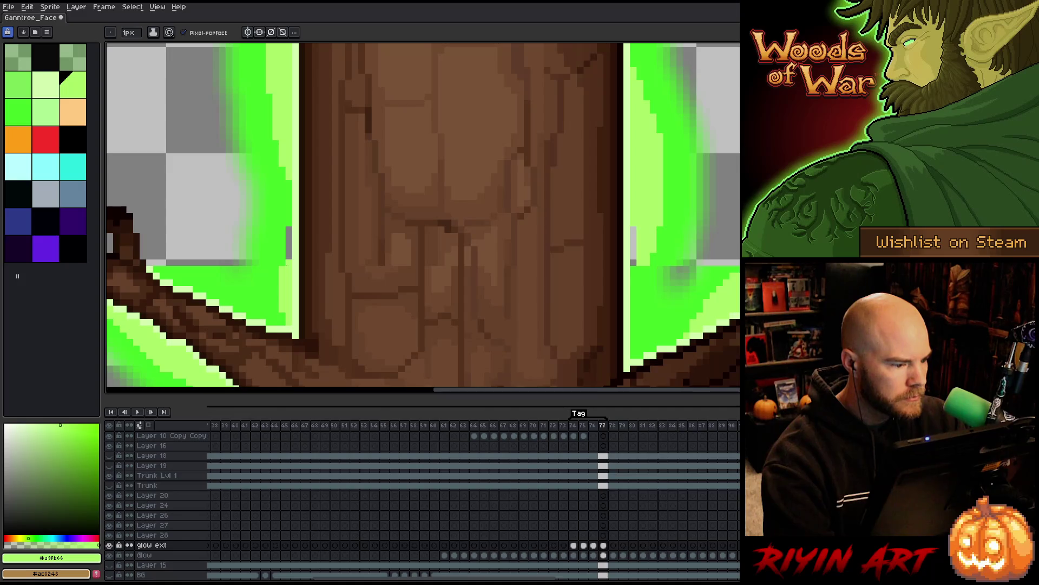
{"action": "key", "text": "Left"}
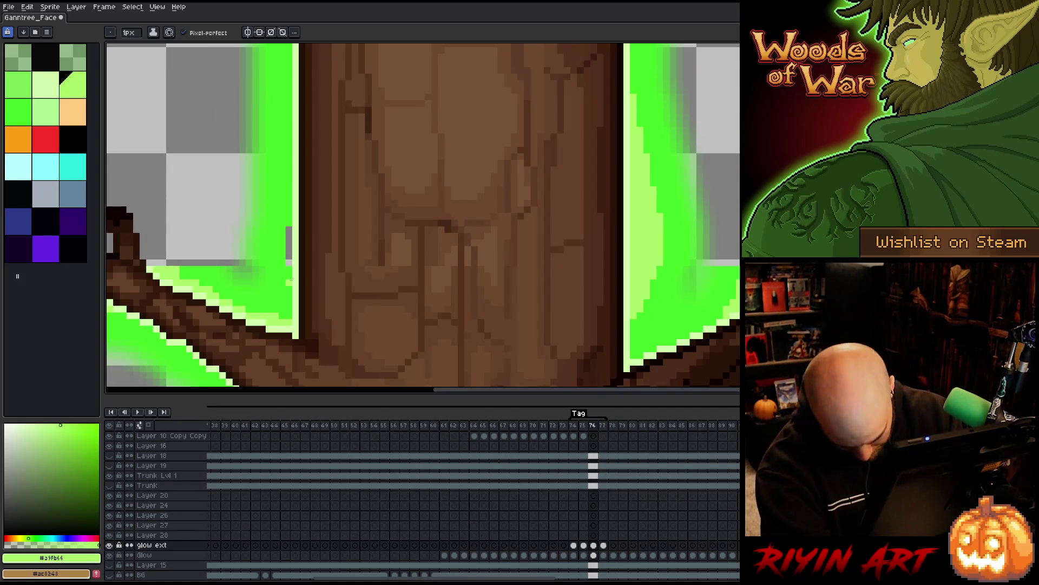
Step: Sample the bright green and light green glow colours on frame 76
{"action": "key", "text": "alt"}
{"action": "left_click", "coordinate": [286, 288]}
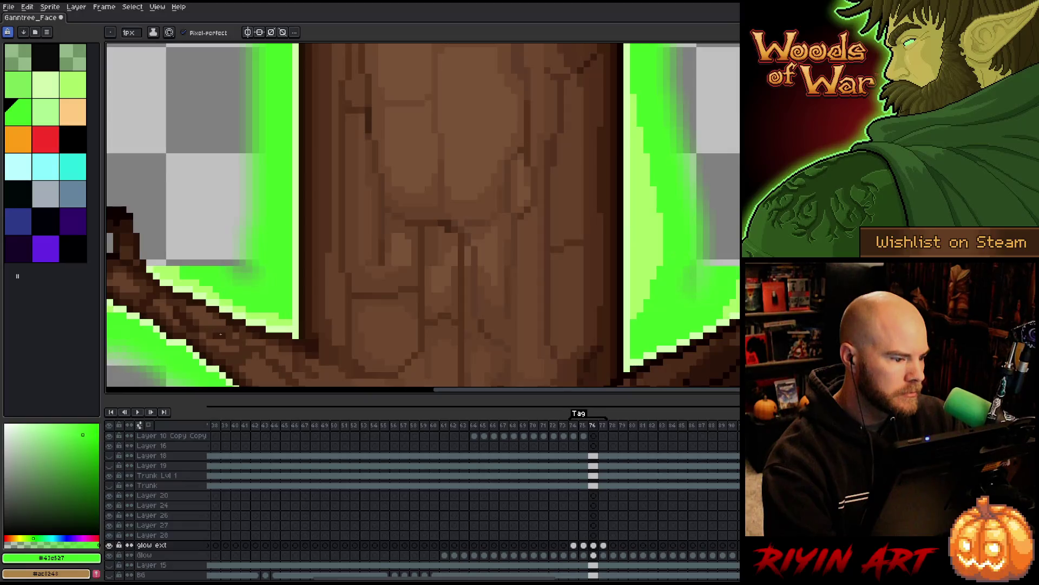
{"action": "key", "text": "Right"}
{"action": "key", "text": "Left"}
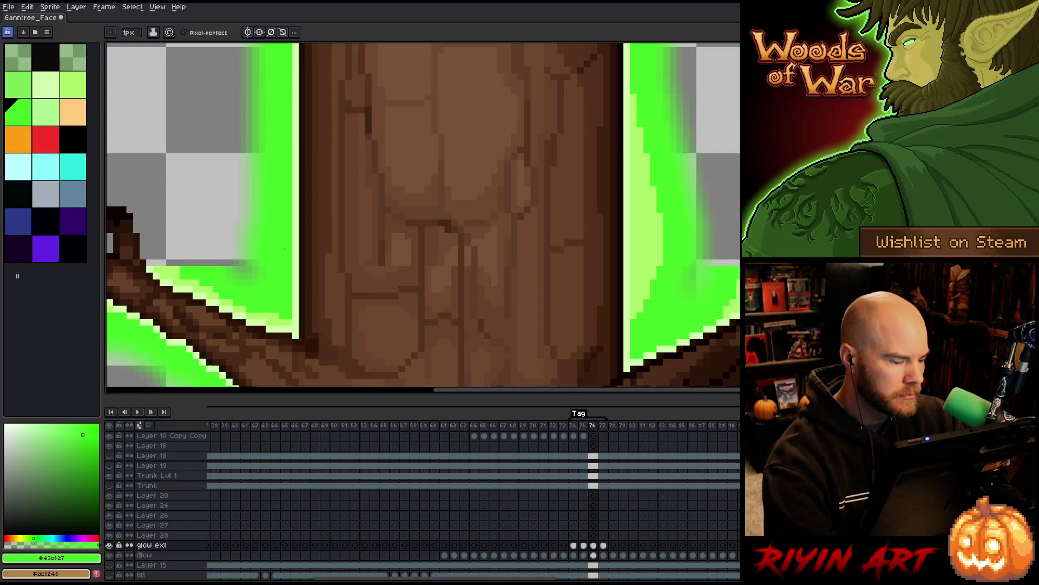
{"action": "key", "text": "alt"}
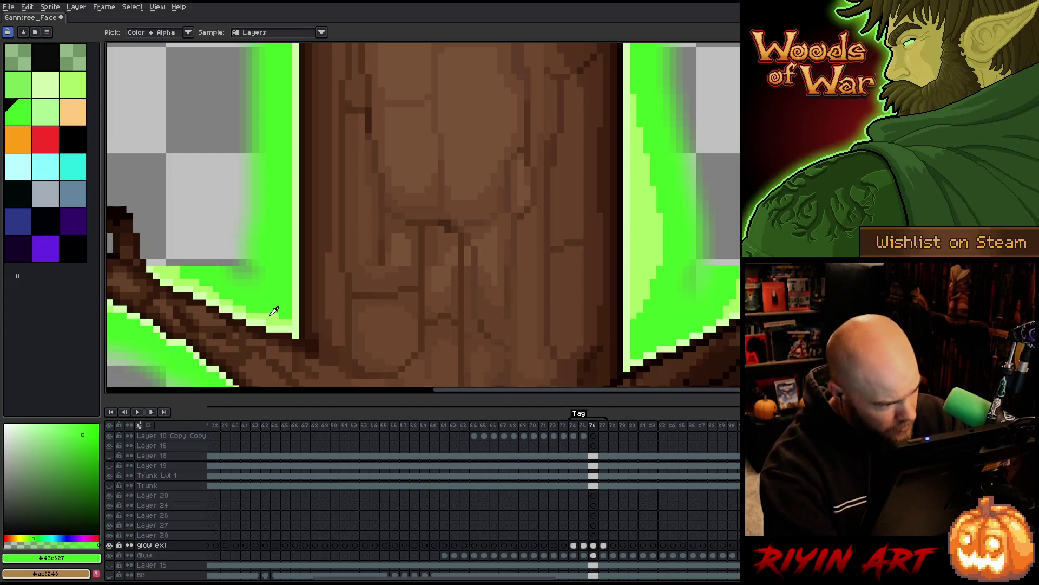
{"action": "left_click", "coordinate": [274, 311]}
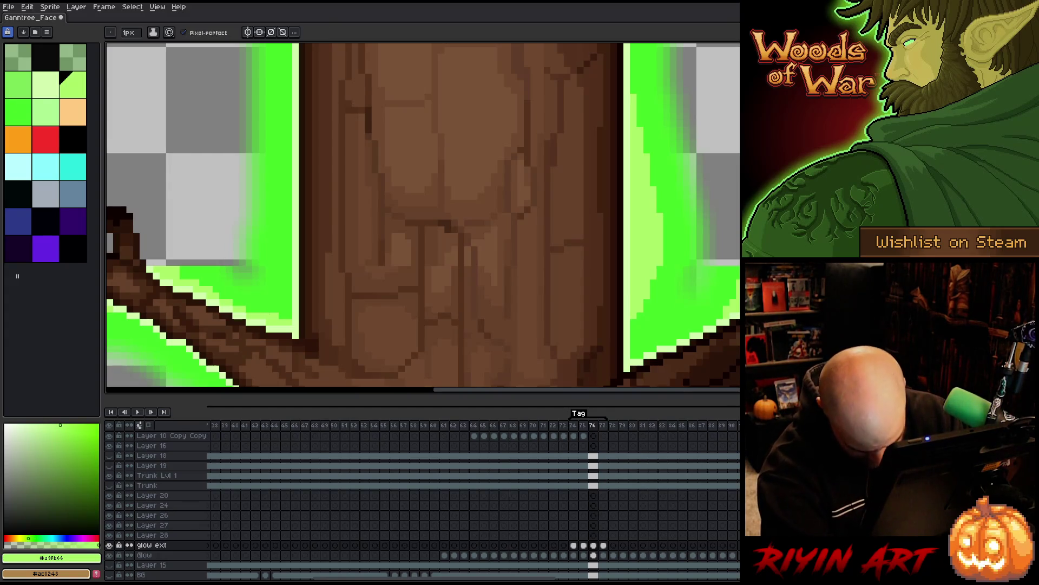
Step: Paint bright green down the left glow edge on frame 76
{"action": "key", "text": "Left"}
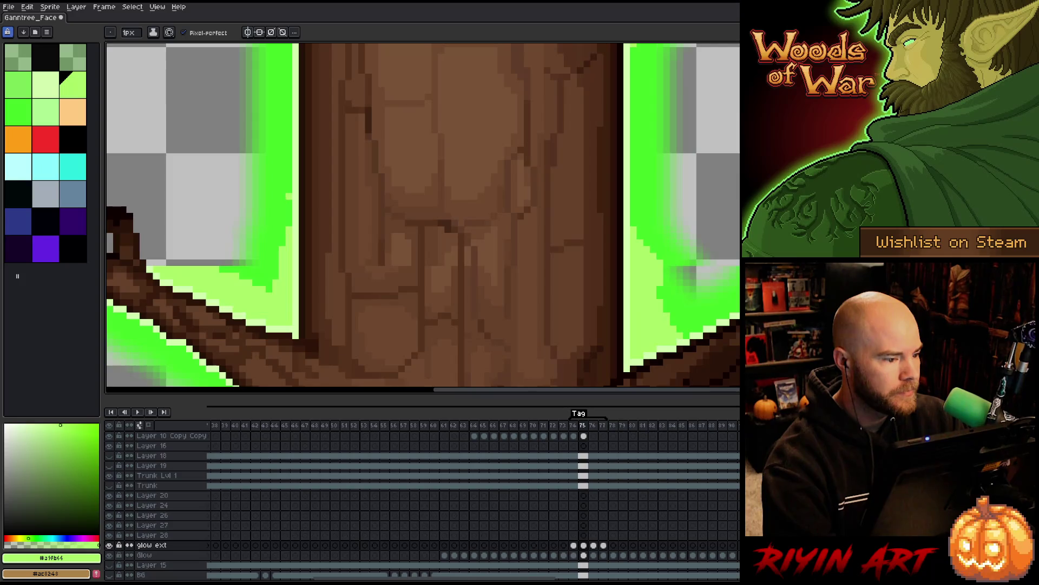
{"action": "key", "text": "Left"}
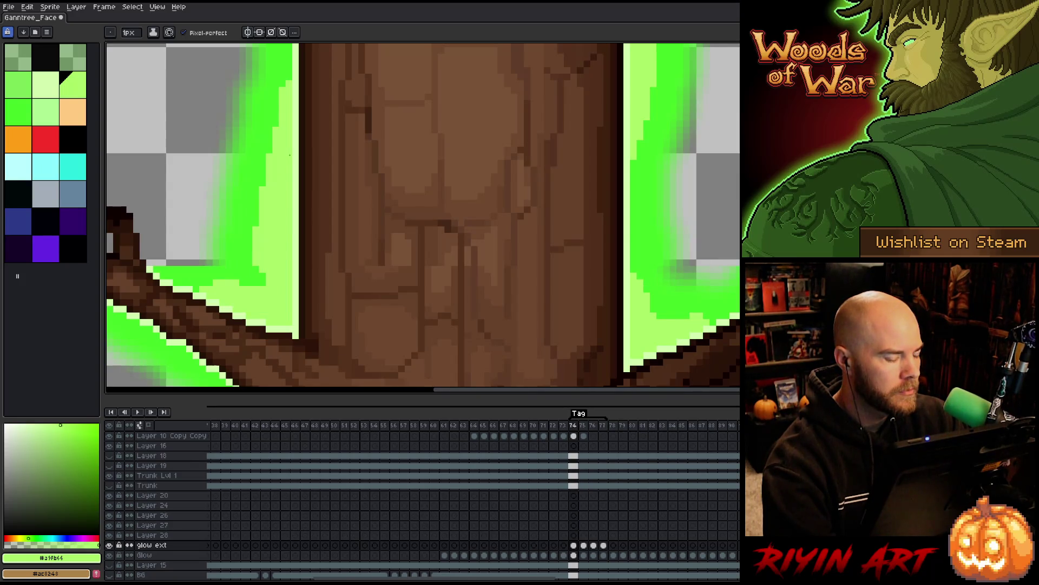
{"action": "key", "text": "Right"}
{"action": "key", "text": "Right"}
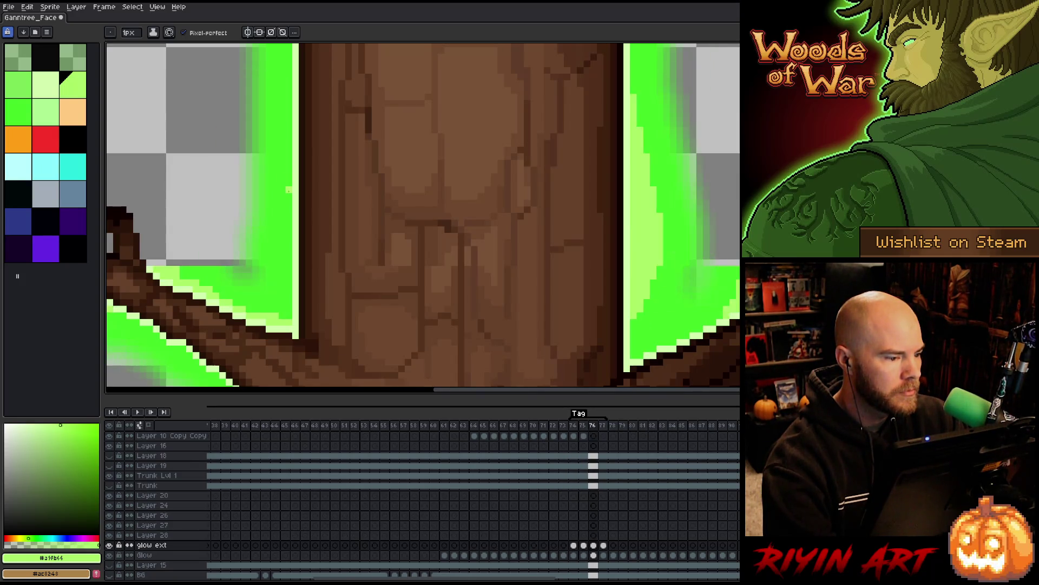
{"action": "key", "text": "Right"}
{"action": "key", "text": "Left"}
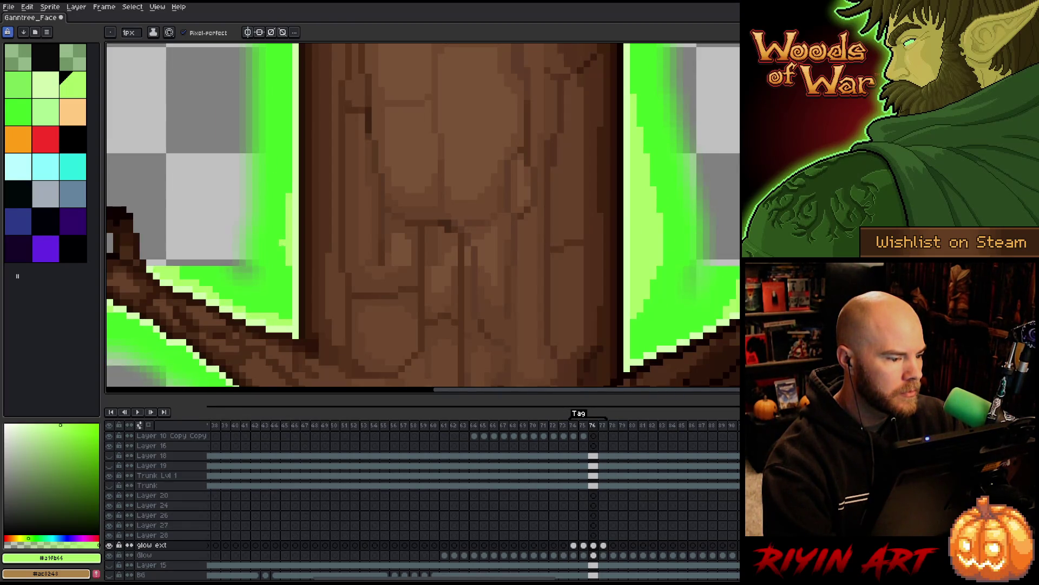
{"action": "left_click_drag", "start_coordinate": [282, 246], "coordinate": [281, 272]}
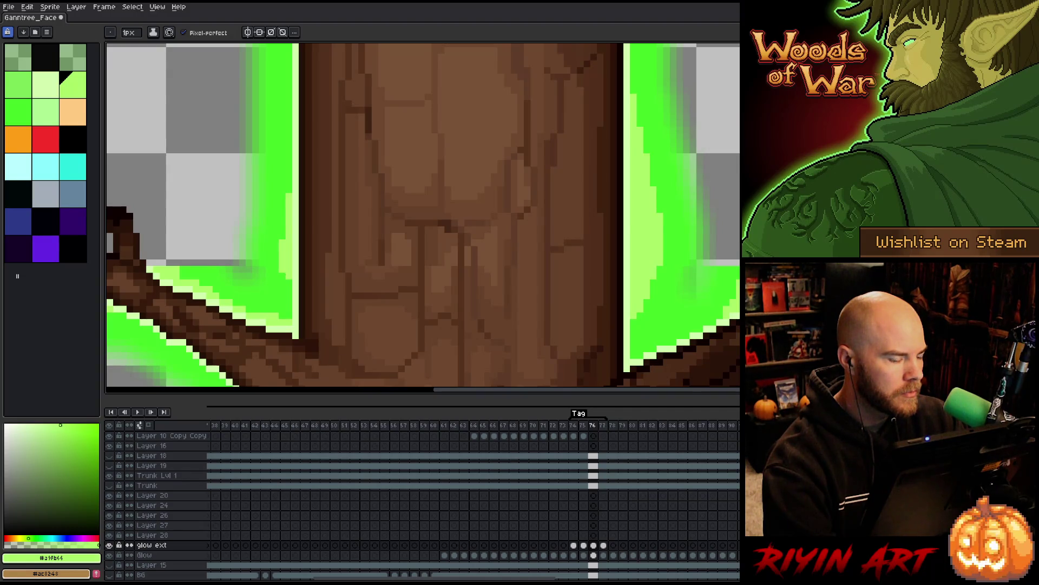
{"action": "key", "text": "Left"}
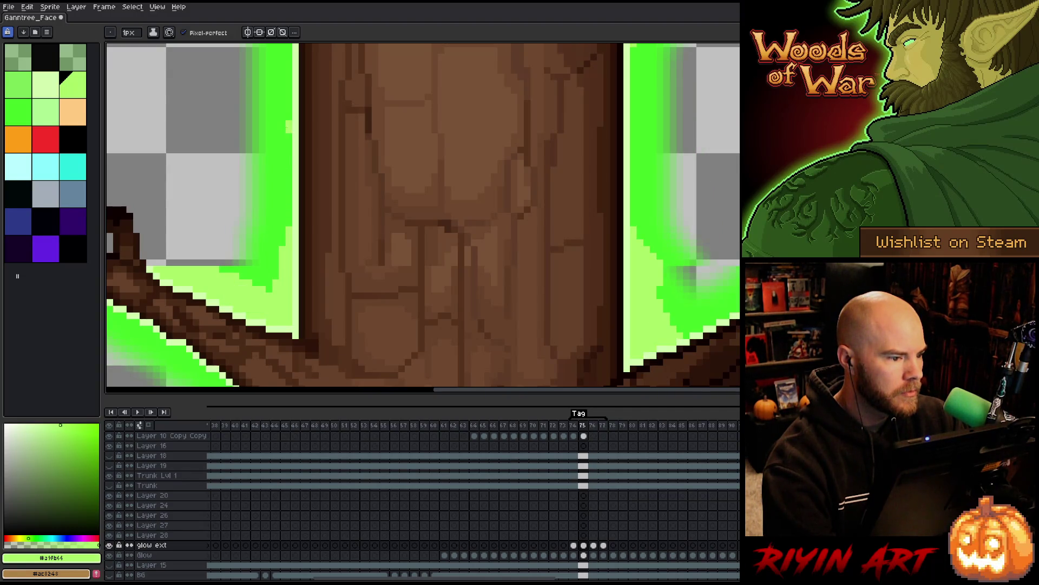
Step: Extend the light-green glow column, then fill the gap beside the right glow on frame 77
{"action": "left_click_drag", "start_coordinate": [289, 133], "coordinate": [290, 157]}
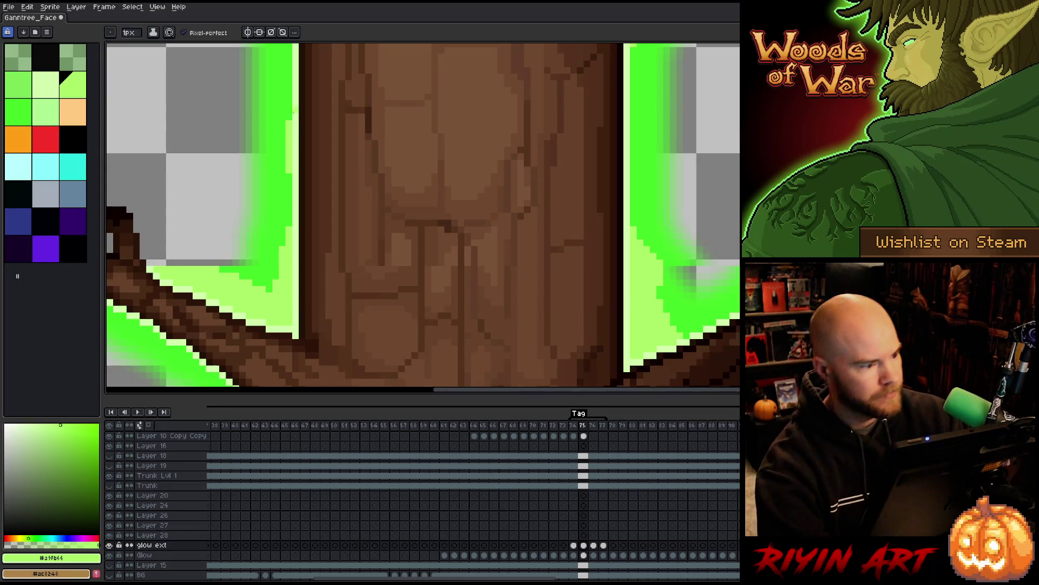
{"action": "key", "text": "period"}
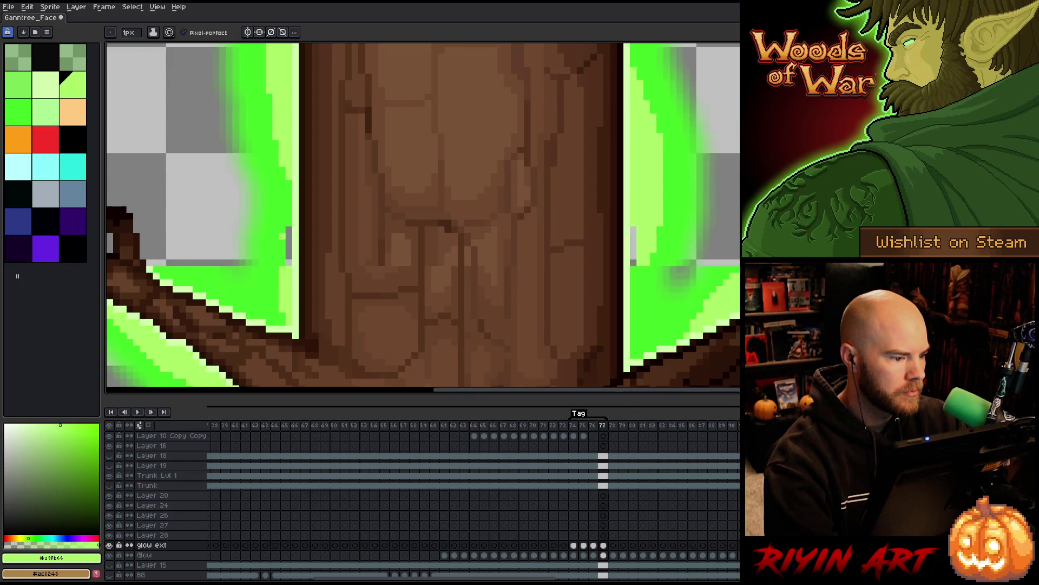
{"action": "key", "text": "period"}
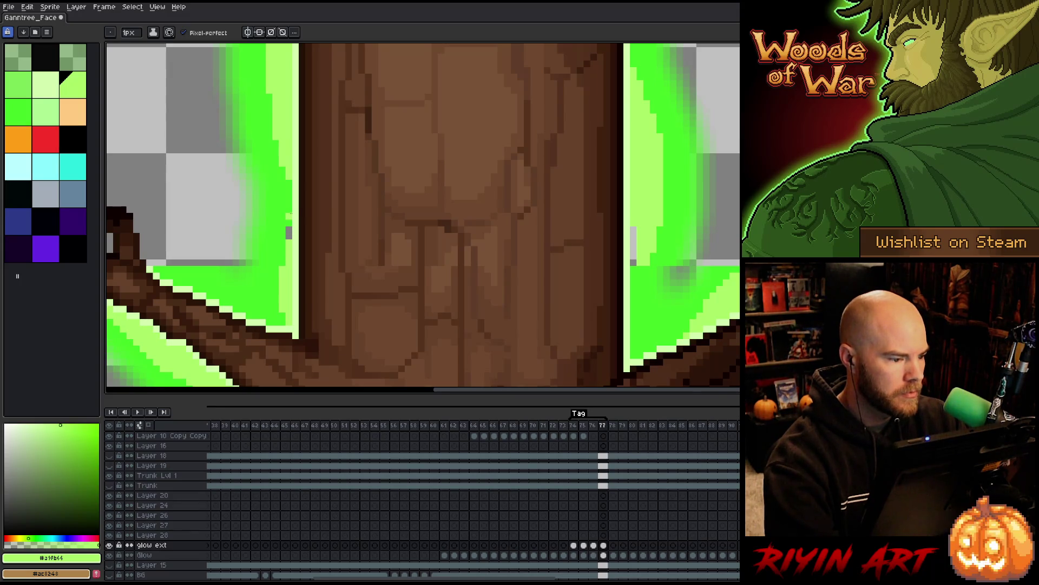
{"action": "key", "text": "bracketright"}
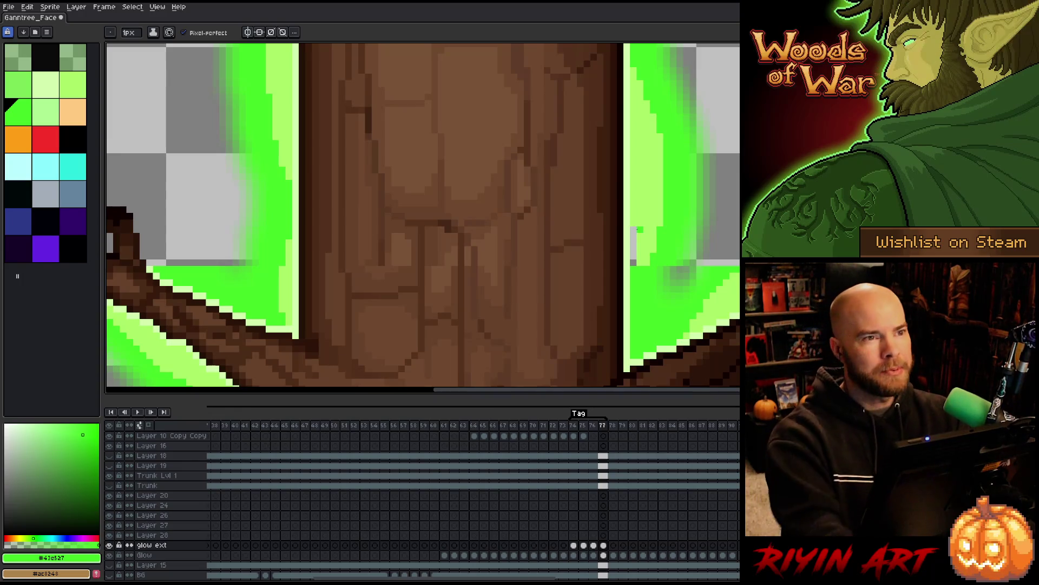
{"action": "left_click", "coordinate": [645, 205], "text": "alt"}
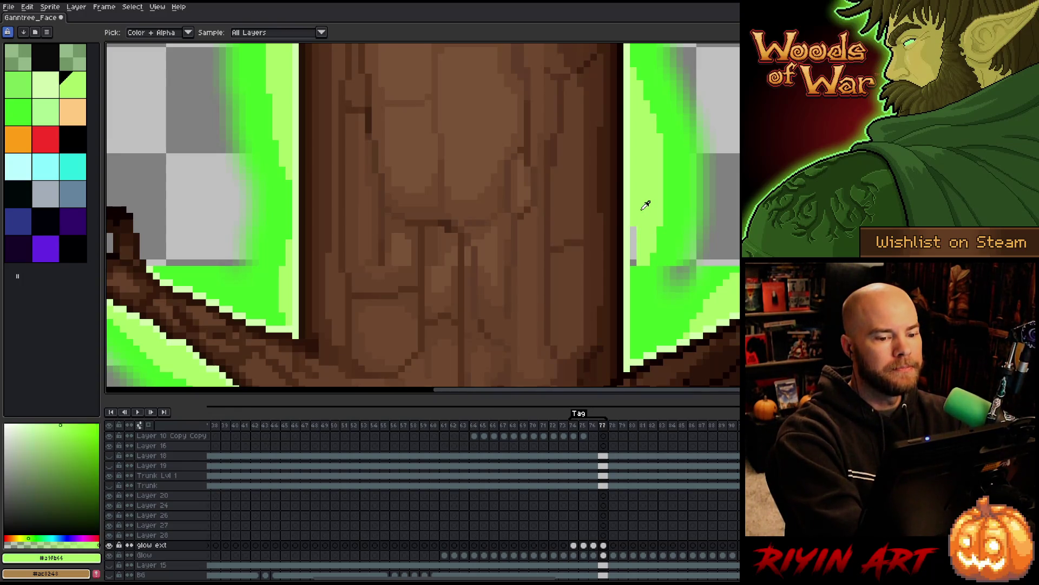
{"action": "left_click_drag", "start_coordinate": [633, 241], "coordinate": [634, 258]}
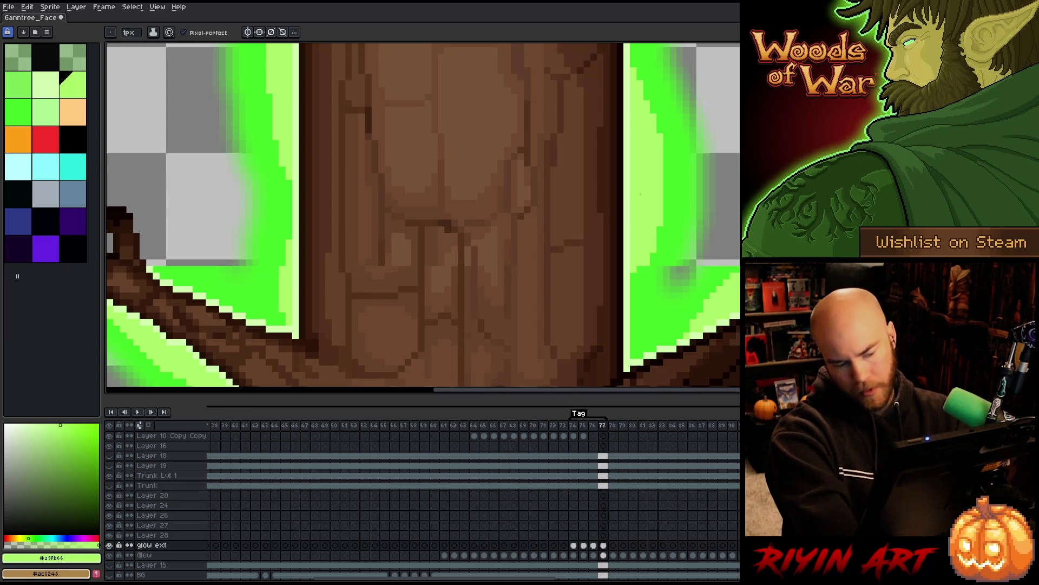
Step: Return to frame 74 and play the glow animation loop zoomed out
{"action": "key", "text": "Return"}
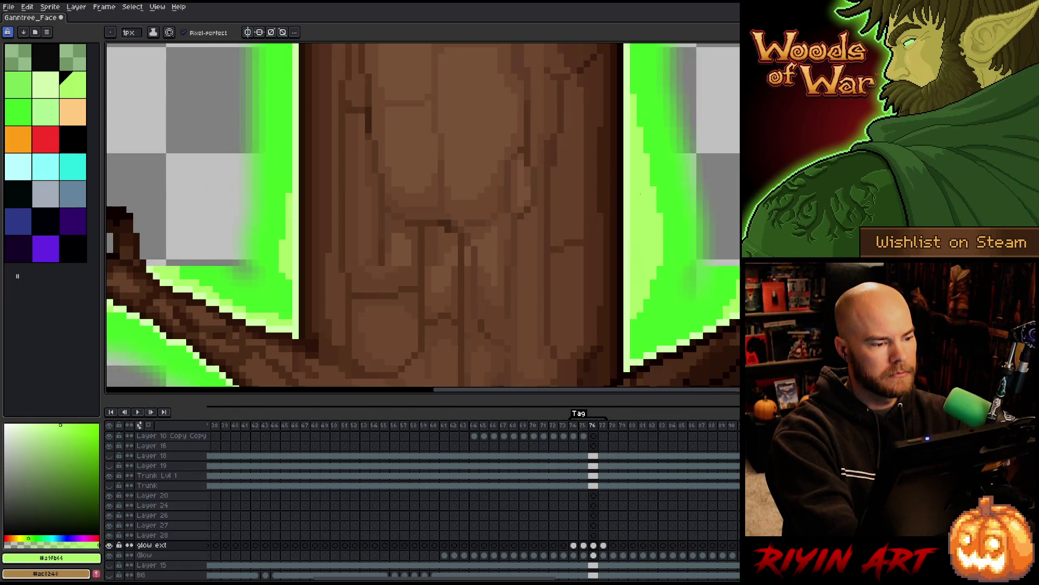
{"action": "key", "text": "Return"}
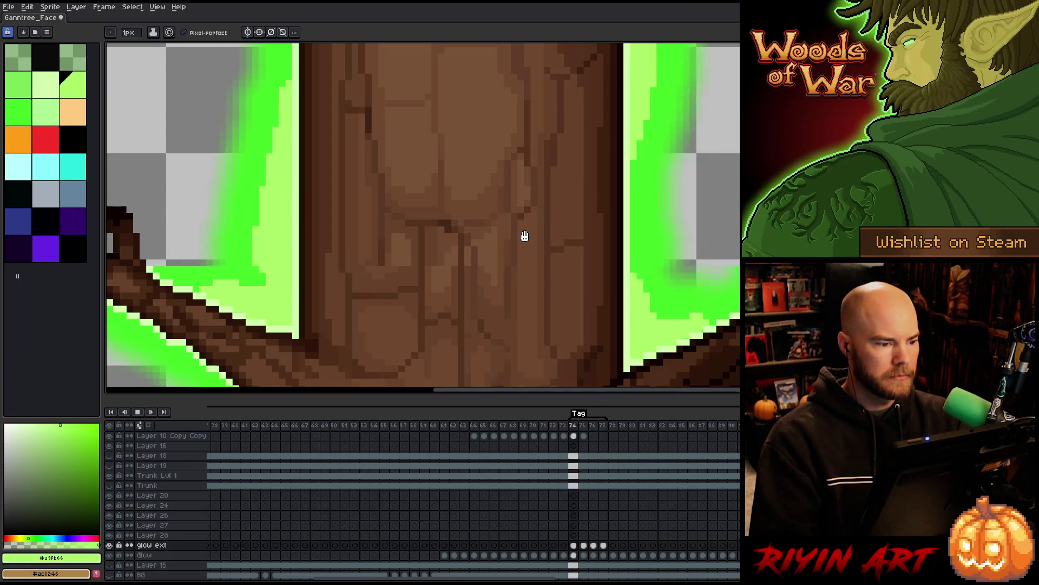
{"action": "scroll", "coordinate": [523, 235], "scroll_direction": "down", "scroll_amount": 3}
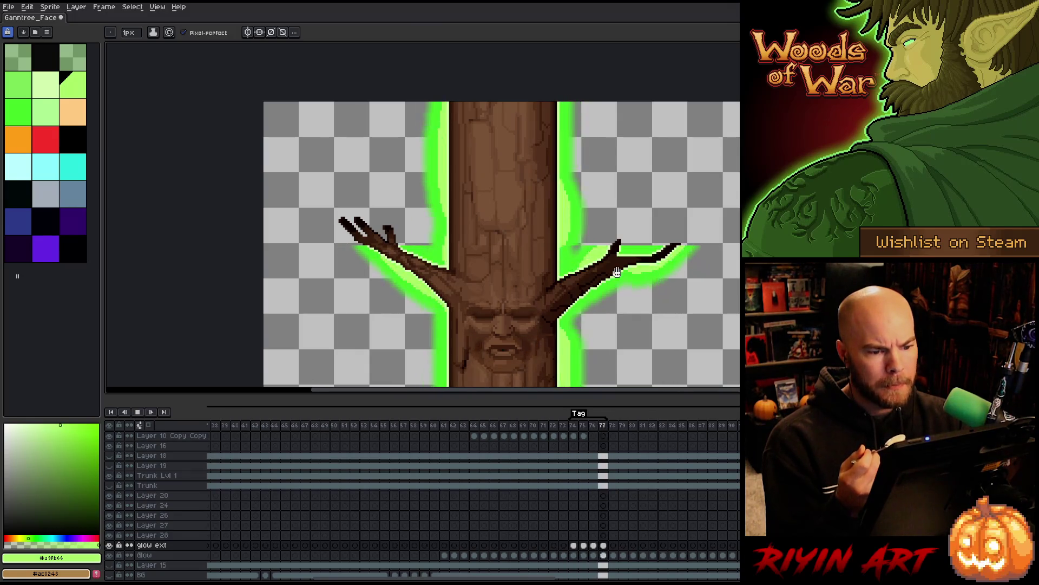
Step: Review the branches during playback, stop on frame 74 and zoom into the right branch
{"action": "scroll", "coordinate": [585, 243], "scroll_direction": "up", "scroll_amount": 3}
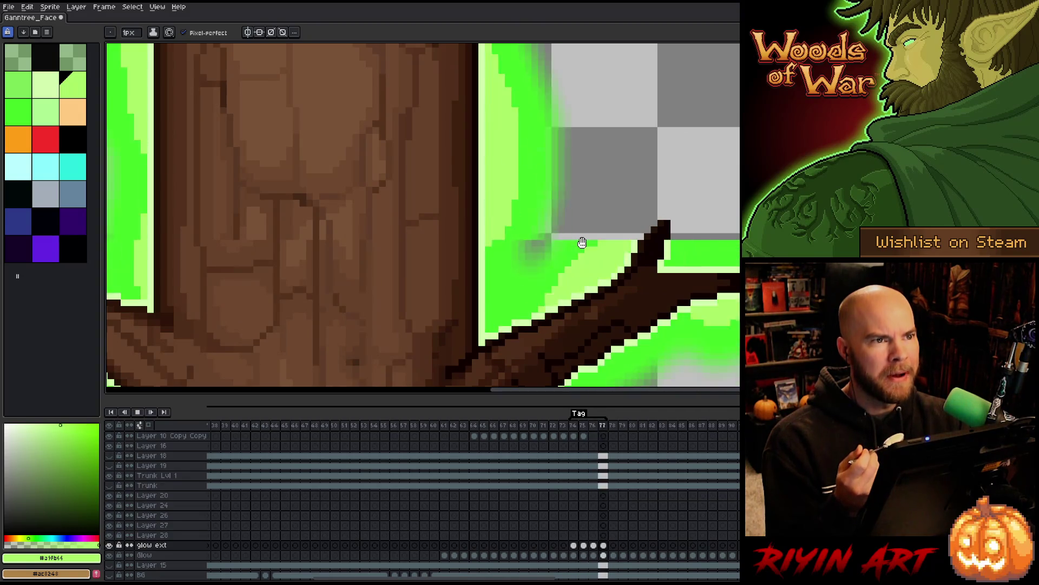
{"action": "scroll", "coordinate": [582, 242], "scroll_direction": "down", "scroll_amount": 3}
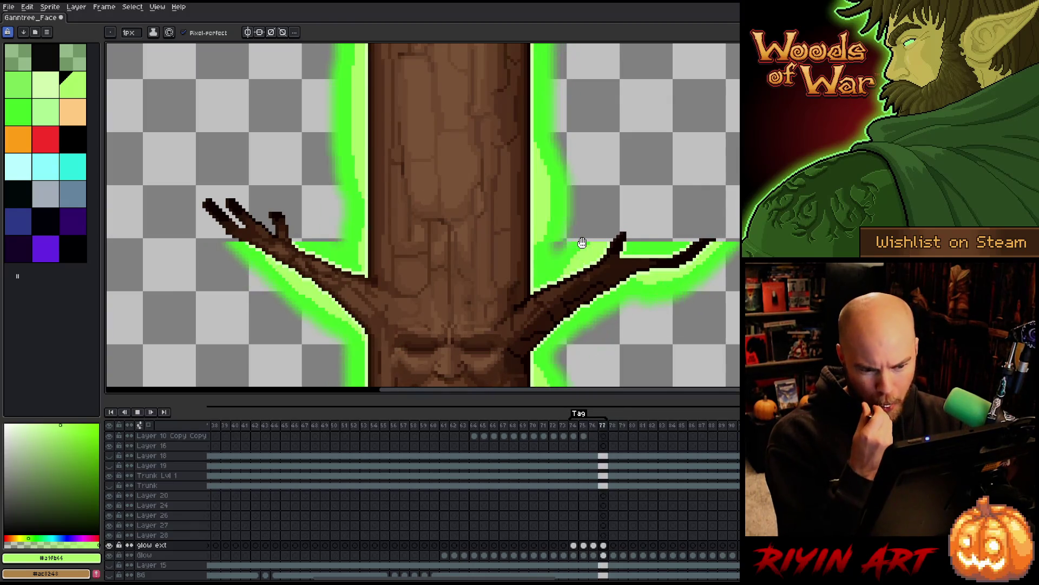
{"action": "scroll", "coordinate": [581, 243], "scroll_direction": "down", "scroll_amount": 2}
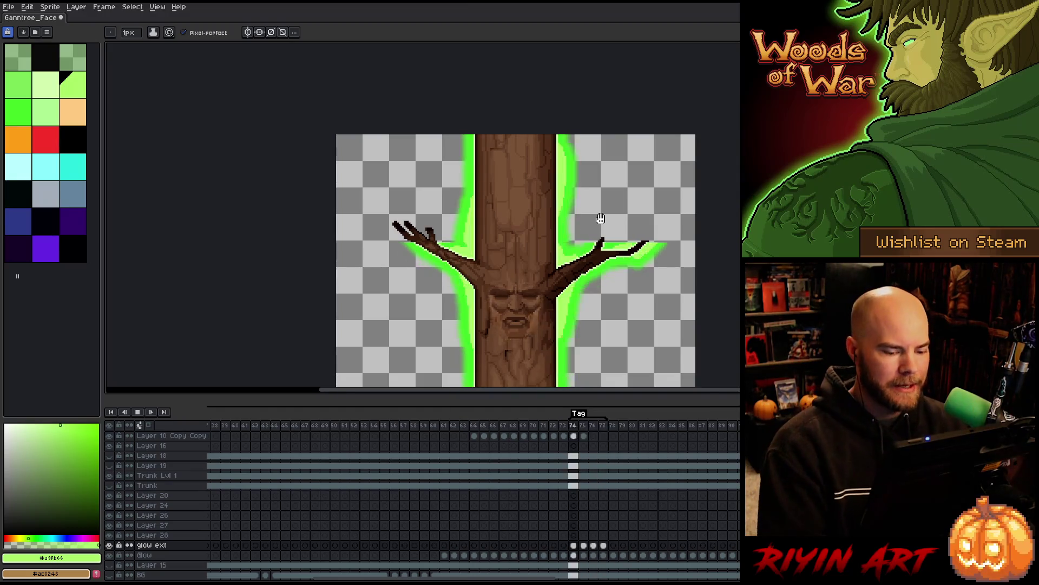
{"action": "key", "text": "Return"}
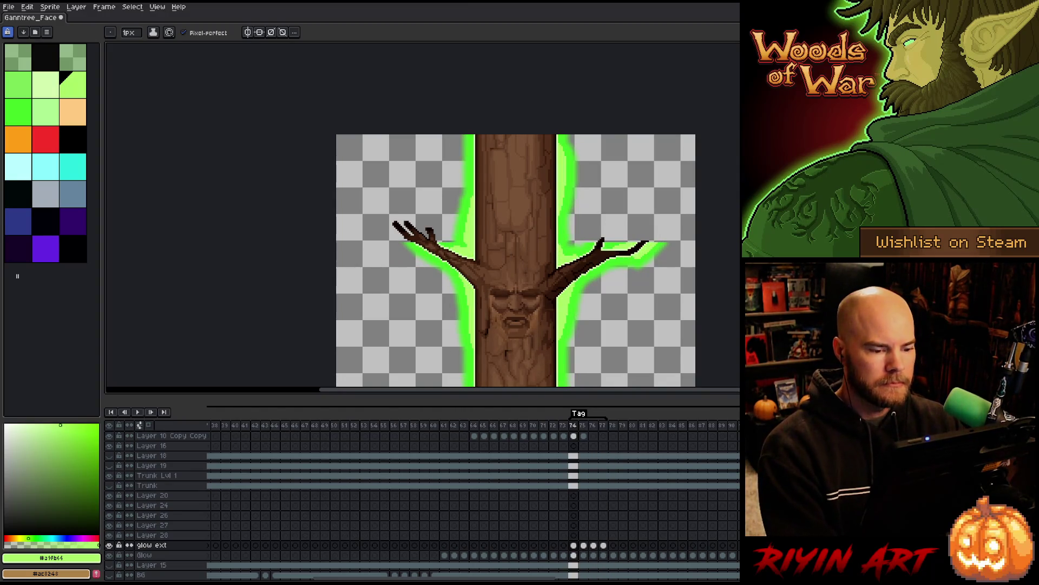
{"action": "scroll", "coordinate": [522, 284], "scroll_direction": "up", "scroll_amount": 3}
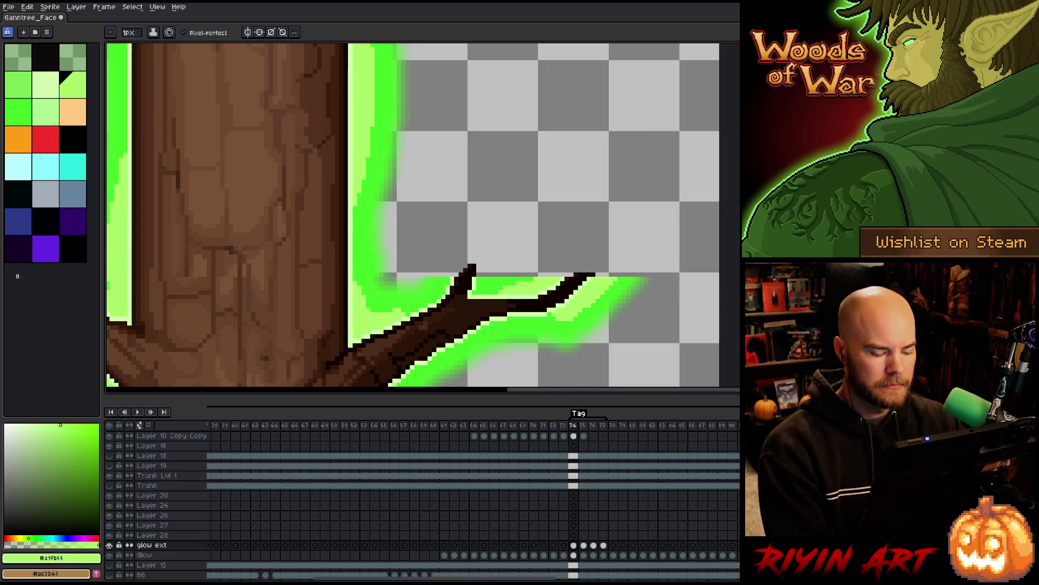
Step: On frame 74, eyedrop the pale green and edge the right branch tip's top with it
{"action": "key", "text": "Right"}
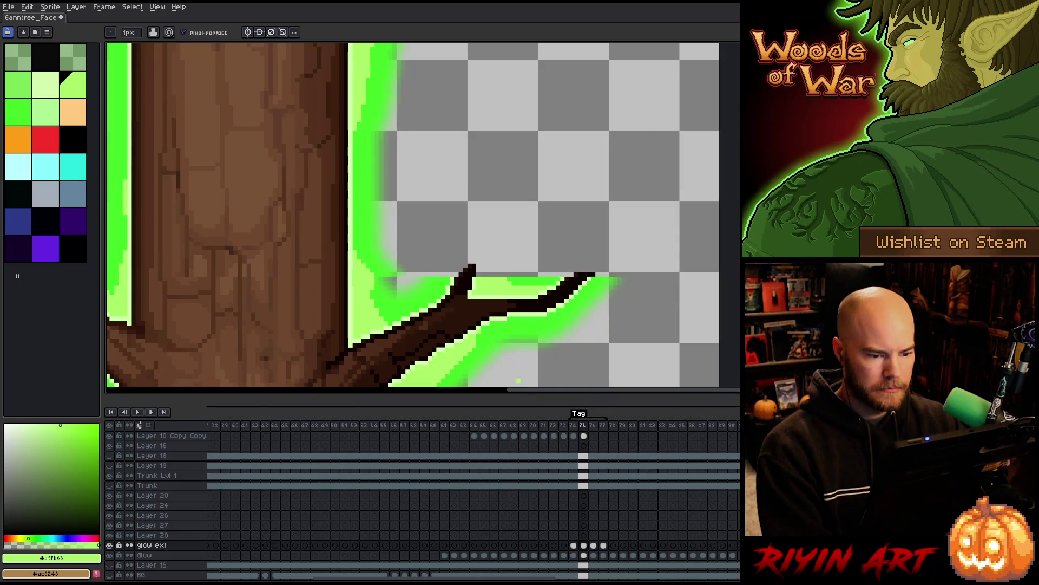
{"action": "key", "text": "Left"}
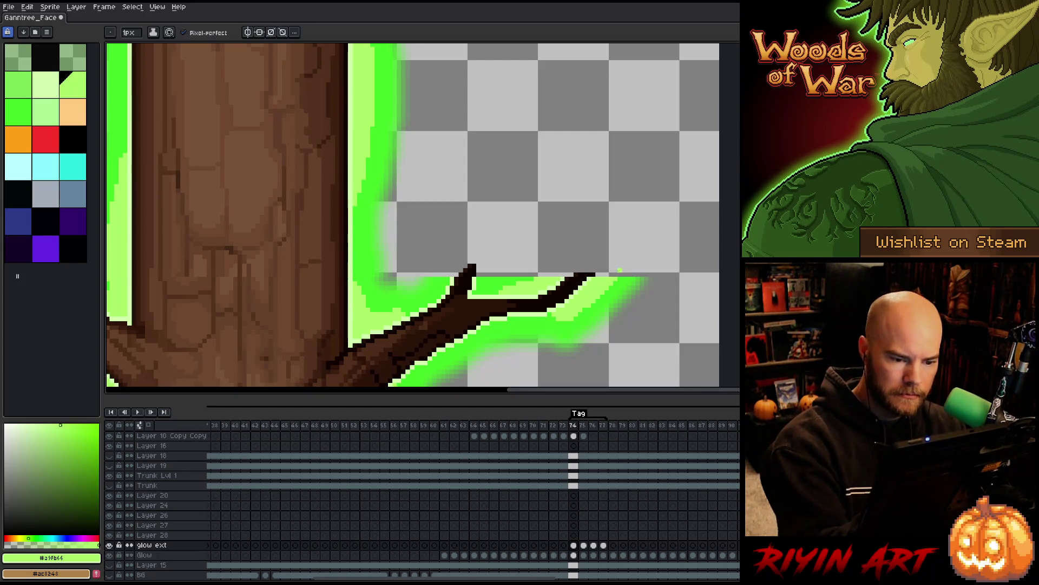
{"action": "left_click", "coordinate": [594, 274], "text": "alt"}
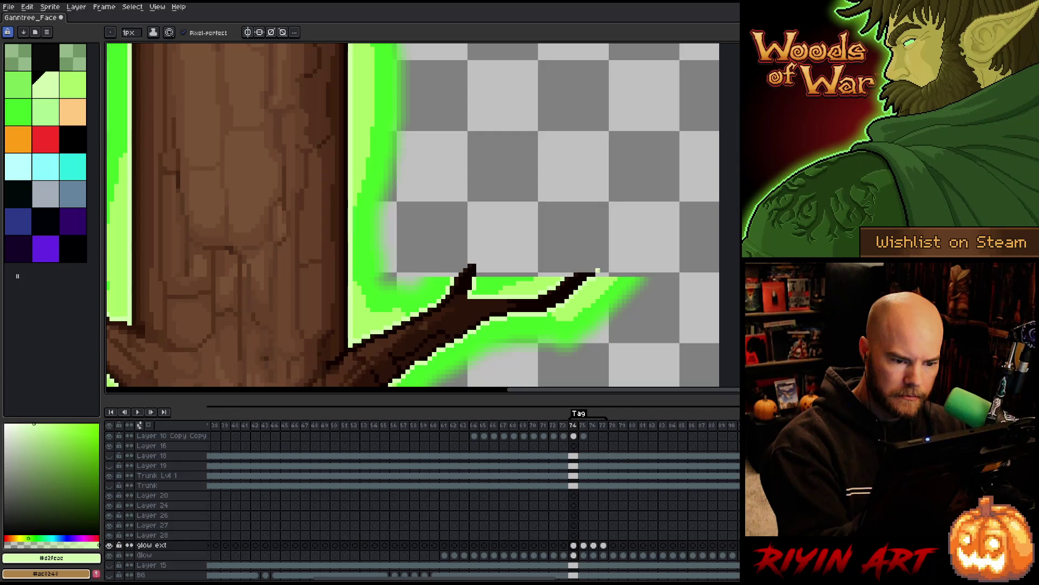
{"action": "left_click_drag", "start_coordinate": [598, 271], "coordinate": [575, 271]}
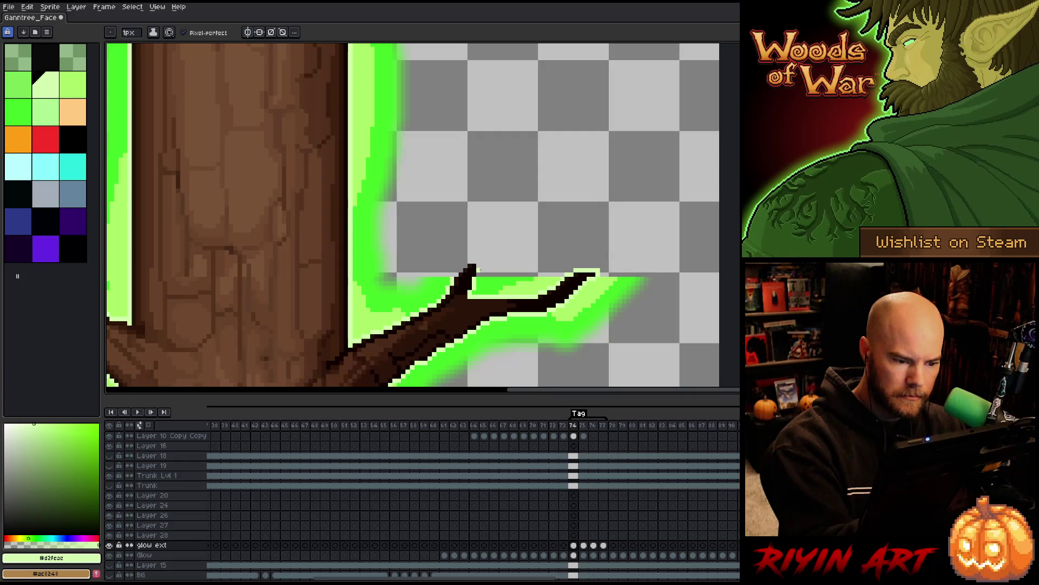
{"action": "left_click_drag", "start_coordinate": [469, 264], "coordinate": [475, 262]}
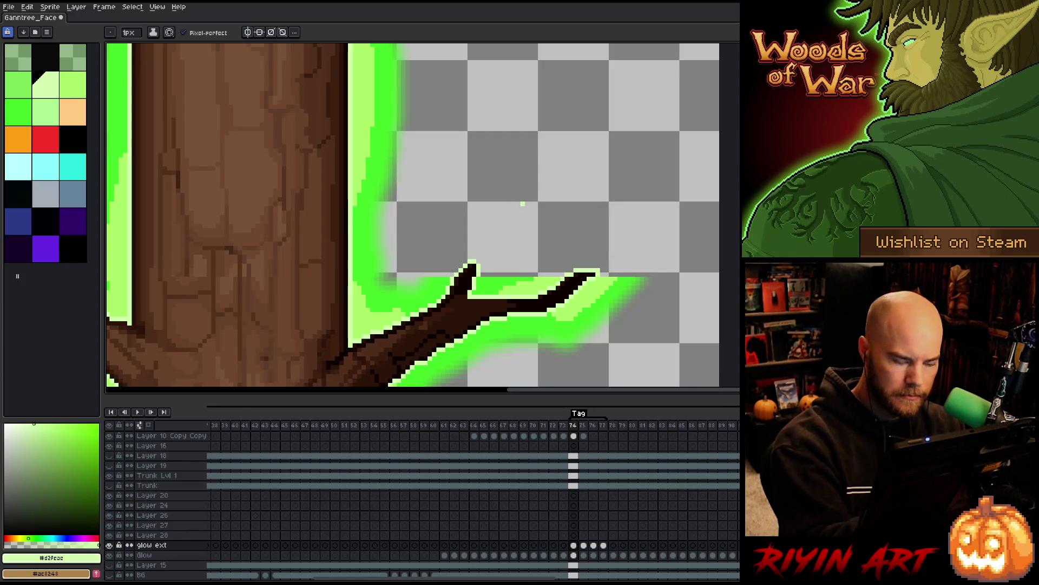
Step: Extend the pale green edge along the branch tip on frames 75 and 76
{"action": "key", "text": "Right"}
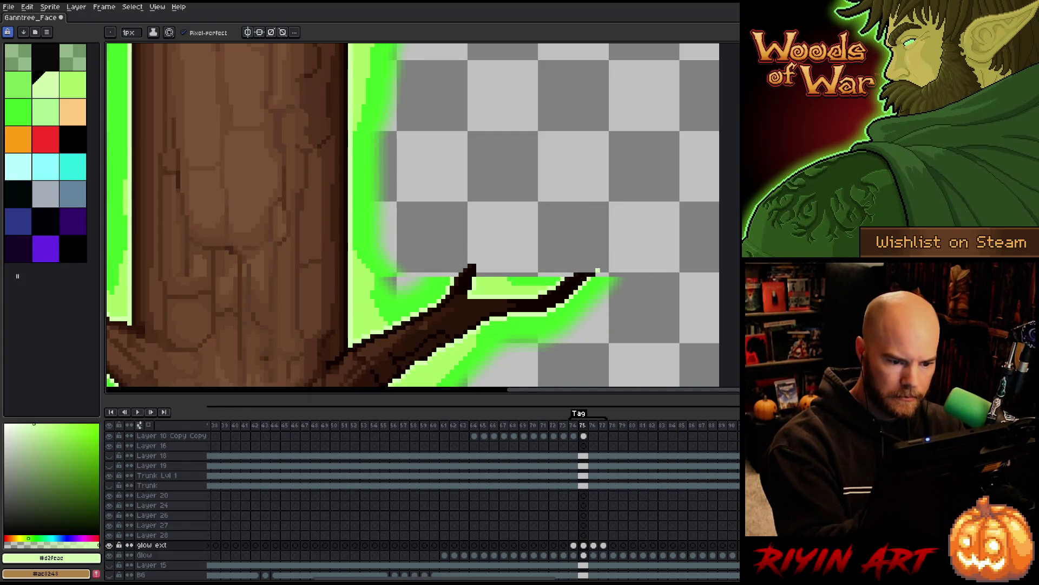
{"action": "left_click_drag", "start_coordinate": [577, 270], "coordinate": [571, 271]}
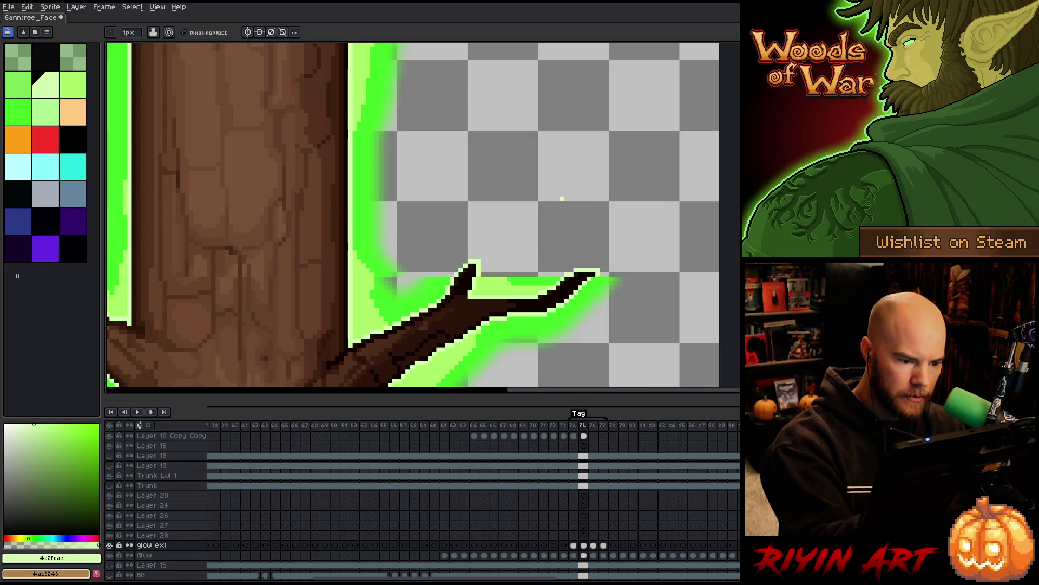
{"action": "key", "text": "Right"}
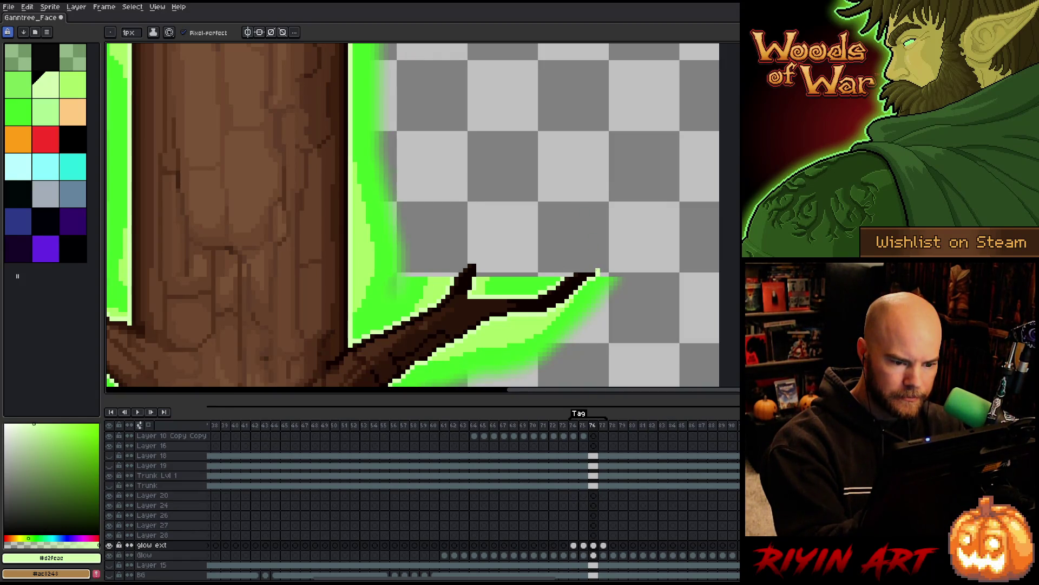
{"action": "left_click_drag", "start_coordinate": [598, 269], "coordinate": [574, 269]}
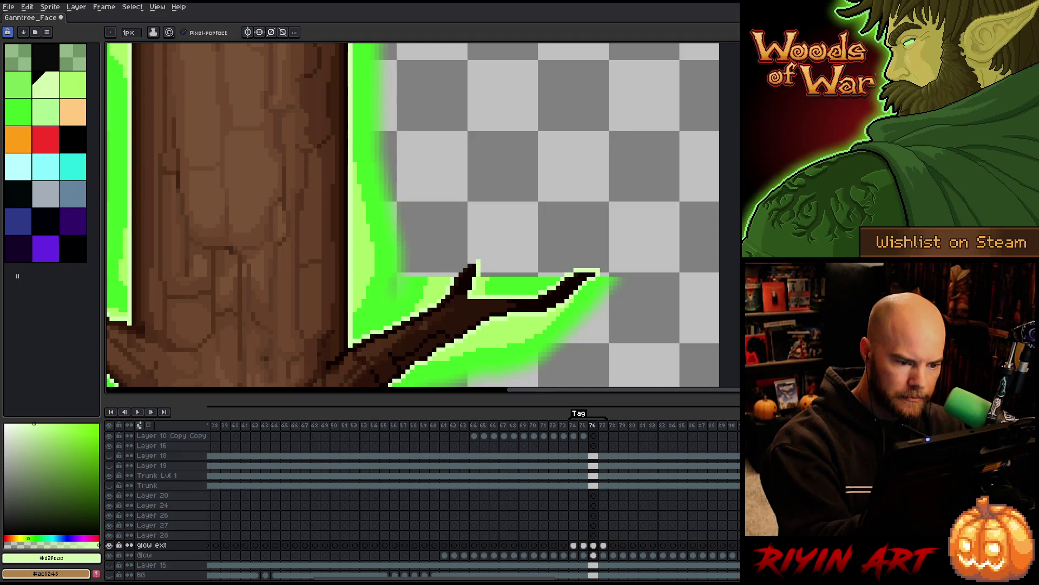
{"action": "left_click", "coordinate": [471, 261]}
{"action": "left_click", "coordinate": [461, 269]}
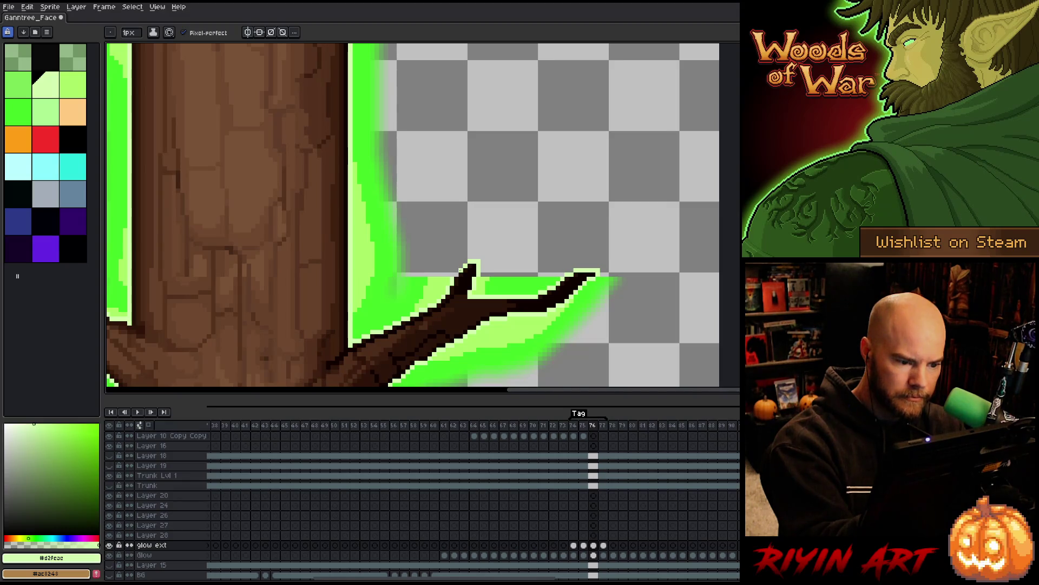
Step: Flip back and forth through frames 74–77 to check the pale green glow
{"action": "key", "text": "Right"}
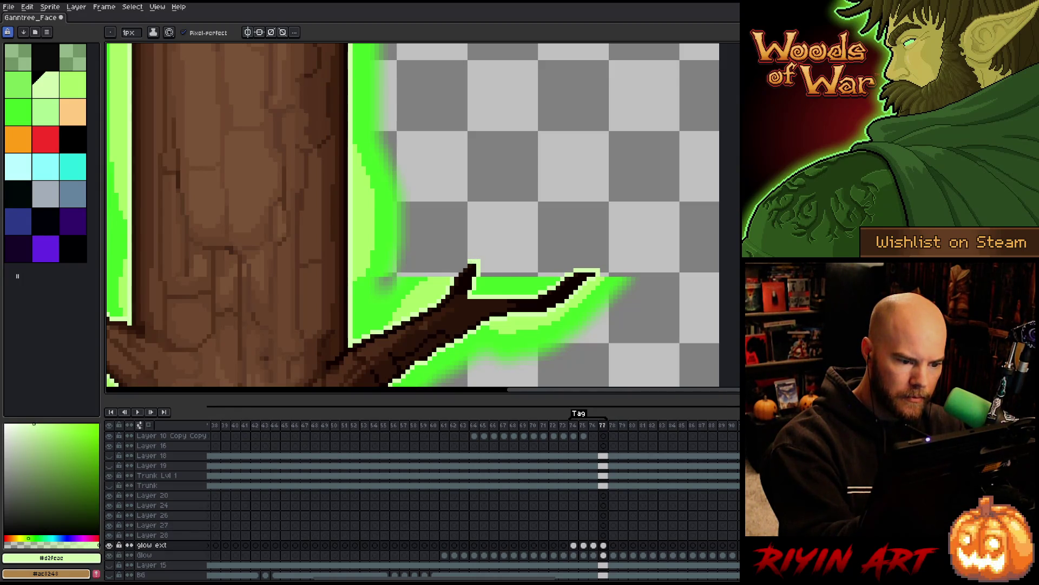
{"action": "key", "text": "Left"}
{"action": "key", "text": "Left"}
{"action": "key", "text": "Left"}
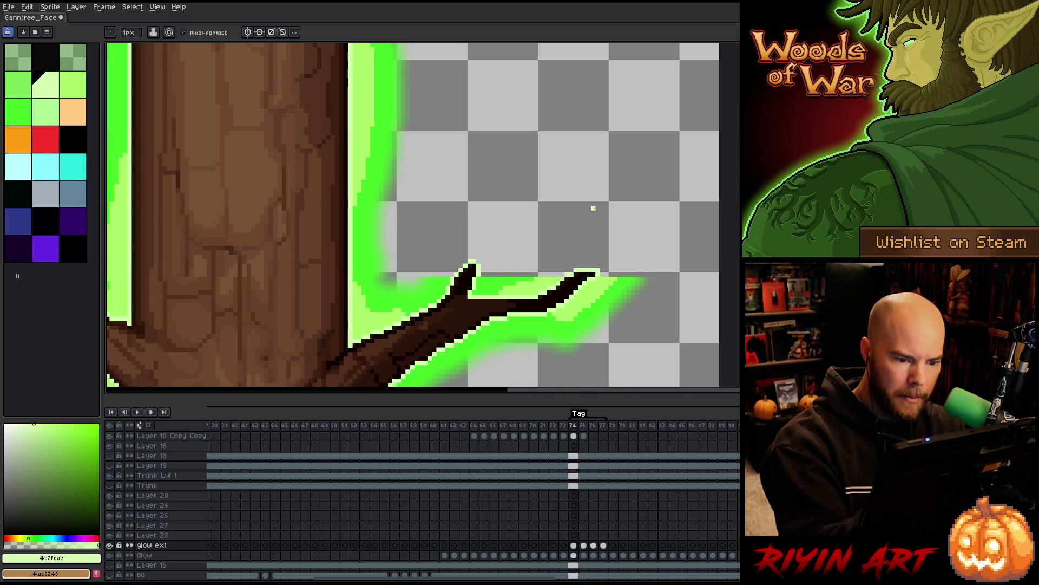
{"action": "key", "text": "Right"}
{"action": "key", "text": "Right"}
{"action": "key", "text": "Right"}
{"action": "key", "text": "Left"}
{"action": "key", "text": "Left"}
{"action": "key", "text": "Left"}
{"action": "key", "text": "Right"}
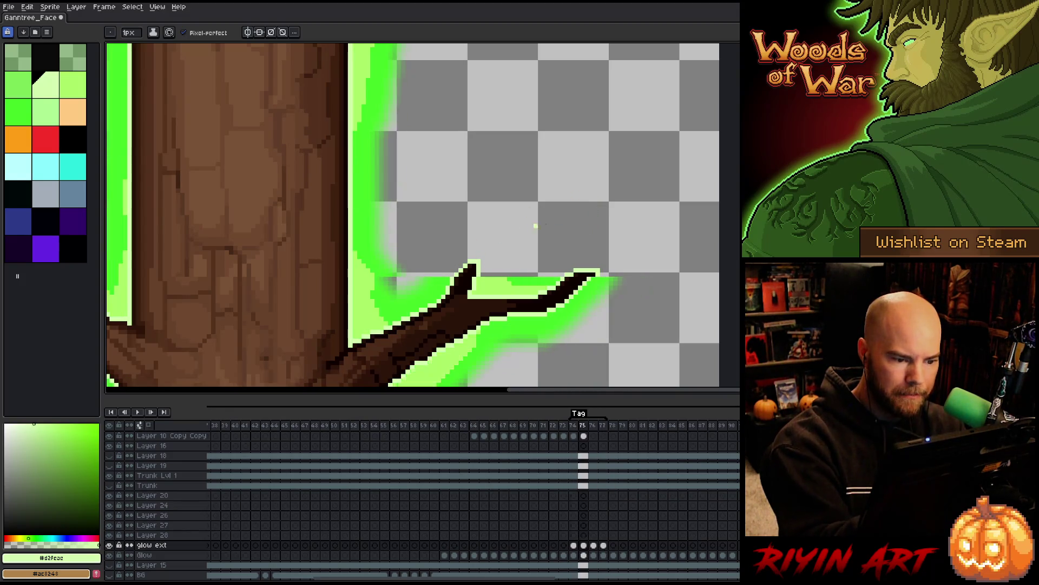
{"action": "key", "text": "Right"}
Step: Stop on frame 77 and outline the left branch tip in pale green
{"action": "key", "text": "Return"}
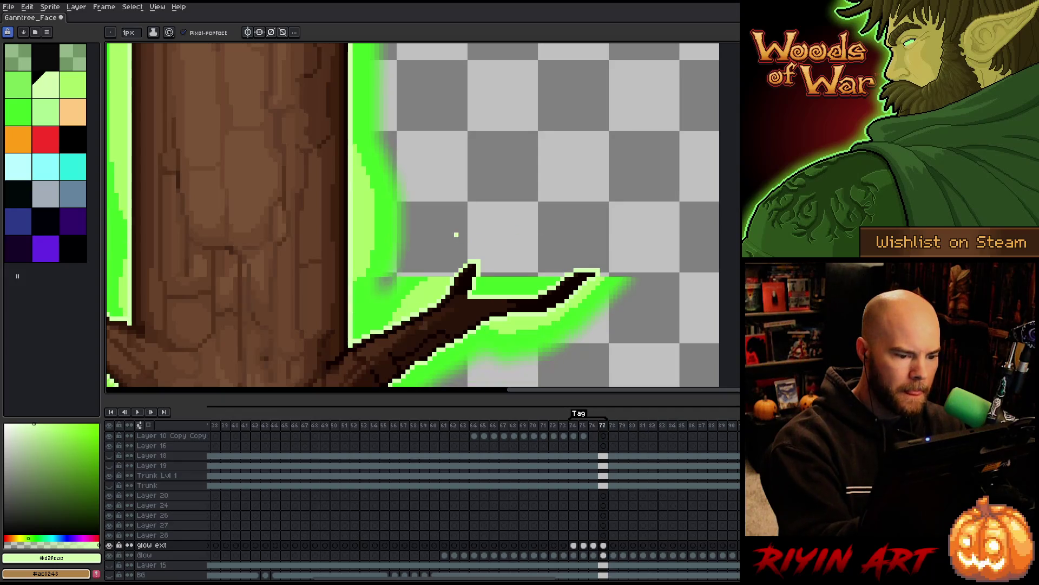
{"action": "left_click_drag", "start_coordinate": [312, 292], "coordinate": [543, 248]}
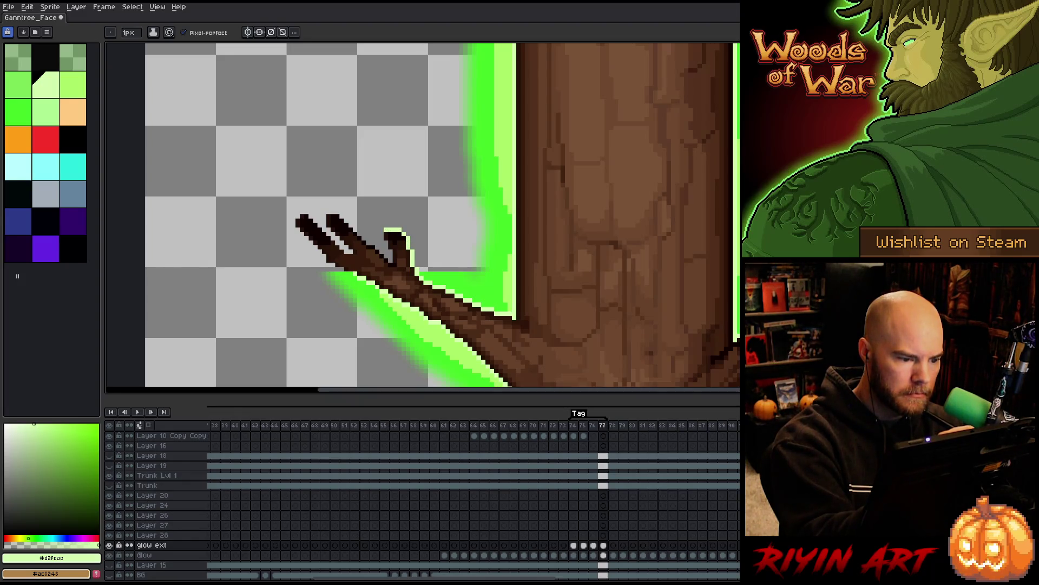
{"action": "left_click_drag", "start_coordinate": [382, 231], "coordinate": [382, 254]}
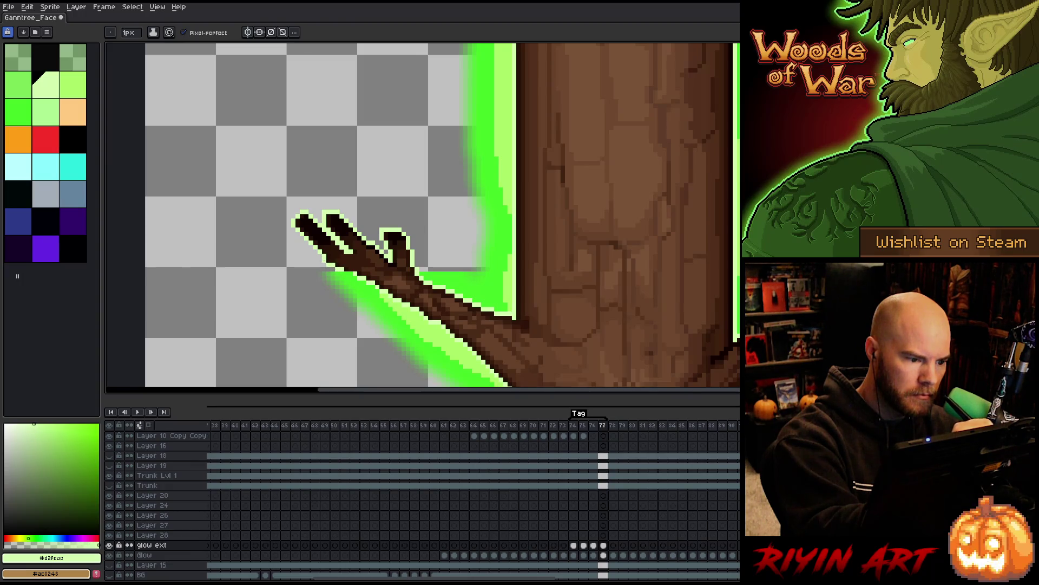
Step: Select the area around the left branch tips and compare it across frames 74–76
{"action": "key", "text": "m"}
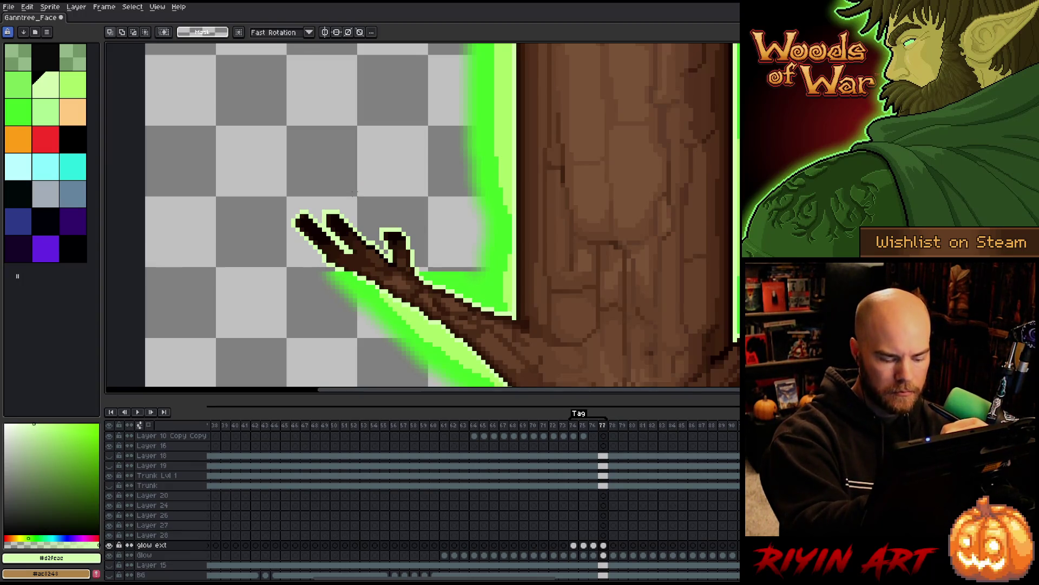
{"action": "left_click_drag", "start_coordinate": [254, 194], "coordinate": [438, 274]}
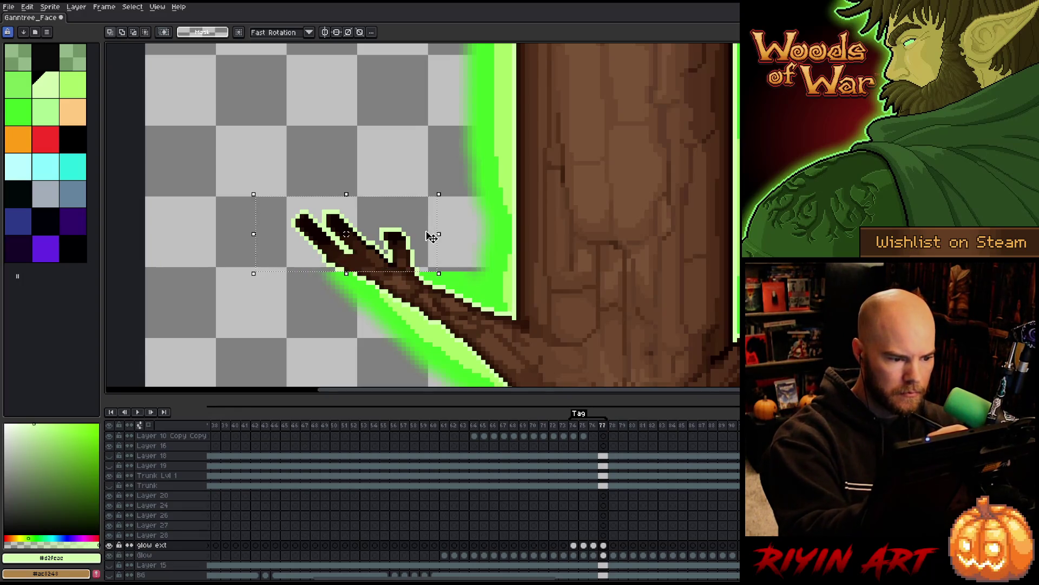
{"action": "key", "text": "Right"}
{"action": "left_click", "coordinate": [431, 237]}
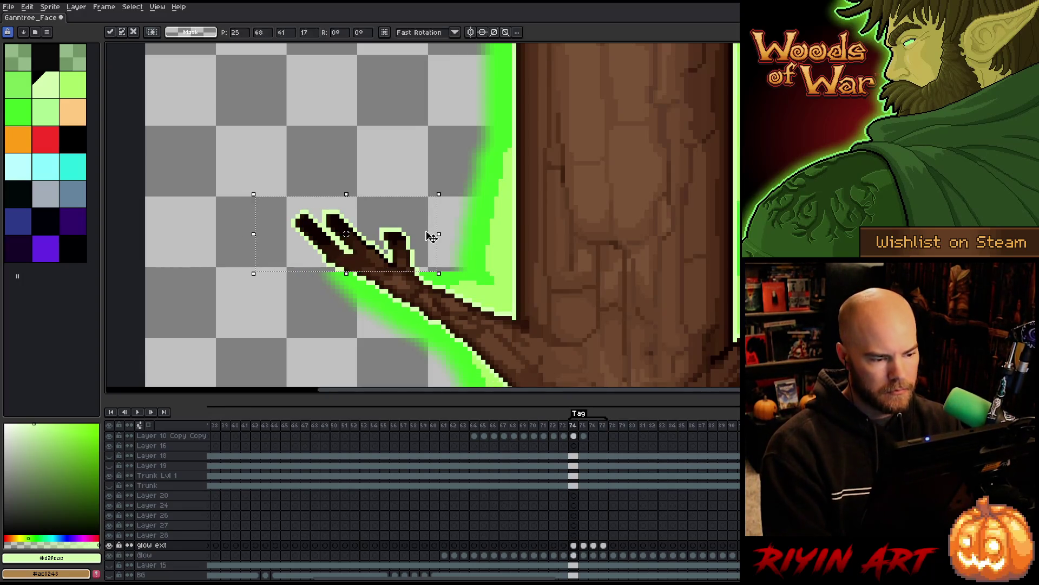
{"action": "key", "text": "Right"}
{"action": "key", "text": "Right"}
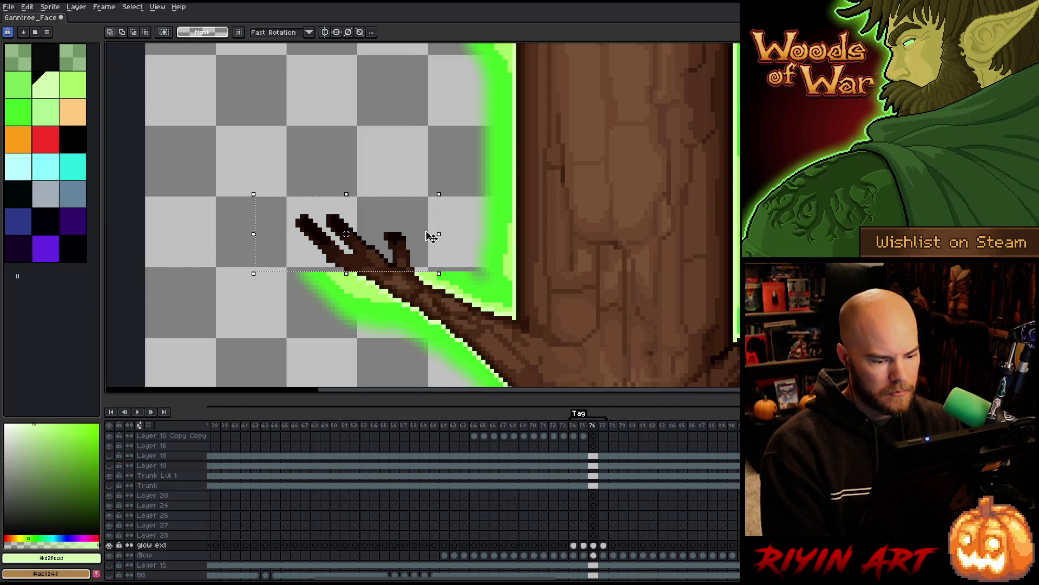
{"action": "left_click", "coordinate": [431, 236]}
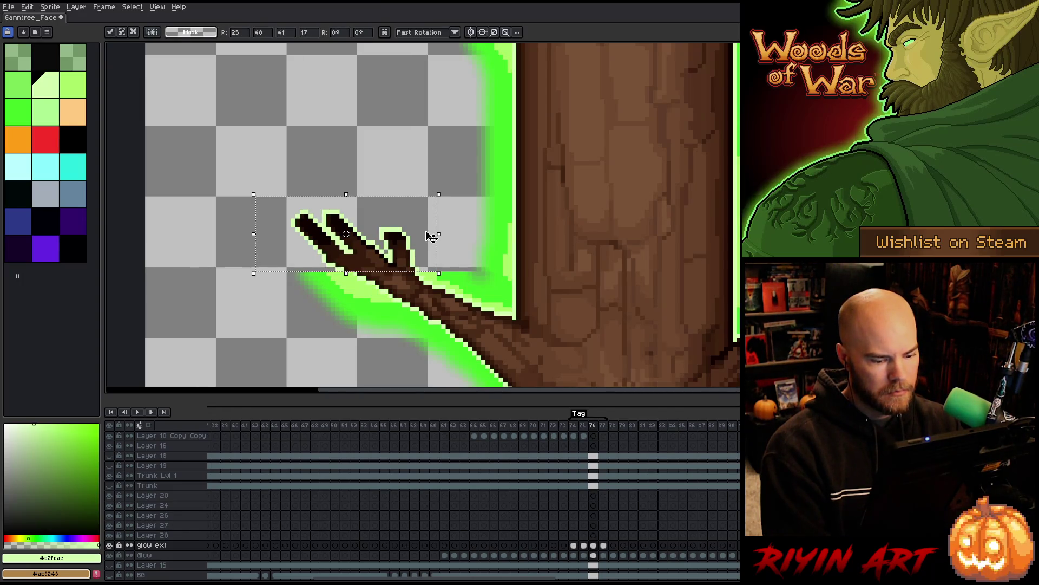
{"action": "key", "text": "Right"}
{"action": "key", "text": "Right"}
{"action": "key", "text": "Right"}
{"action": "key", "text": "Right"}
{"action": "key", "text": "Left"}
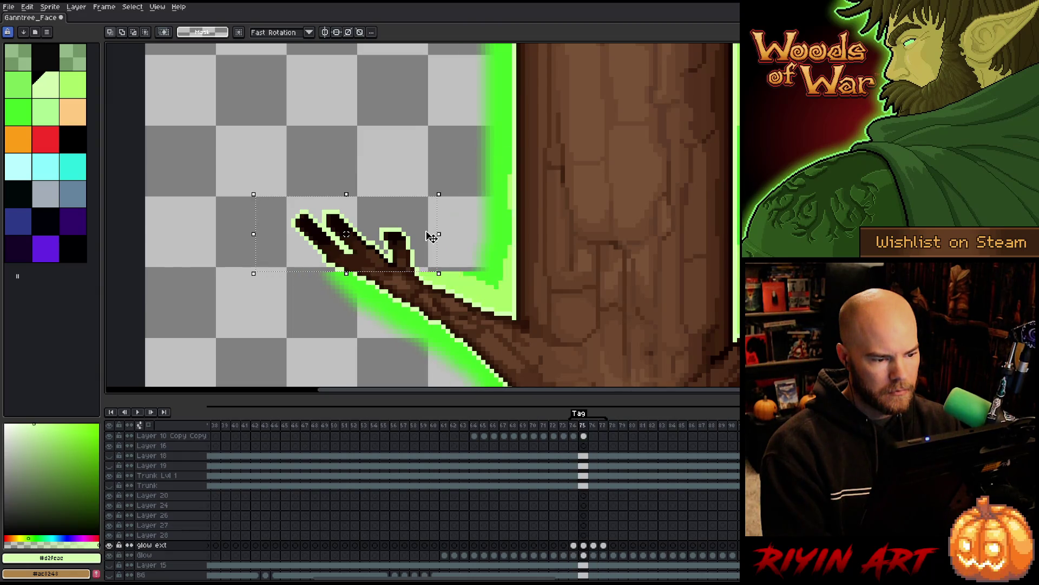
Step: Play the animation, zoom out over the whole tree, and save the file
{"action": "key", "text": "Return"}
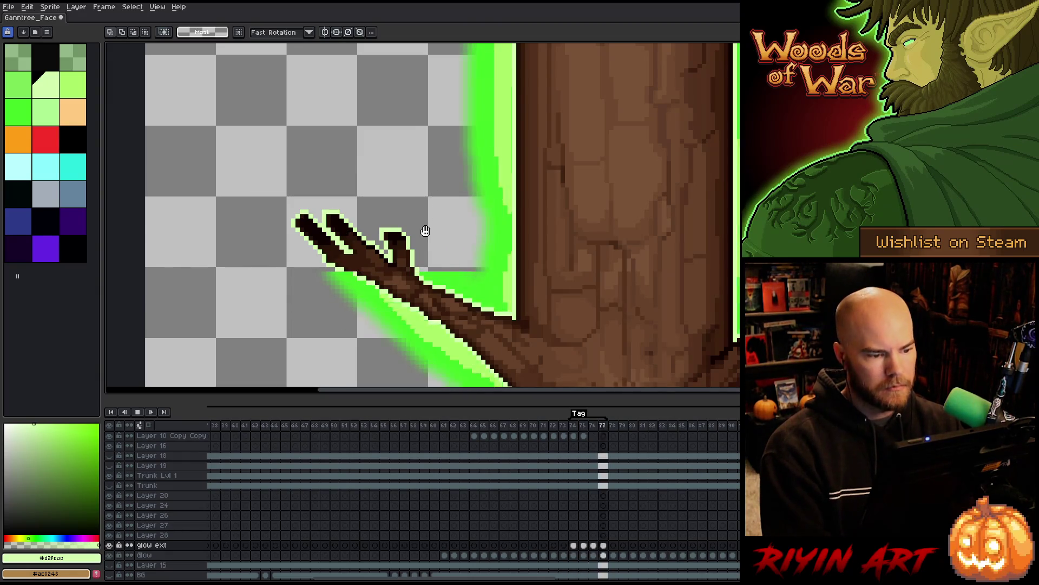
{"action": "scroll", "coordinate": [516, 250], "scroll_direction": "down", "scroll_amount": 2}
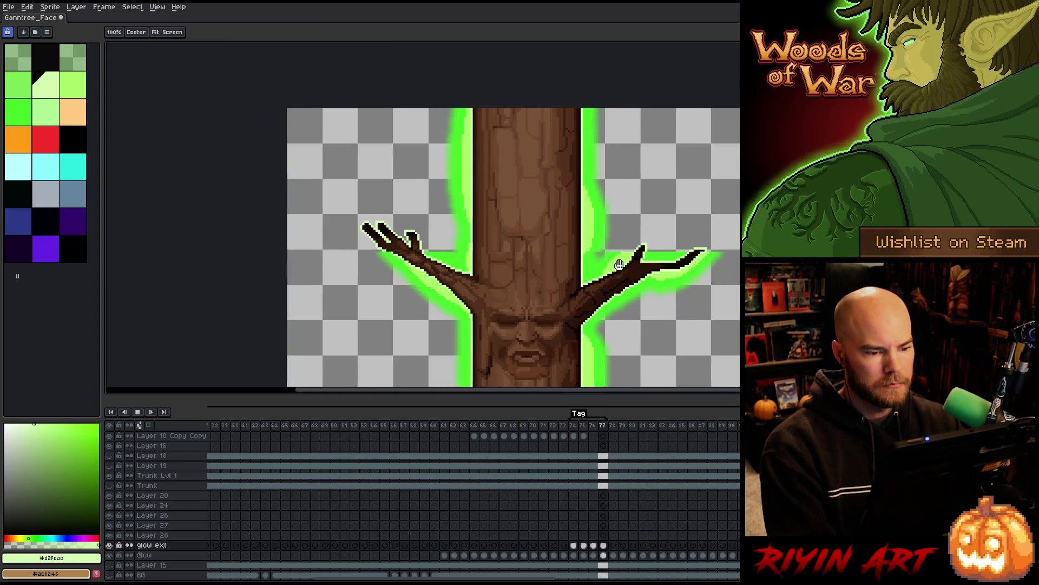
{"action": "scroll", "coordinate": [516, 250], "scroll_direction": "right", "scroll_amount": 3}
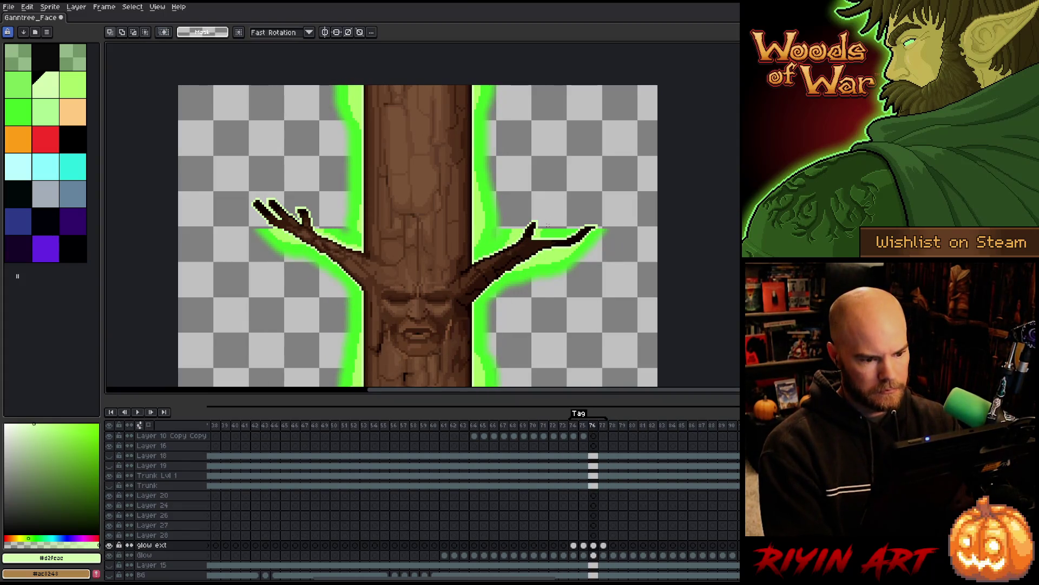
{"action": "key", "text": "ctrl+s"}
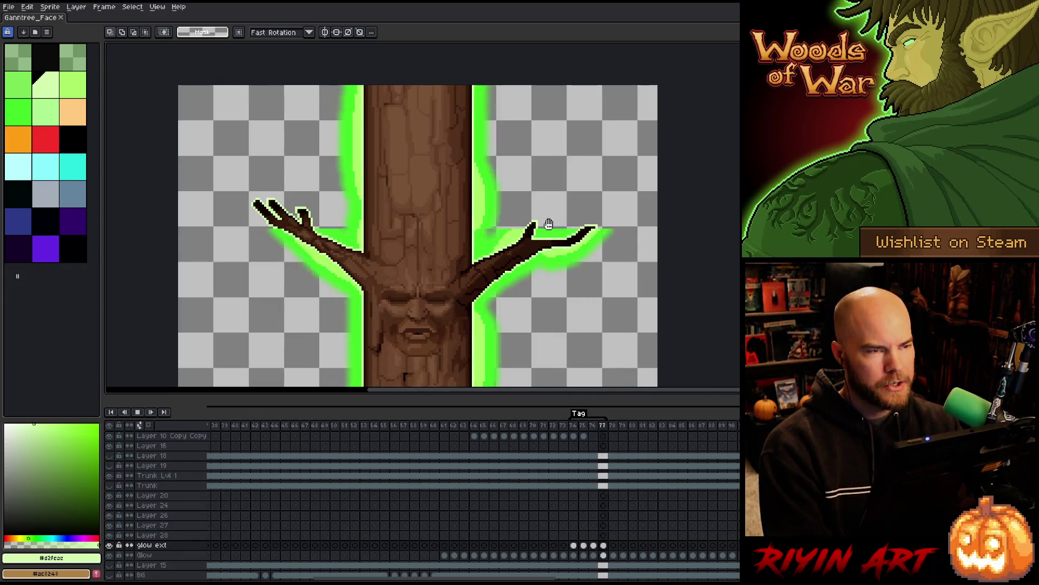
{"action": "scroll", "coordinate": [496, 194], "scroll_direction": "up", "scroll_amount": 1}
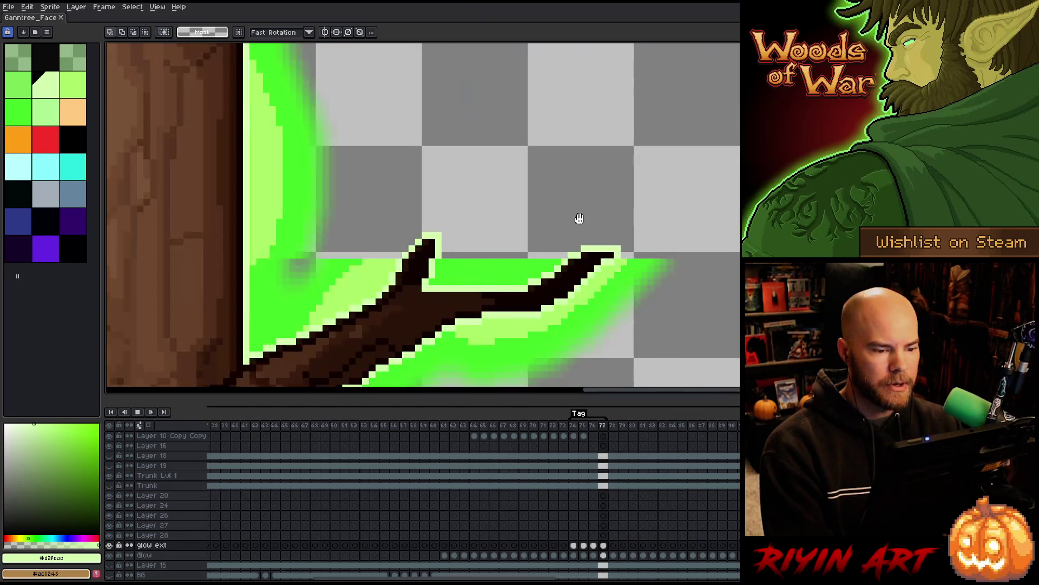
Step: Sample the bright green glow and paint bright green pixels beside the right branch
{"action": "scroll", "coordinate": [377, 318], "scroll_direction": "down", "scroll_amount": 2}
{"action": "mouse_move", "coordinate": [377, 318]}
{"action": "left_mouse_down"}
{"action": "mouse_move", "coordinate": [422, 181]}
{"action": "mouse_move", "coordinate": [432, 179]}
{"action": "left_mouse_up"}
{"action": "left_click_drag", "start_coordinate": [429, 239], "coordinate": [419, 226]}
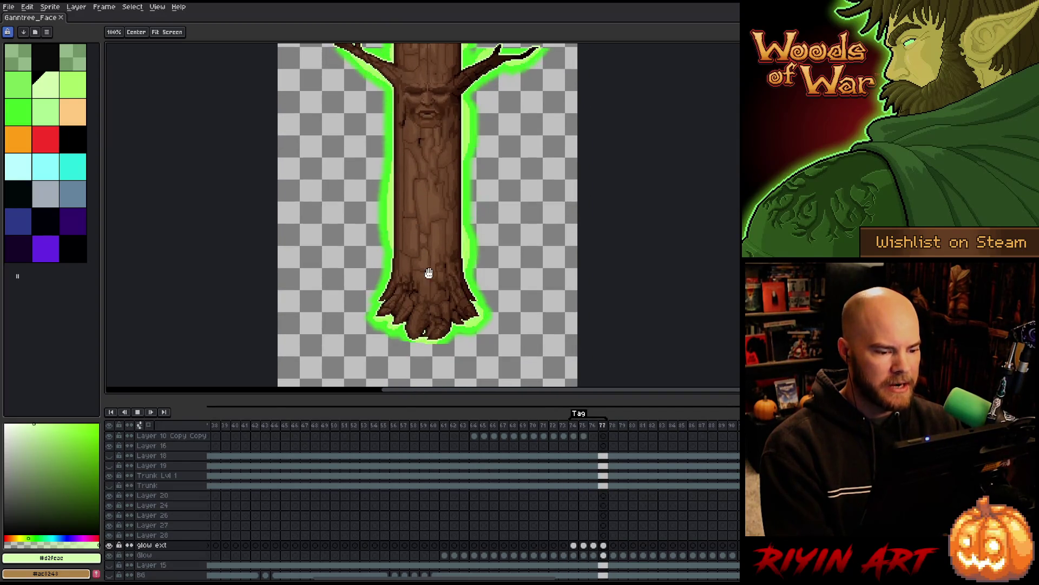
{"action": "left_click_drag", "start_coordinate": [444, 168], "coordinate": [432, 311]}
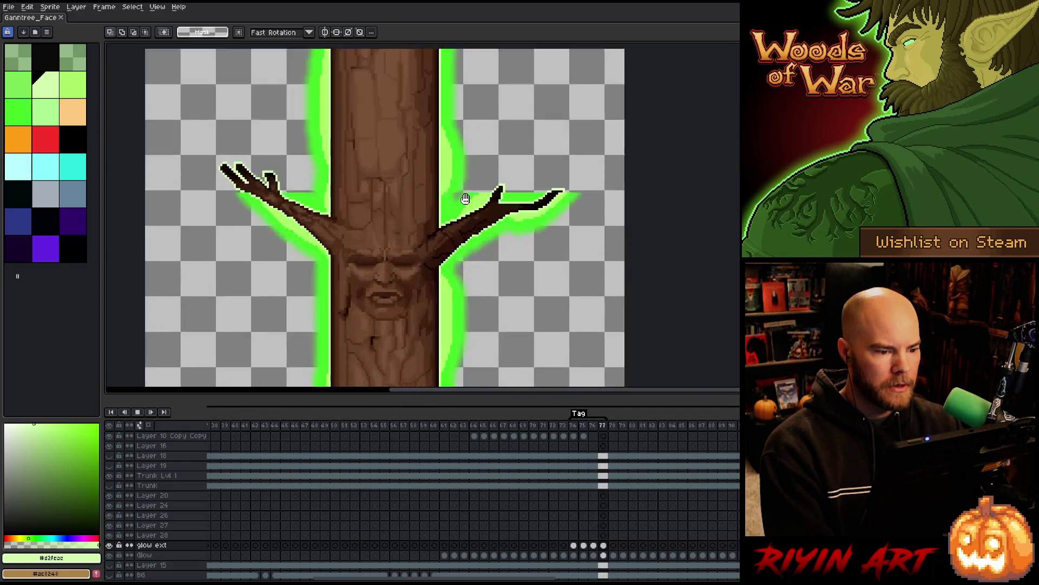
{"action": "scroll", "coordinate": [465, 202], "scroll_direction": "up", "scroll_amount": 3}
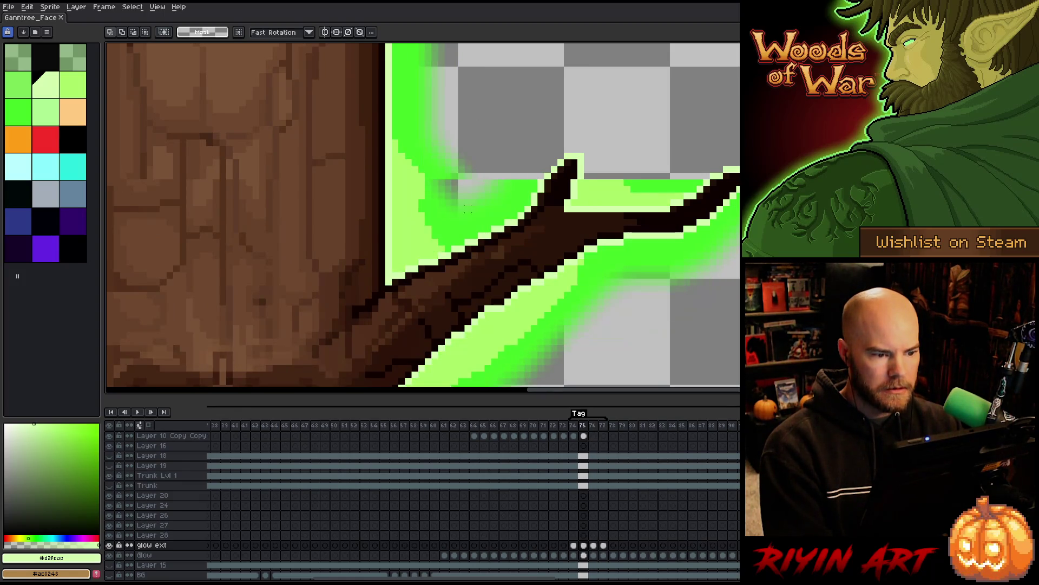
{"action": "scroll", "coordinate": [478, 140], "scroll_direction": "down", "scroll_amount": 3}
{"action": "scroll", "coordinate": [475, 132], "scroll_direction": "up", "scroll_amount": 3}
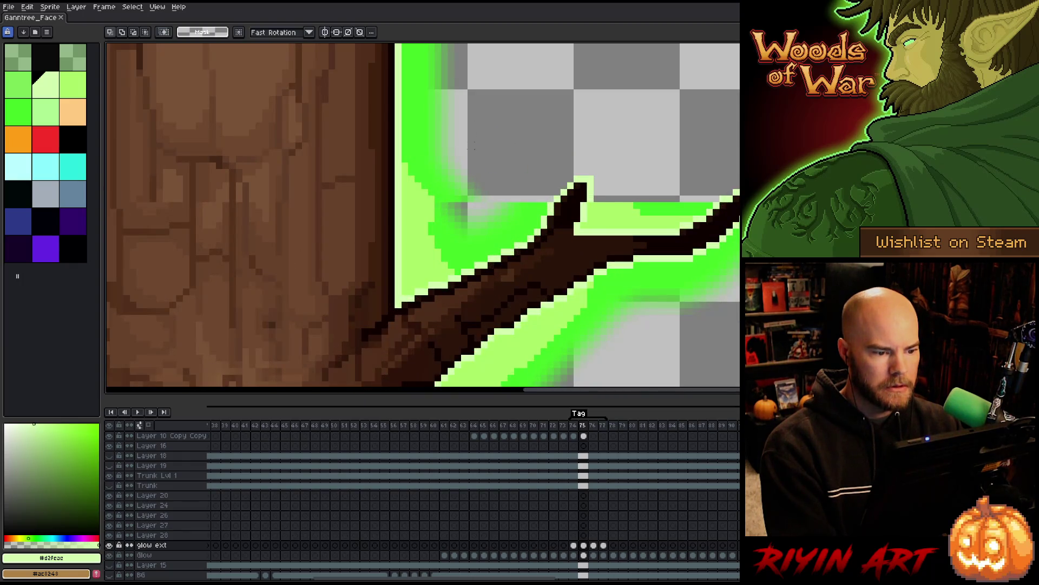
{"action": "scroll", "coordinate": [473, 147], "scroll_direction": "up", "scroll_amount": 1}
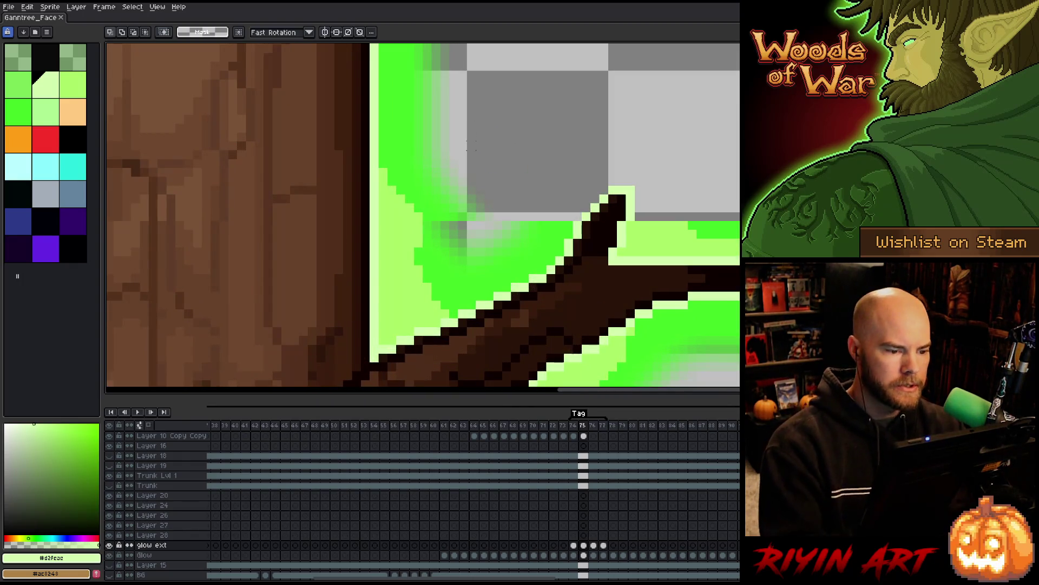
{"action": "key", "text": "i"}
{"action": "left_click", "coordinate": [446, 211]}
{"action": "key", "text": "b"}
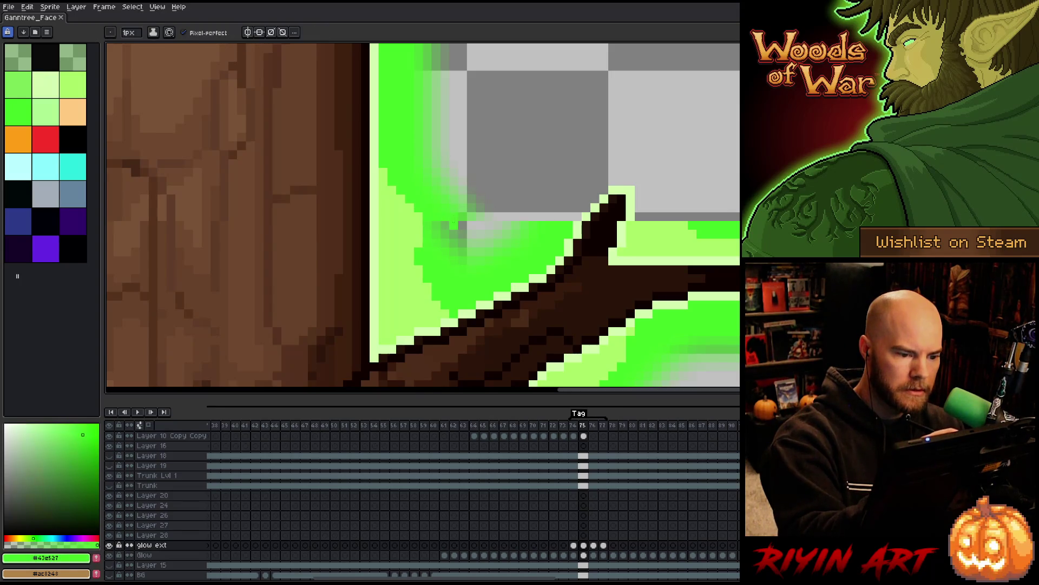
{"action": "left_click_drag", "start_coordinate": [445, 226], "coordinate": [445, 244]}
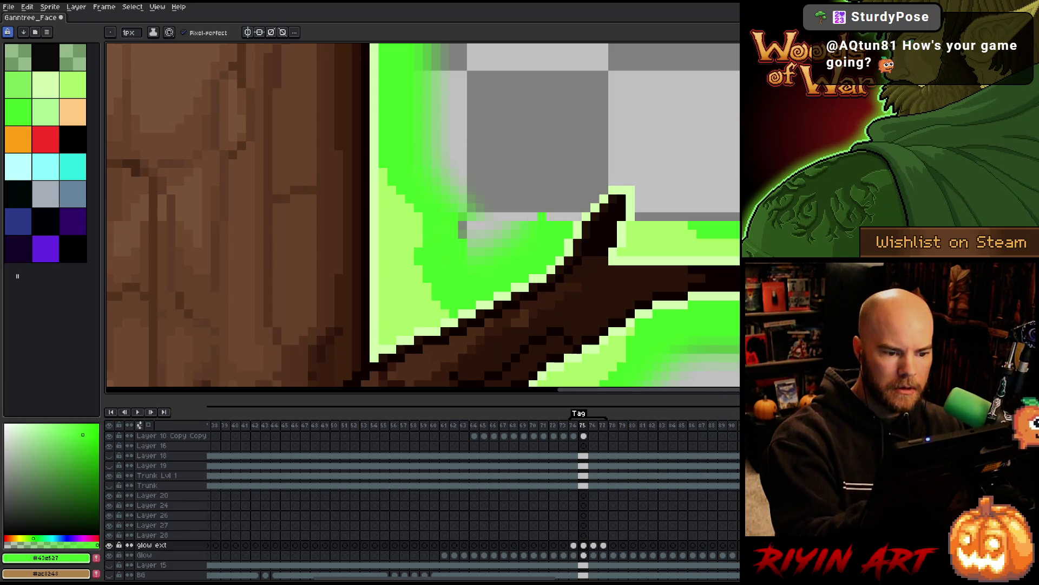
Step: Try a glow line and a fill above the branch on the glow ext cel, frame 75, undoing both
{"action": "mouse_move", "coordinate": [551, 208]}
{"action": "left_mouse_down"}
{"action": "mouse_move", "coordinate": [603, 155]}
{"action": "mouse_move", "coordinate": [659, 145]}
{"action": "mouse_move", "coordinate": [674, 184]}
{"action": "mouse_move", "coordinate": [737, 180]}
{"action": "left_mouse_up"}
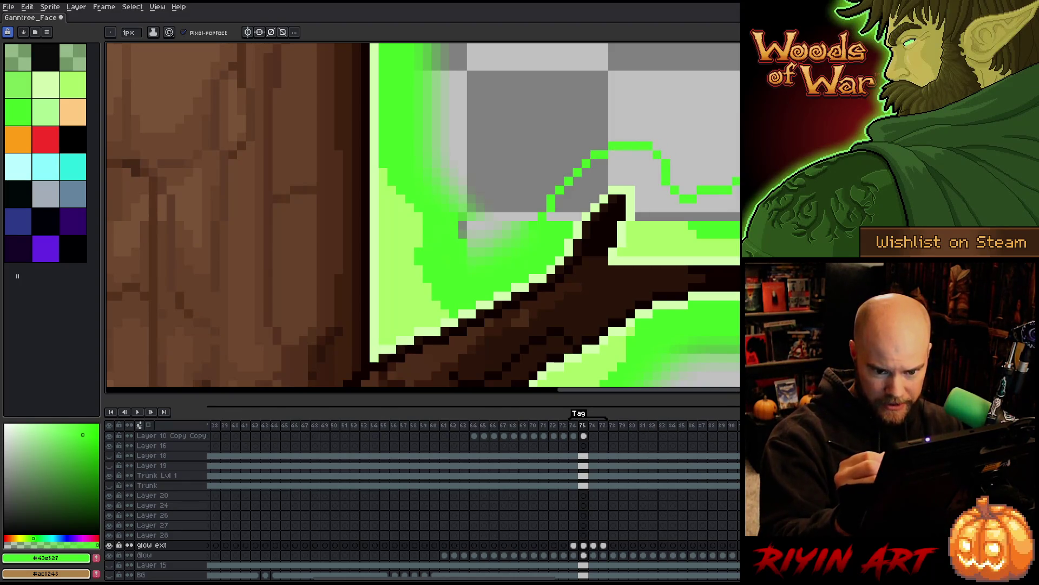
{"action": "key", "text": "ctrl+z"}
{"action": "left_click", "coordinate": [534, 459]}
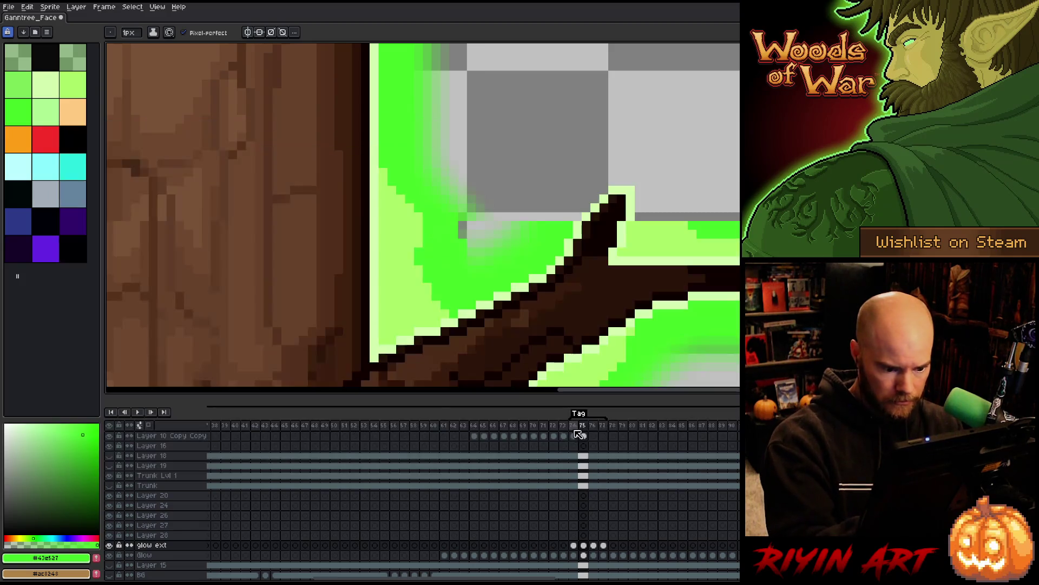
{"action": "left_click", "coordinate": [583, 545]}
{"action": "key", "text": "g"}
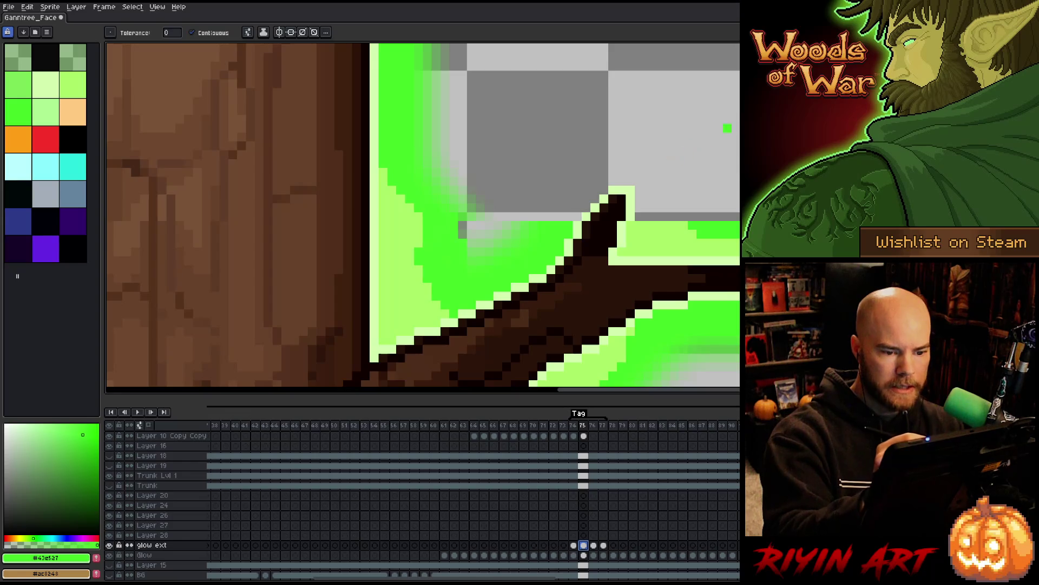
{"action": "left_click", "coordinate": [533, 217]}
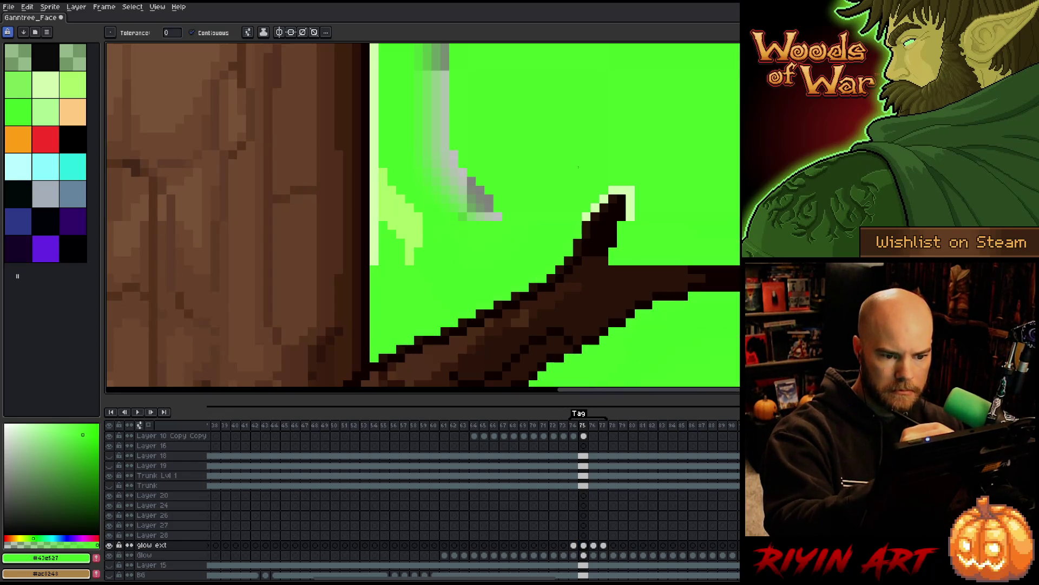
{"action": "key", "text": "ctrl+z"}
Step: Sketch an arched glow outline above the right branch and plug its gaps
{"action": "key", "text": "b"}
{"action": "mouse_move", "coordinate": [541, 217]}
{"action": "left_mouse_down"}
{"action": "mouse_move", "coordinate": [660, 130]}
{"action": "mouse_move", "coordinate": [723, 182]}
{"action": "mouse_move", "coordinate": [739, 182]}
{"action": "left_mouse_up"}
{"action": "key", "text": "g"}
{"action": "left_click", "coordinate": [514, 135]}
{"action": "key", "text": "ctrl+z"}
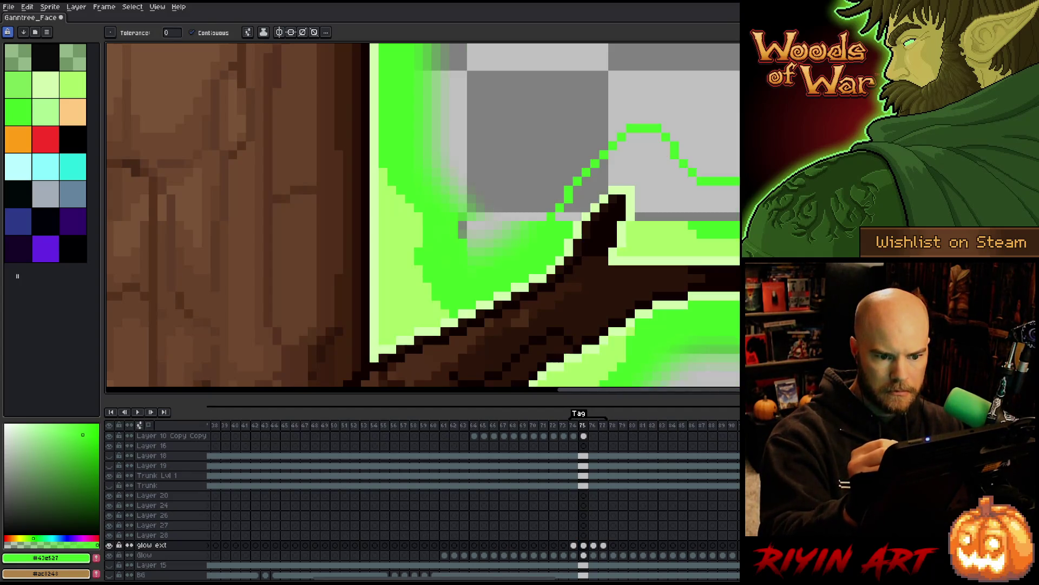
{"action": "key", "text": "b"}
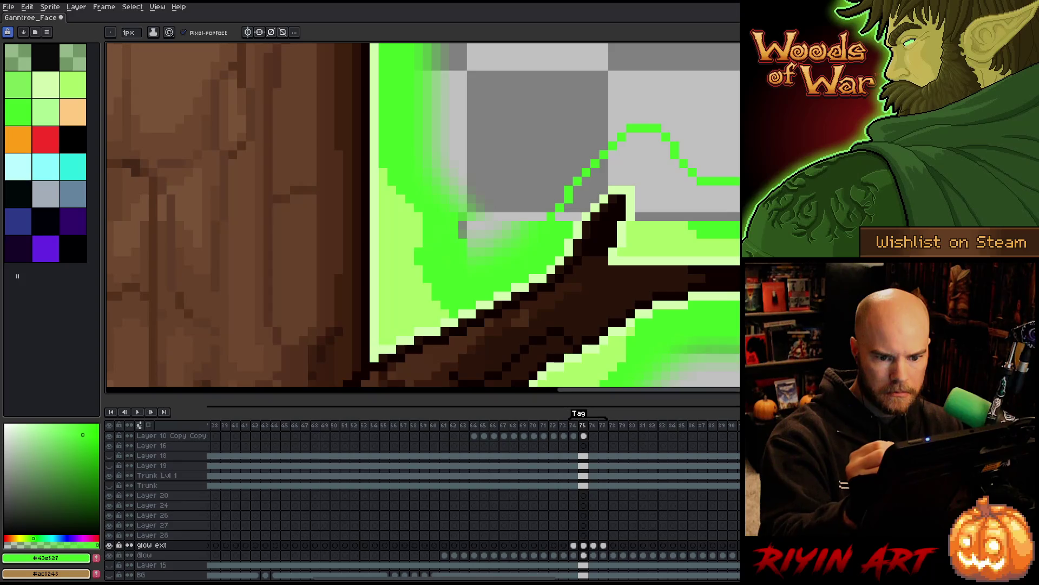
{"action": "left_click", "coordinate": [560, 217]}
{"action": "key", "text": "g"}
{"action": "left_click", "coordinate": [514, 136]}
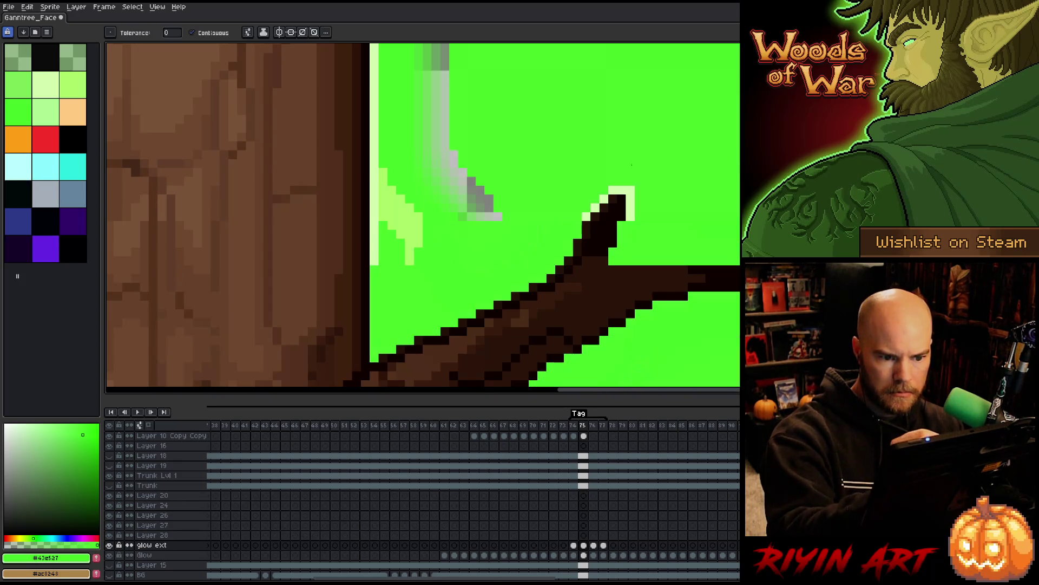
{"action": "key", "text": "ctrl+z"}
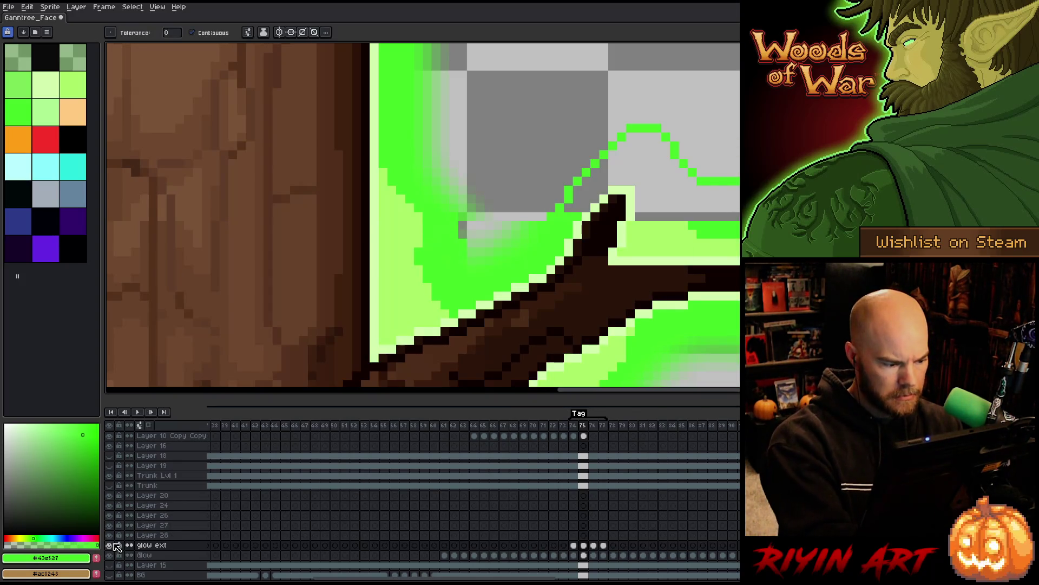
Step: Close the outline's lower edge and fill the arc into a solid green glow shape
{"action": "left_click", "coordinate": [110, 545], "text": "alt"}
{"action": "left_click", "coordinate": [109, 545], "text": "alt"}
{"action": "key", "text": "b"}
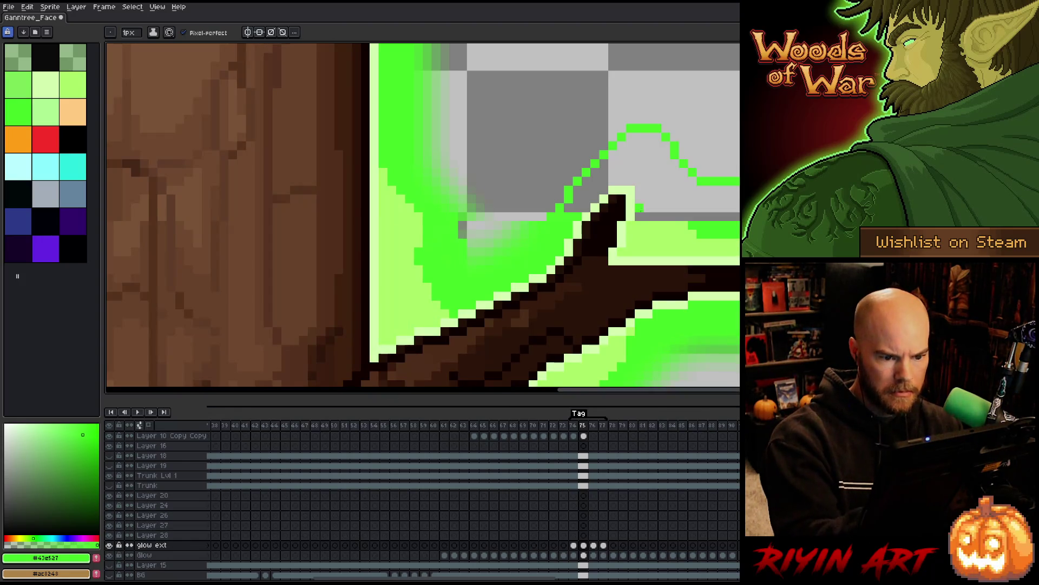
{"action": "left_click_drag", "start_coordinate": [644, 216], "coordinate": [736, 216]}
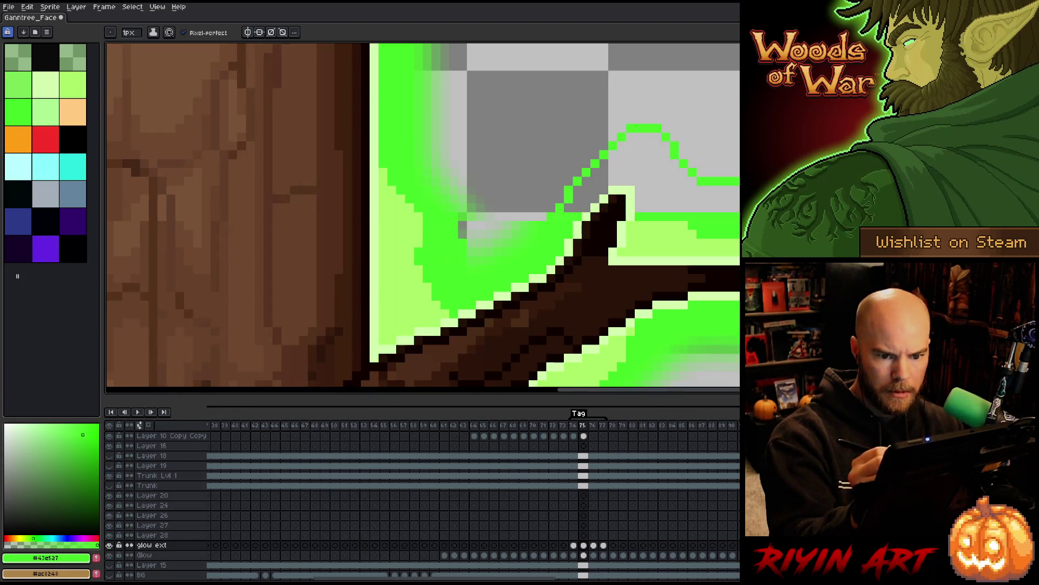
{"action": "left_click", "coordinate": [587, 208]}
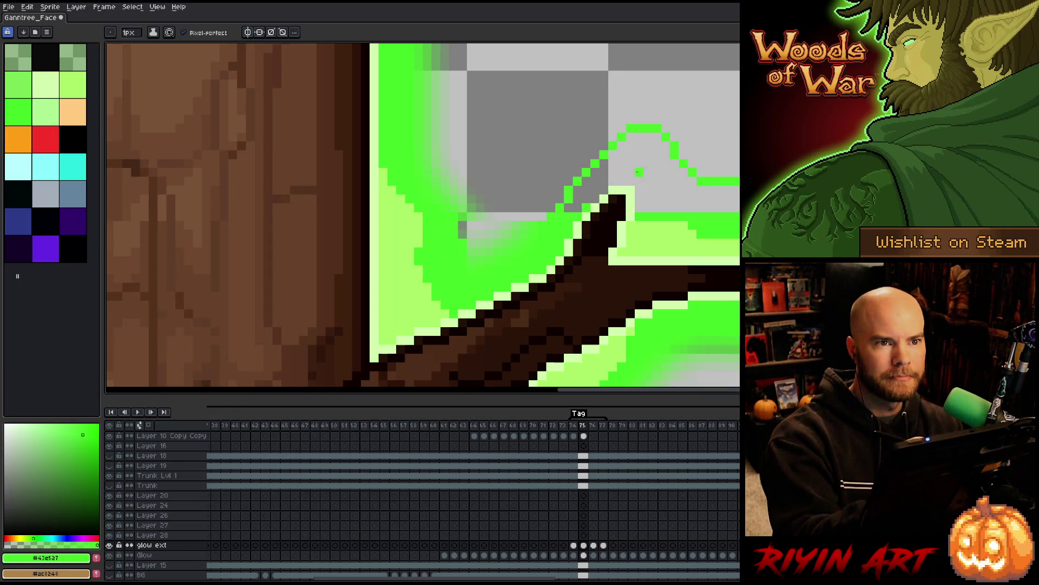
{"action": "left_click", "coordinate": [666, 163]}
{"action": "key", "text": "g"}
{"action": "key", "text": "ctrl+z"}
{"action": "left_click", "coordinate": [656, 181]}
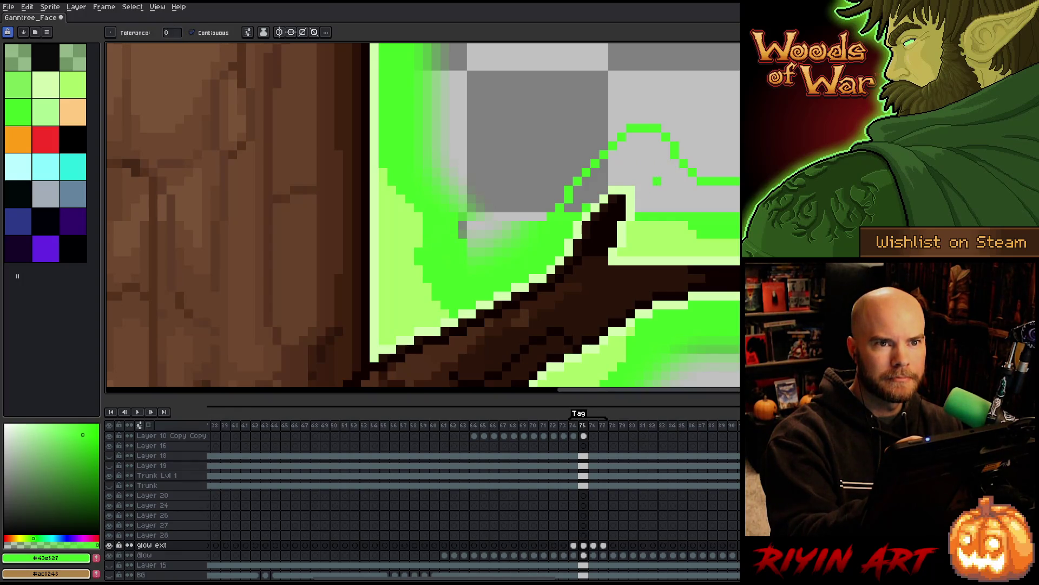
{"action": "left_click", "coordinate": [649, 162]}
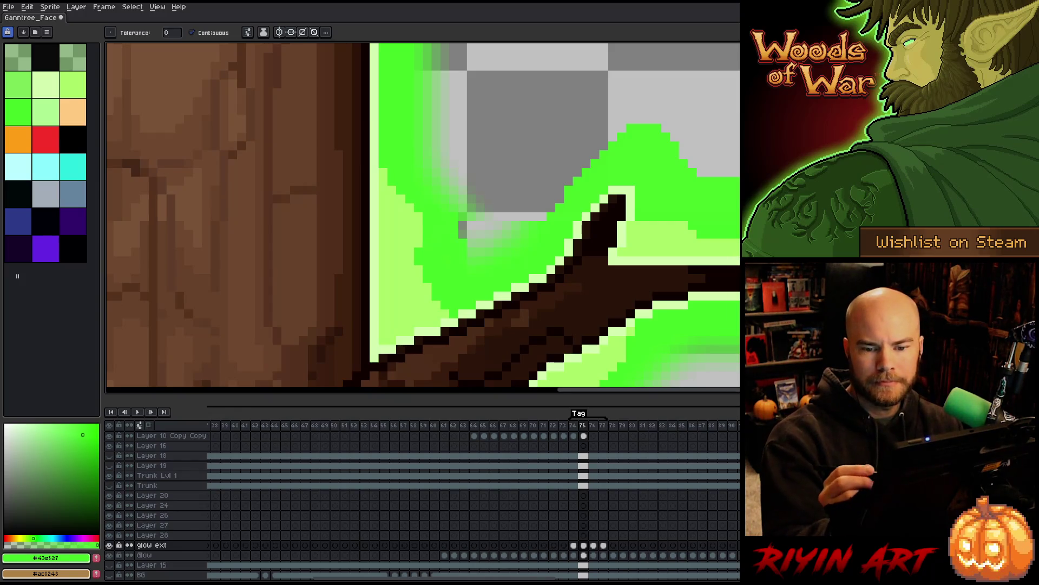
Step: Blur the glow shape's hard edge and fill a grey gap pixel in it
{"action": "key", "text": "b"}
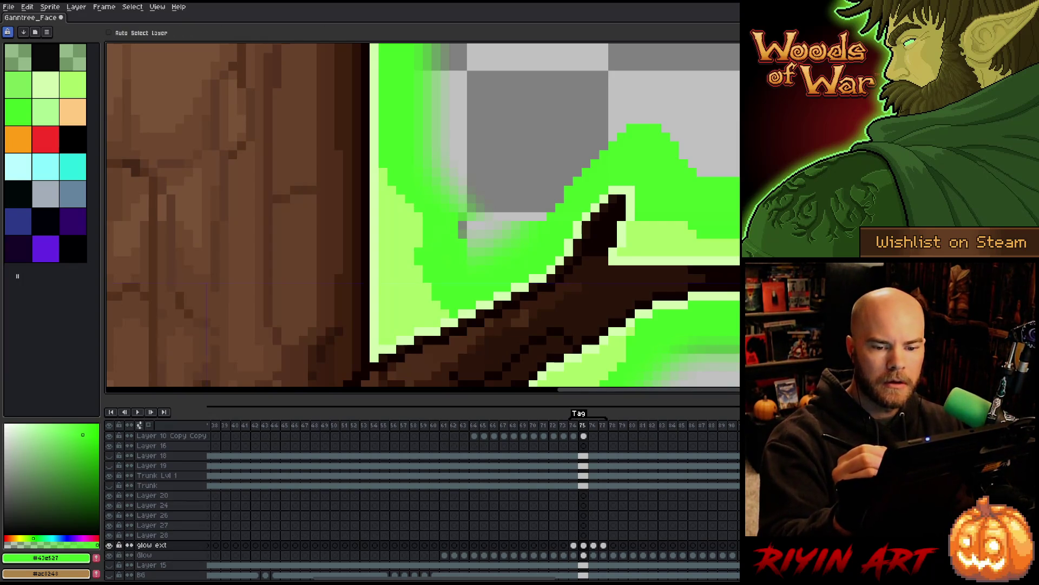
{"action": "key", "text": "e"}
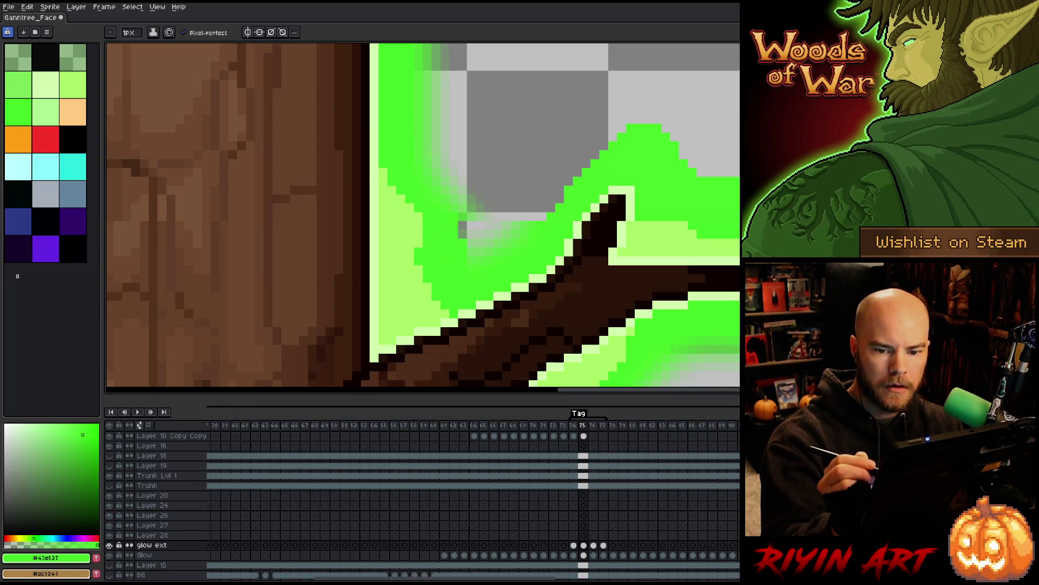
{"action": "key", "text": "b"}
{"action": "key", "text": "b"}
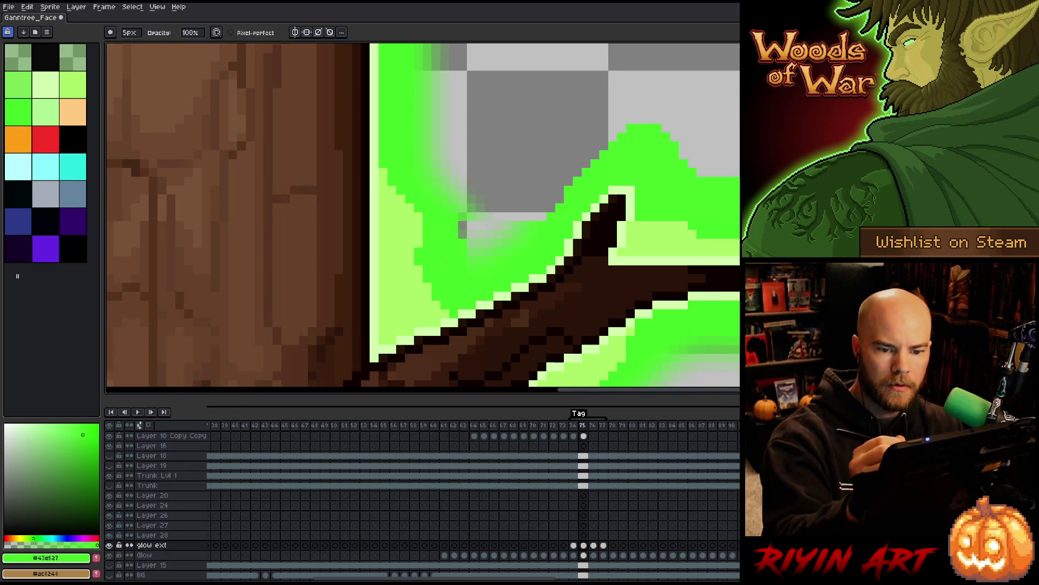
{"action": "mouse_move", "coordinate": [732, 172]}
{"action": "left_mouse_down"}
{"action": "mouse_move", "coordinate": [650, 130]}
{"action": "mouse_move", "coordinate": [607, 127]}
{"action": "mouse_move", "coordinate": [480, 238]}
{"action": "left_mouse_up"}
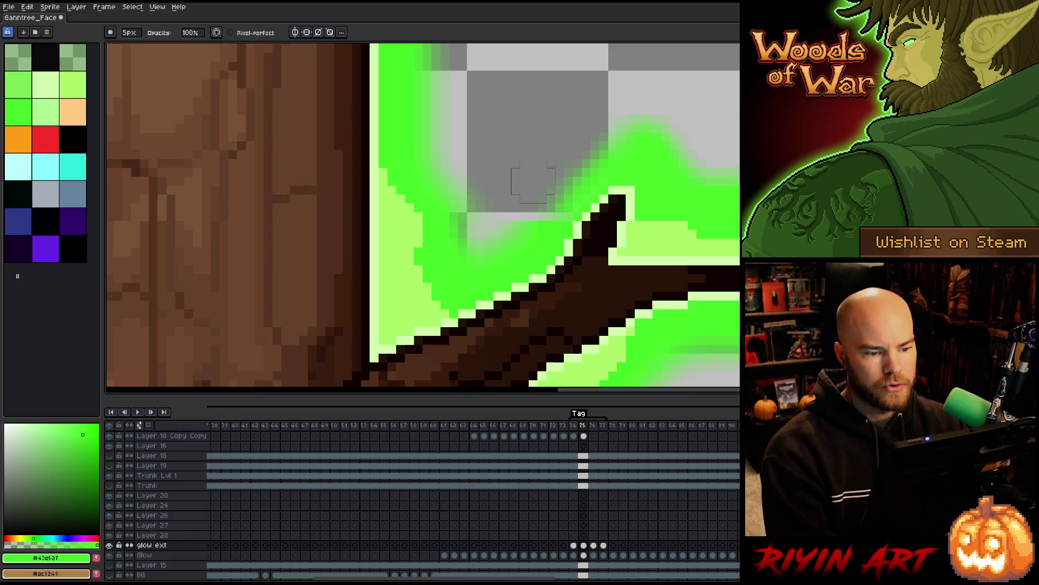
{"action": "key", "text": "b"}
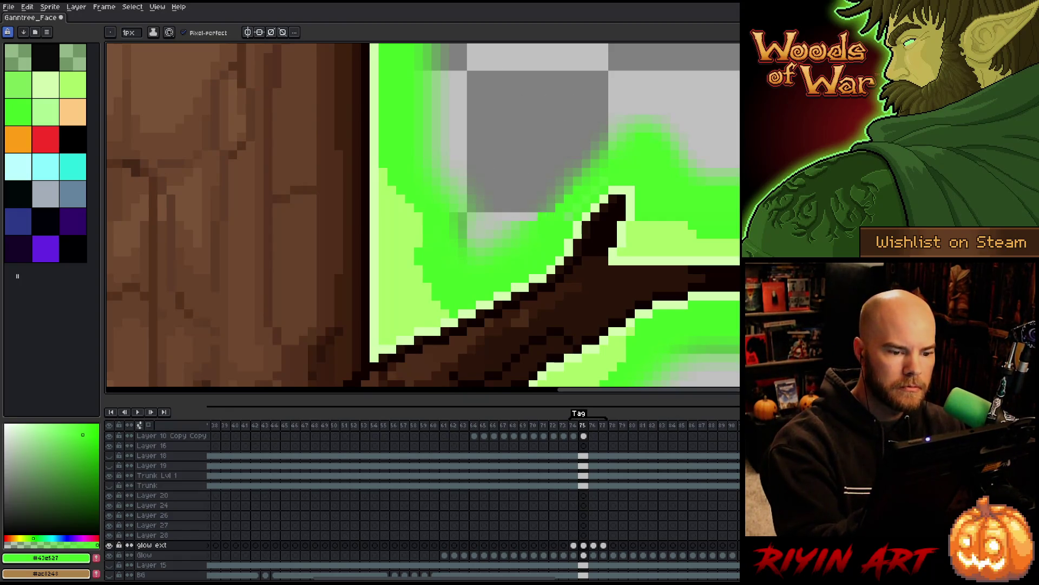
{"action": "left_click", "coordinate": [533, 217]}
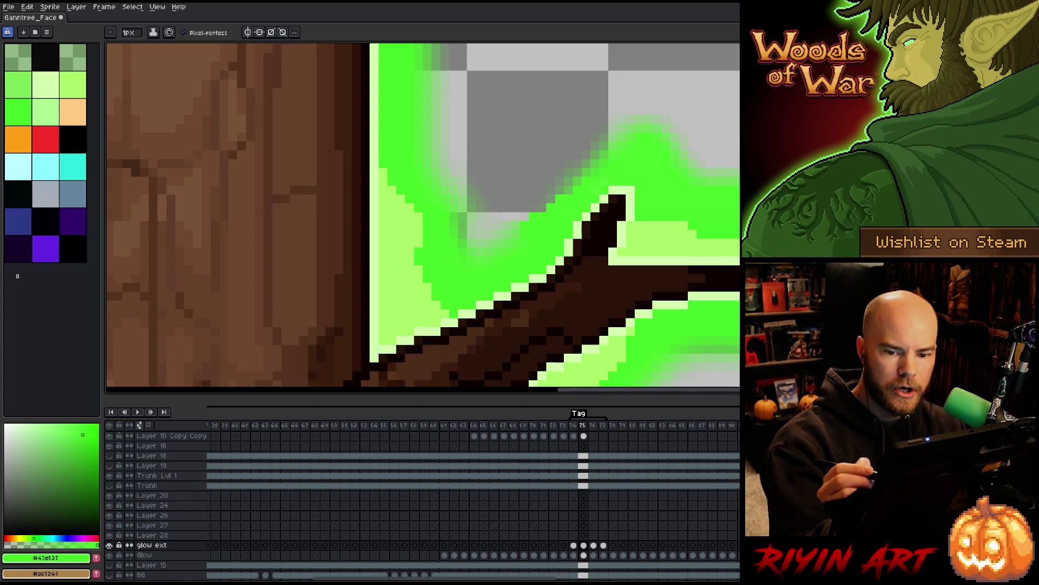
Step: Pan the view across to the left branch
{"action": "key", "text": "r"}
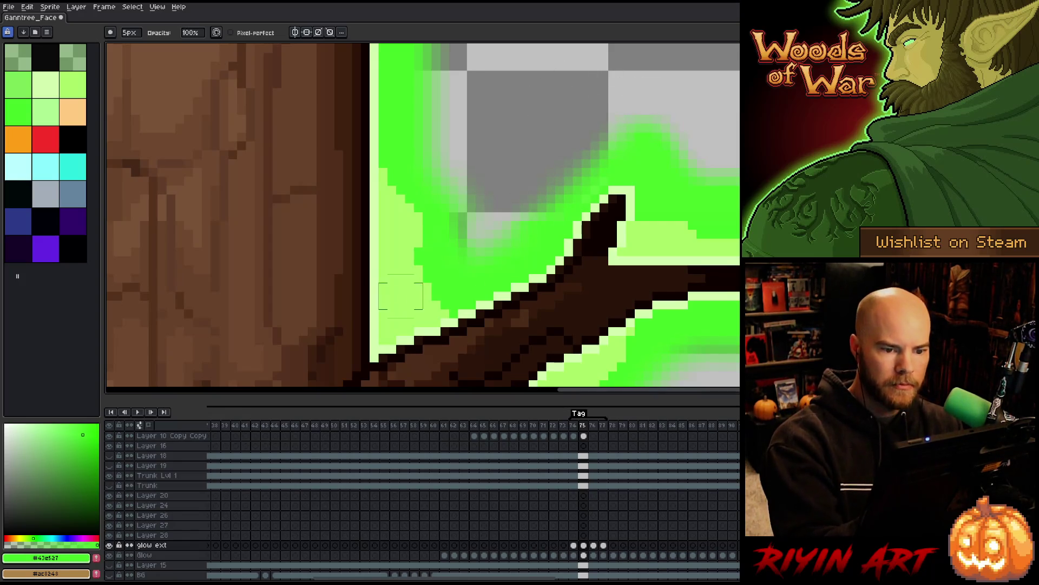
{"action": "mouse_move", "coordinate": [390, 290]}
{"action": "left_mouse_down"}
{"action": "mouse_move", "coordinate": [503, 242]}
{"action": "mouse_move", "coordinate": [739, 260]}
{"action": "left_mouse_up"}
{"action": "left_click_drag", "start_coordinate": [492, 179], "coordinate": [569, 281]}
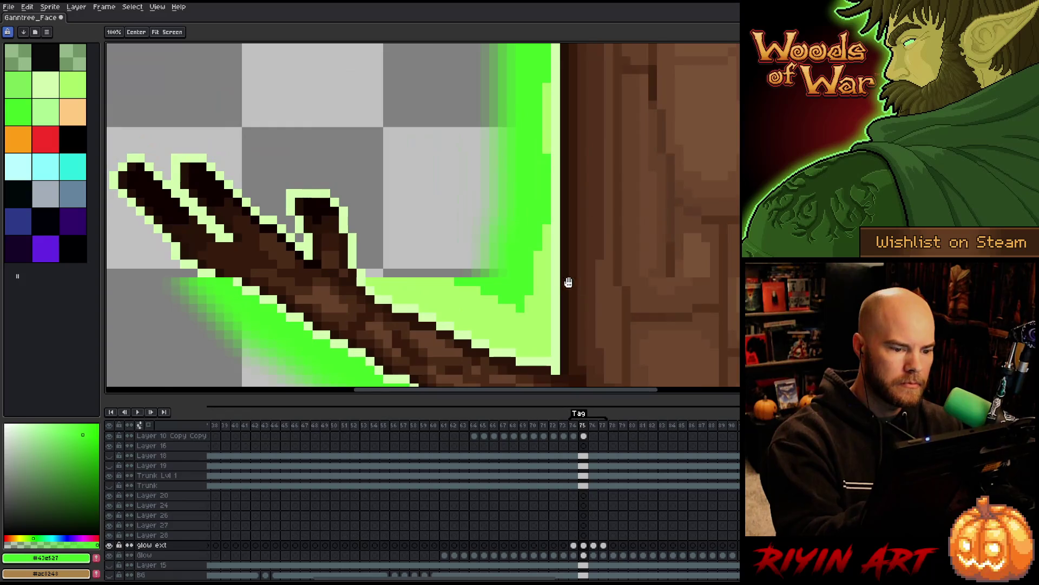
Step: Draw a light-green outline along the left branch tip and beside the branch
{"action": "key", "text": "b"}
{"action": "left_click", "coordinate": [440, 290]}
{"action": "left_click", "coordinate": [455, 290], "text": "alt"}
{"action": "mouse_move", "coordinate": [445, 273]}
{"action": "left_mouse_down"}
{"action": "mouse_move", "coordinate": [404, 273]}
{"action": "mouse_move", "coordinate": [342, 201]}
{"action": "left_mouse_up"}
{"action": "key", "text": "ctrl+z"}
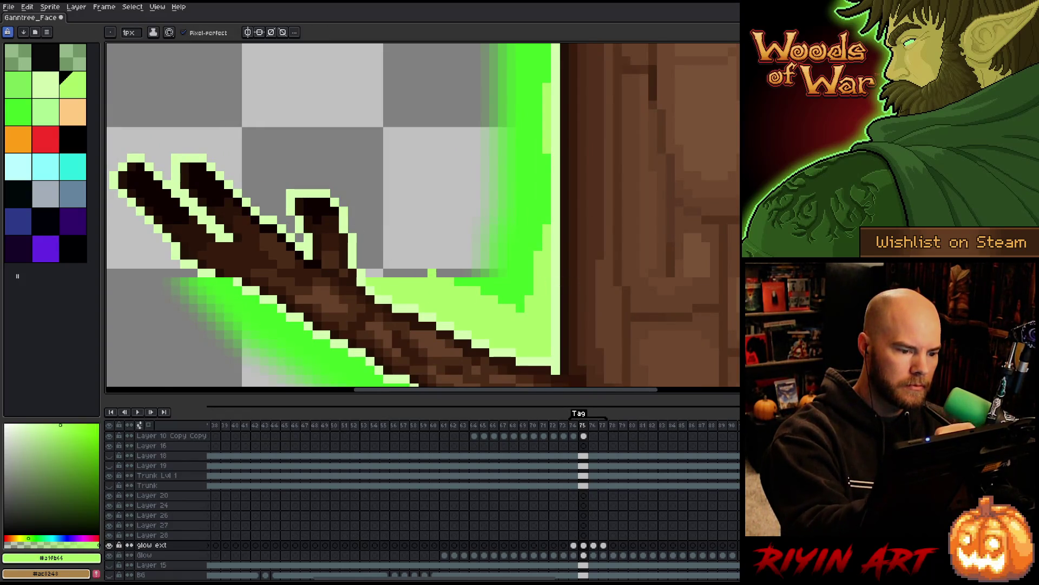
{"action": "left_click_drag", "start_coordinate": [406, 273], "coordinate": [347, 200]}
{"action": "key", "text": "ctrl+z"}
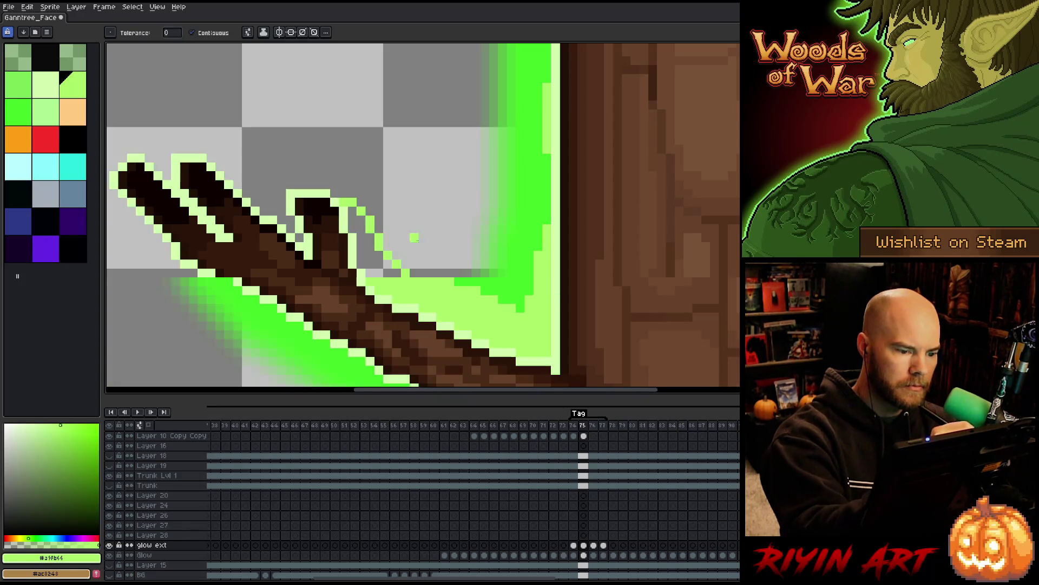
{"action": "key", "text": "b"}
{"action": "mouse_move", "coordinate": [352, 208]}
{"action": "left_mouse_down"}
{"action": "mouse_move", "coordinate": [361, 254]}
{"action": "mouse_move", "coordinate": [370, 238]}
{"action": "mouse_move", "coordinate": [396, 273]}
{"action": "mouse_move", "coordinate": [493, 227]}
{"action": "left_mouse_up"}
Step: Sample the bright glow green and outline a new glow around the branch fingers
{"action": "key", "text": "space"}
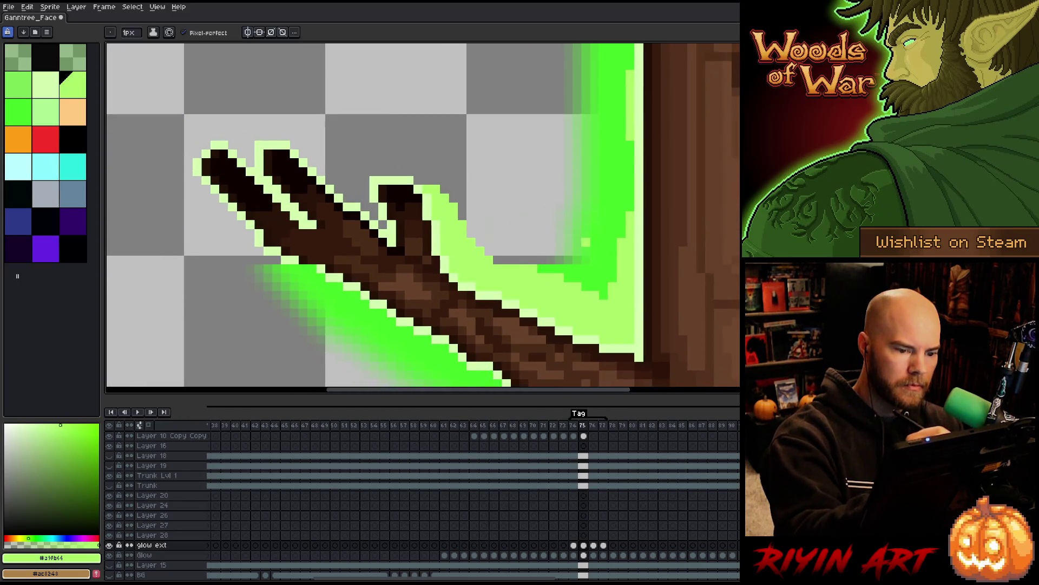
{"action": "left_click", "coordinate": [597, 272], "text": "alt"}
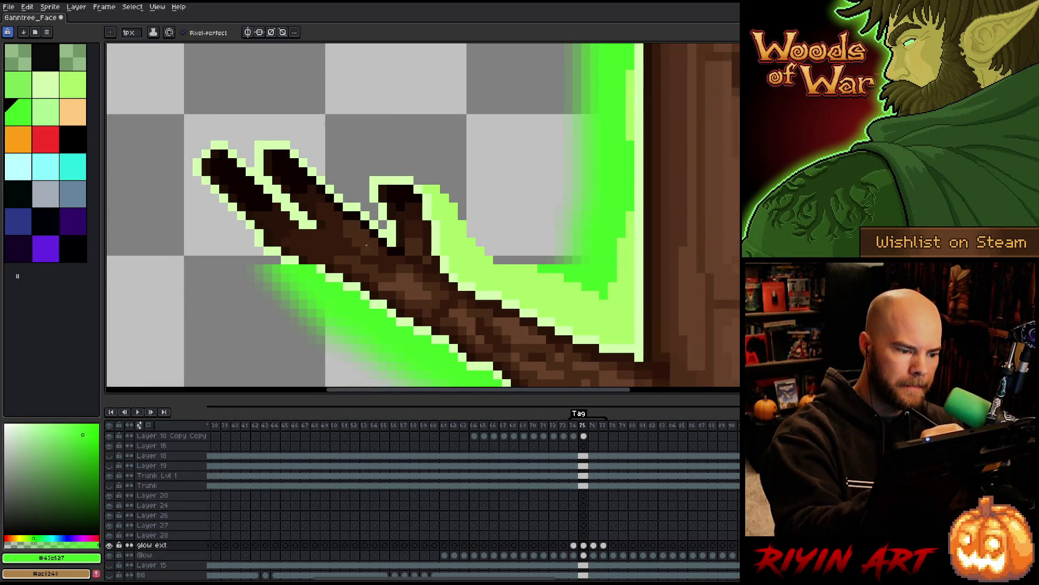
{"action": "left_click", "coordinate": [378, 236], "text": "alt"}
{"action": "left_click_drag", "start_coordinate": [378, 236], "coordinate": [459, 244]}
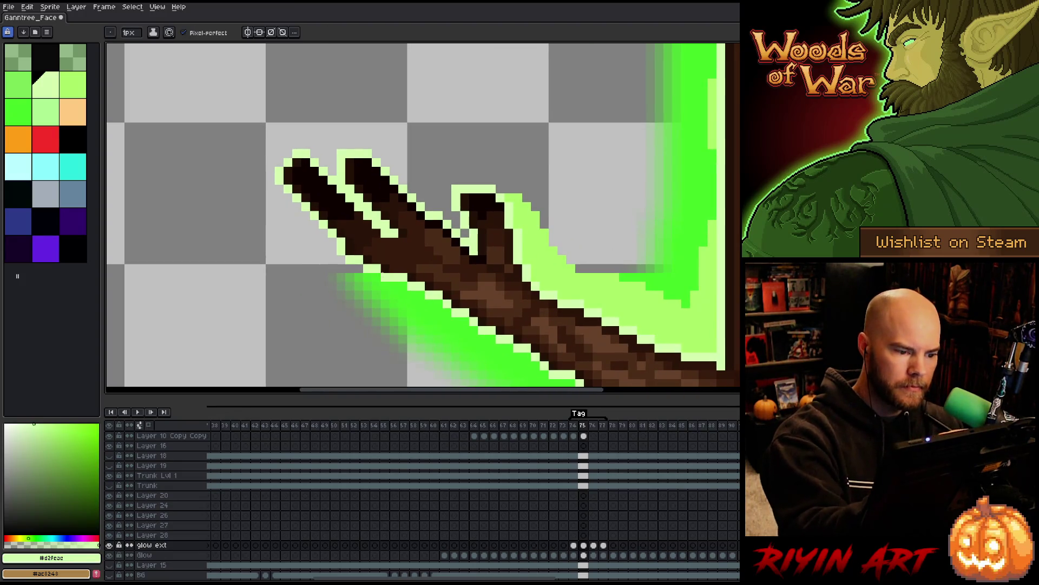
{"action": "left_click", "coordinate": [633, 269], "text": "alt"}
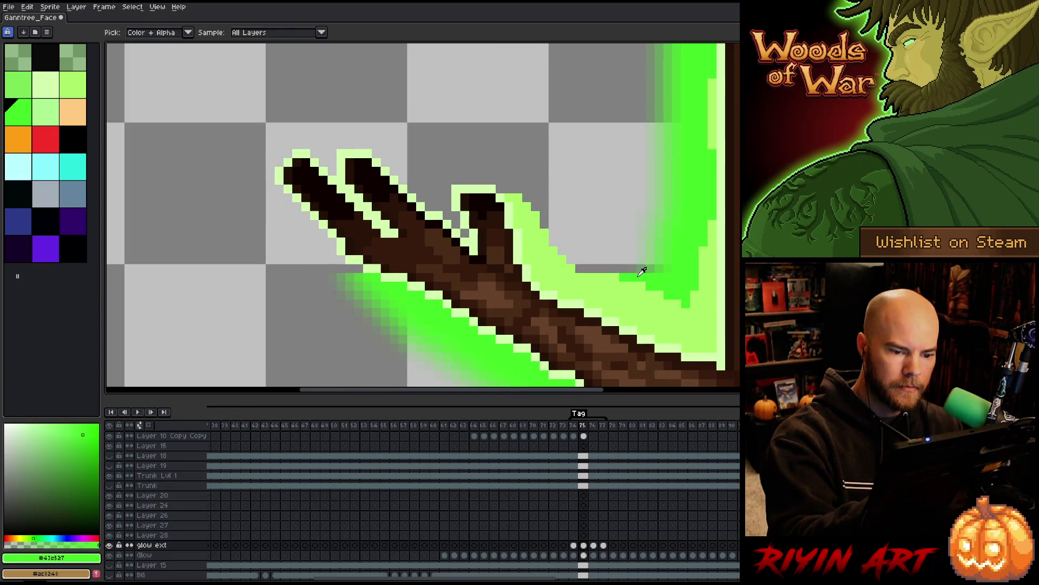
{"action": "mouse_move", "coordinate": [625, 271]}
{"action": "left_mouse_down"}
{"action": "mouse_move", "coordinate": [590, 206]}
{"action": "mouse_move", "coordinate": [506, 162]}
{"action": "mouse_move", "coordinate": [444, 172]}
{"action": "mouse_move", "coordinate": [275, 111]}
{"action": "mouse_move", "coordinate": [279, 217]}
{"action": "mouse_move", "coordinate": [349, 286]}
{"action": "mouse_move", "coordinate": [390, 296]}
{"action": "left_mouse_up"}
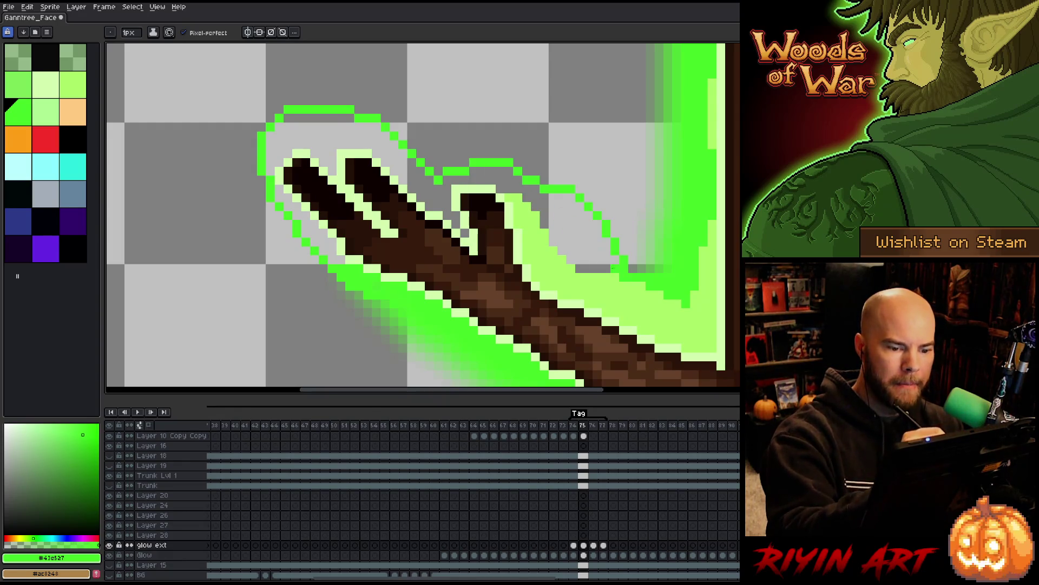
Step: Close the gap left of the middle twig and fill that glow outline solid green
{"action": "key", "text": "g"}
{"action": "left_click", "coordinate": [465, 233]}
{"action": "key", "text": "ctrl+z"}
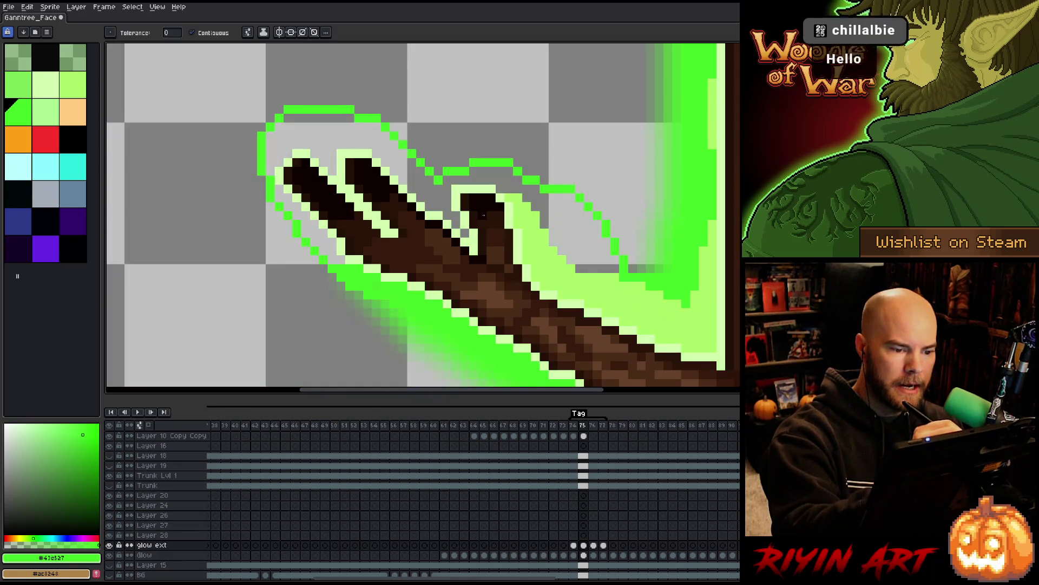
{"action": "key", "text": "b"}
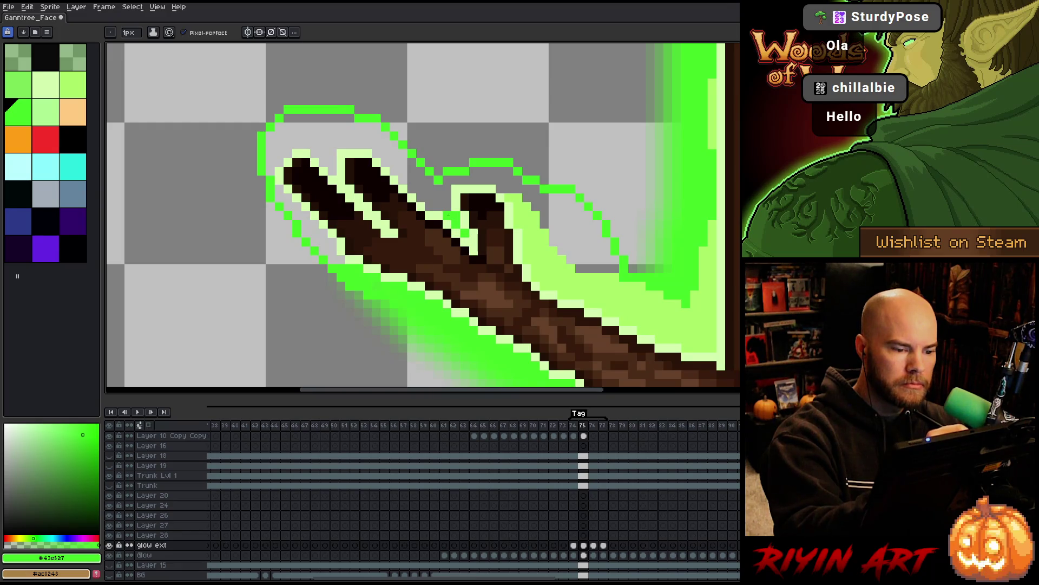
{"action": "mouse_move", "coordinate": [447, 215]}
{"action": "left_mouse_down"}
{"action": "mouse_move", "coordinate": [445, 189]}
{"action": "mouse_move", "coordinate": [437, 206]}
{"action": "mouse_move", "coordinate": [438, 187]}
{"action": "mouse_move", "coordinate": [375, 144]}
{"action": "left_mouse_up"}
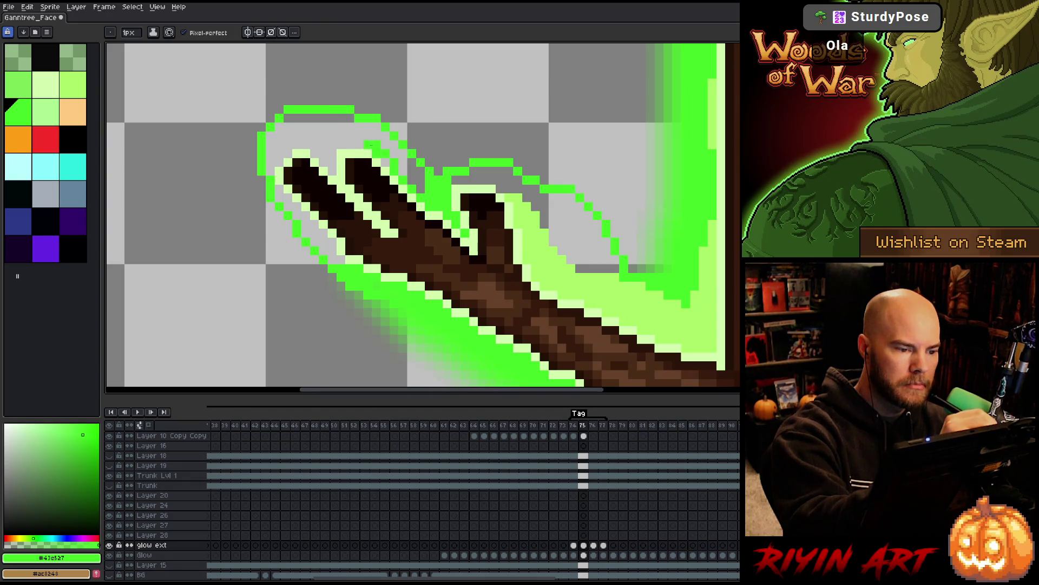
{"action": "key", "text": "g"}
{"action": "left_click", "coordinate": [405, 159]}
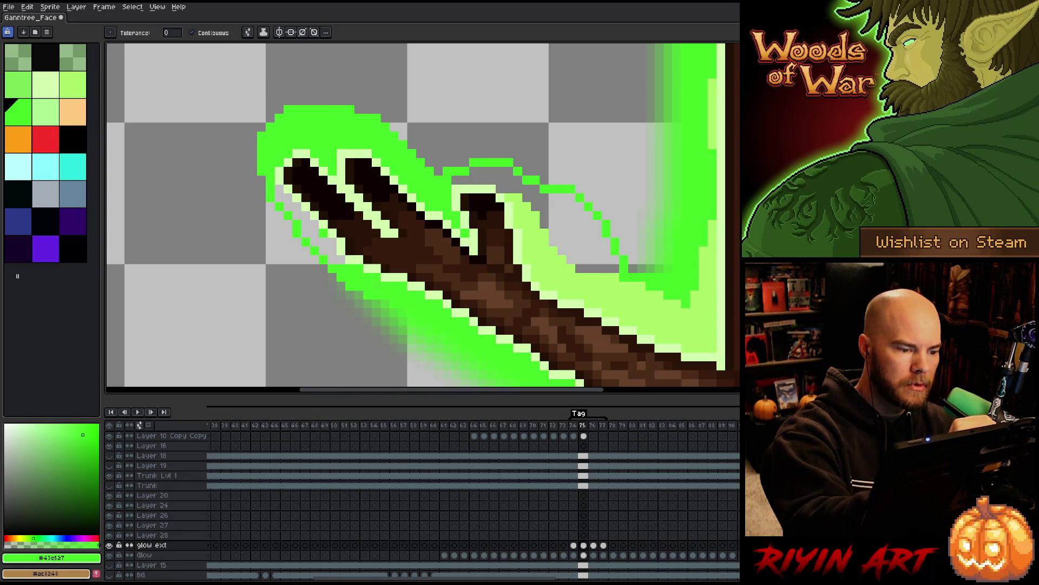
Step: Seal the glow outline near the right-hand twig and fill it solid green
{"action": "left_click", "coordinate": [189, 217]}
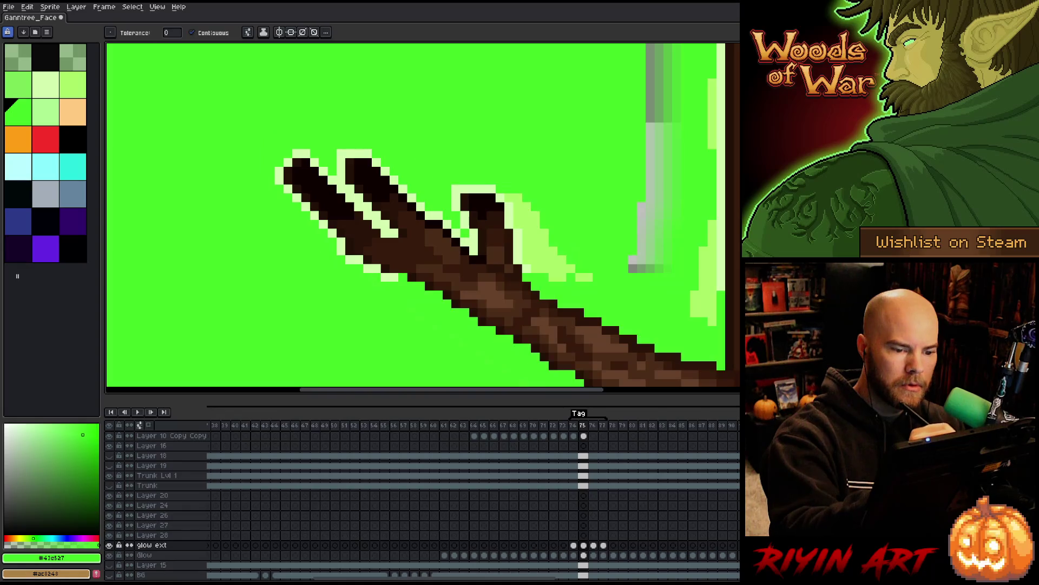
{"action": "key", "text": "ctrl+z"}
{"action": "key", "text": "b"}
{"action": "left_click_drag", "start_coordinate": [577, 268], "coordinate": [610, 268]}
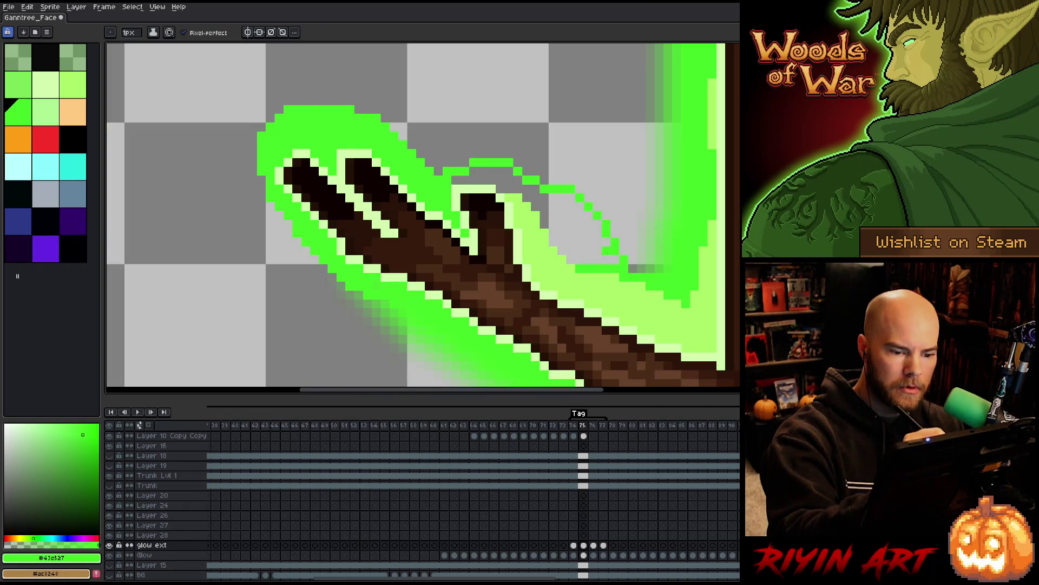
{"action": "key", "text": "g"}
{"action": "left_click", "coordinate": [590, 227]}
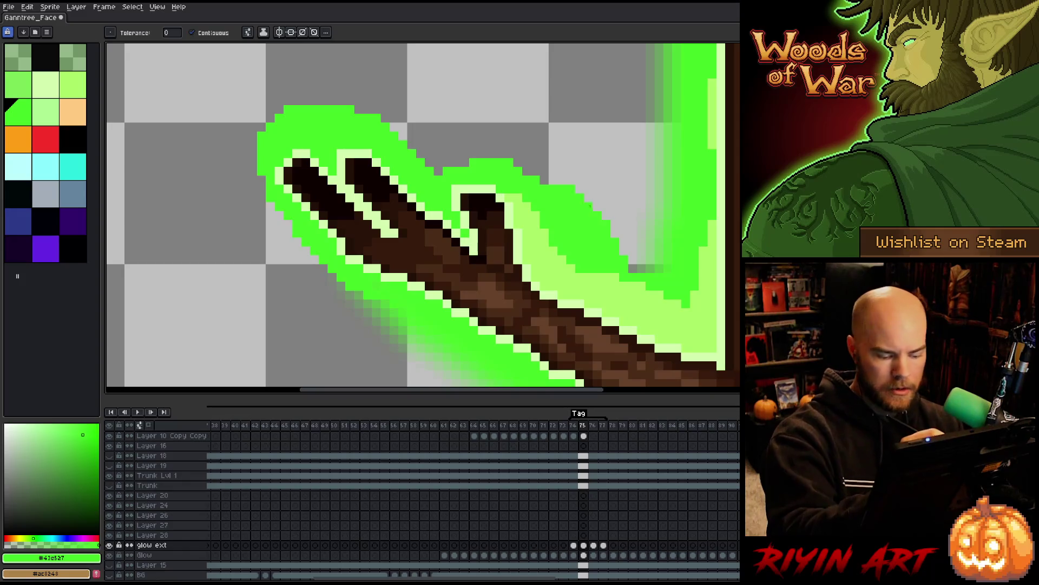
Step: Blur the glow's upper and upper-left edges into a soft halo, then zoom out
{"action": "key", "text": "b"}
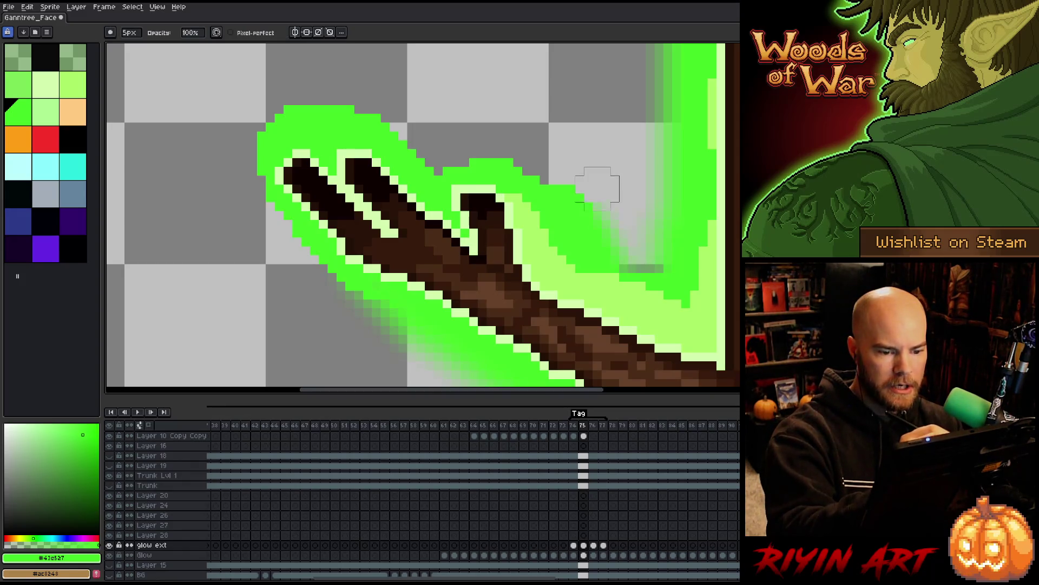
{"action": "mouse_move", "coordinate": [598, 185]}
{"action": "left_mouse_down"}
{"action": "mouse_move", "coordinate": [455, 156]}
{"action": "mouse_move", "coordinate": [385, 101]}
{"action": "mouse_move", "coordinate": [444, 162]}
{"action": "mouse_move", "coordinate": [374, 109]}
{"action": "mouse_move", "coordinate": [323, 92]}
{"action": "left_mouse_up"}
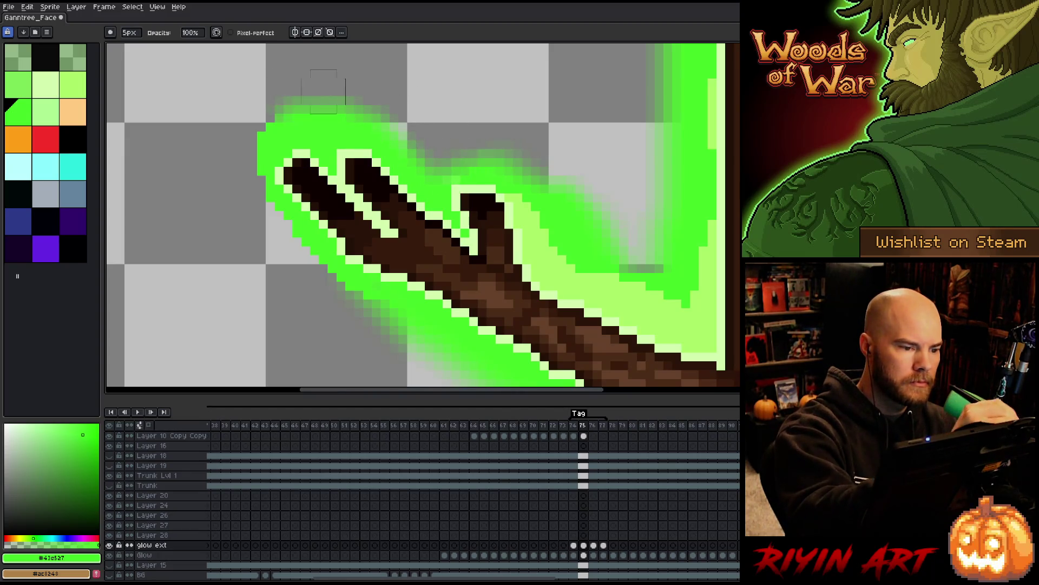
{"action": "left_click_drag", "start_coordinate": [244, 187], "coordinate": [254, 222]}
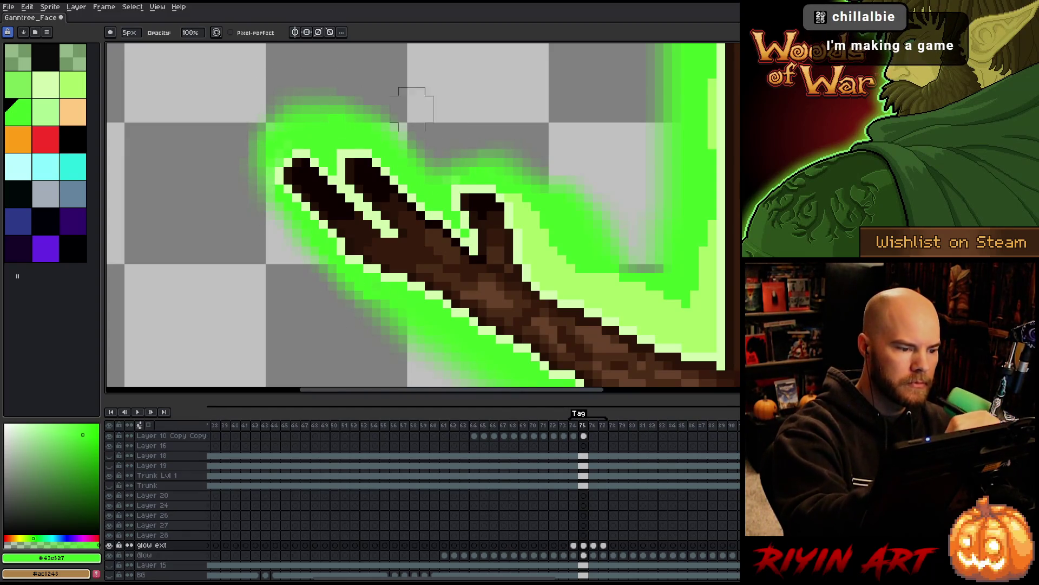
{"action": "scroll", "coordinate": [645, 260], "scroll_direction": "down", "scroll_amount": 1}
{"action": "scroll", "coordinate": [658, 269], "scroll_direction": "down", "scroll_amount": 2}
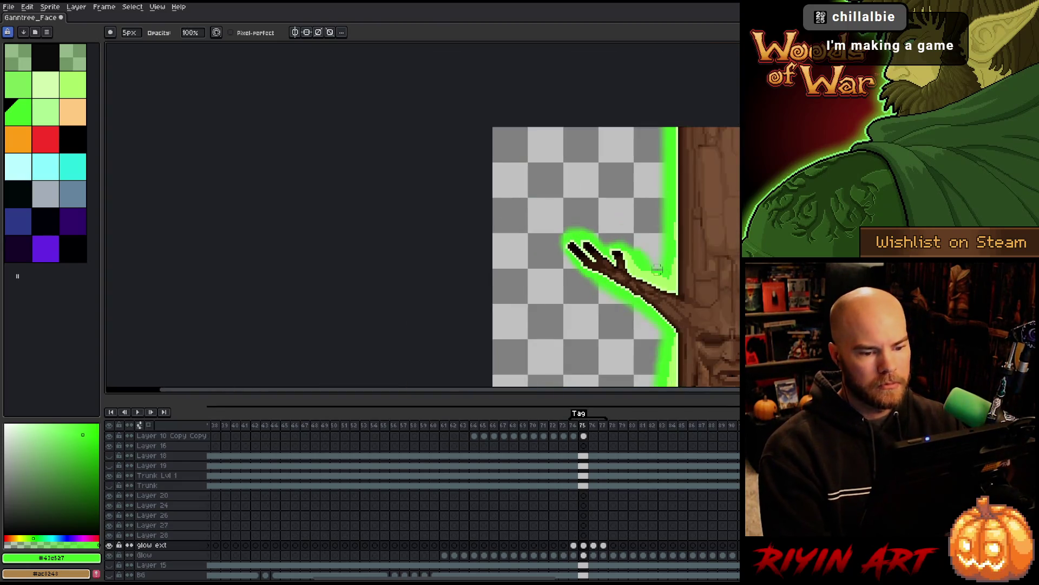
Step: Select the glow around the upper-left branch and compare frames 75 and 76
{"action": "left_click_drag", "start_coordinate": [657, 269], "coordinate": [476, 280]}
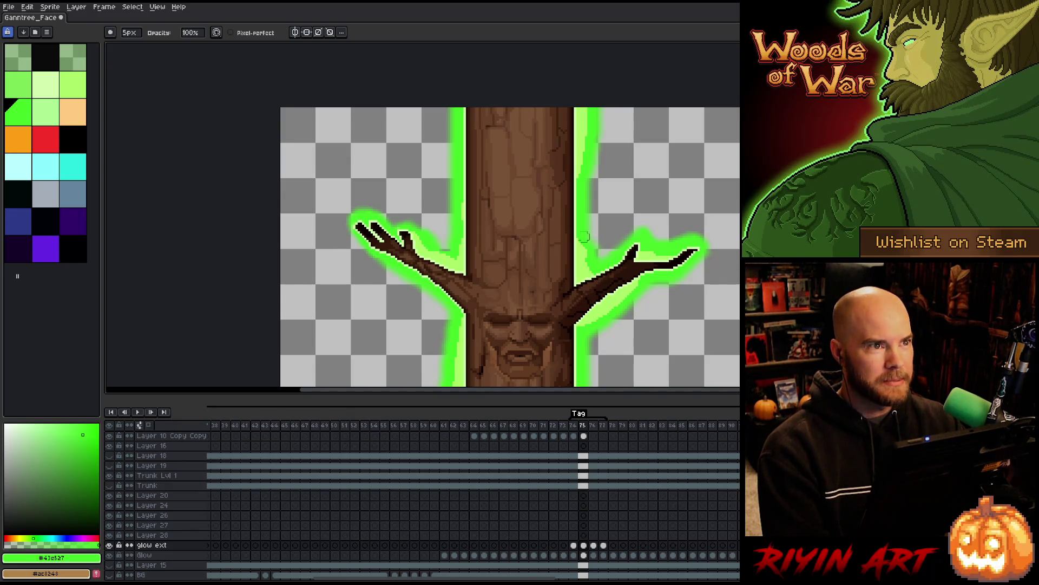
{"action": "left_click_drag", "start_coordinate": [502, 286], "coordinate": [392, 258]}
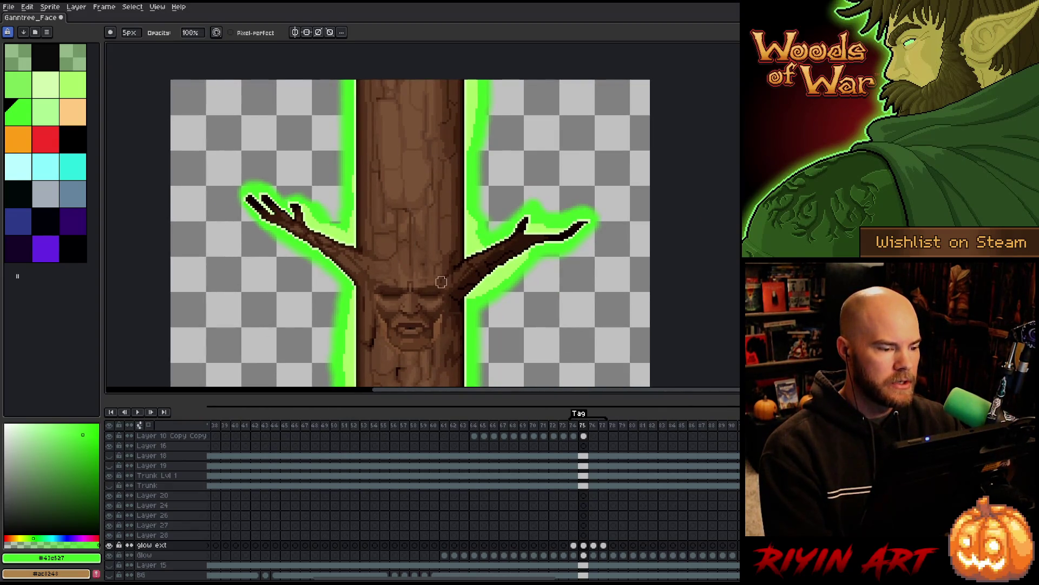
{"action": "key", "text": "Right"}
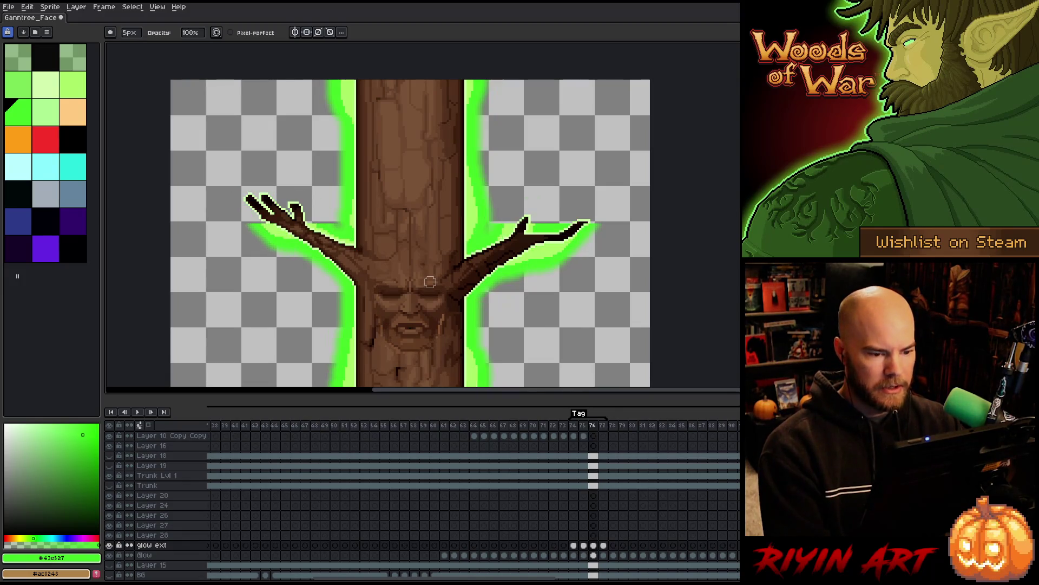
{"action": "key", "text": "Left"}
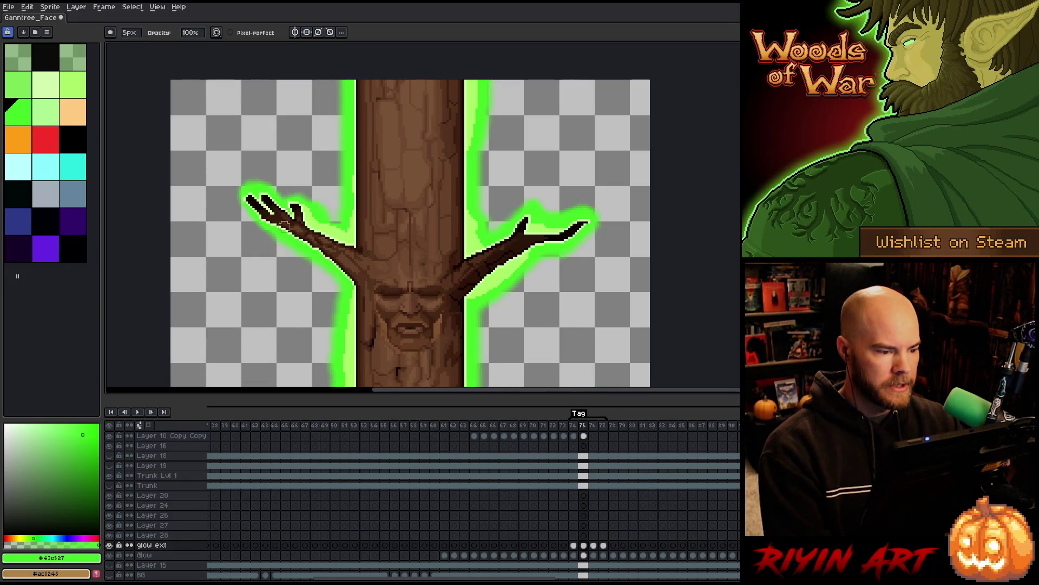
{"action": "key", "text": "m"}
{"action": "left_click_drag", "start_coordinate": [211, 154], "coordinate": [335, 223]}
{"action": "key", "text": "Right"}
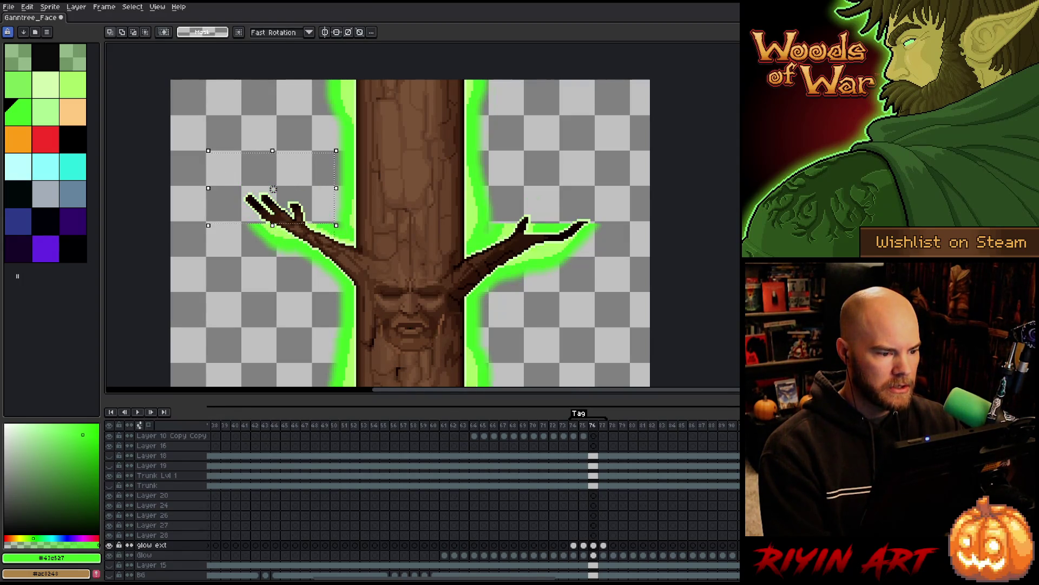
{"action": "key", "text": "Left"}
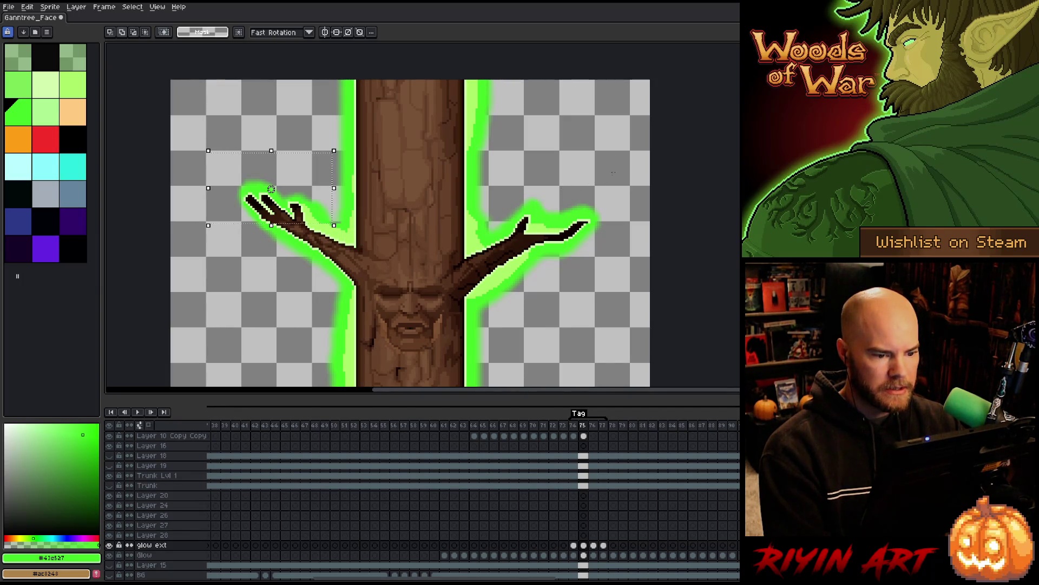
{"action": "key", "text": "Right"}
Step: Add the right branch's glow to the selection and commit the moved glow
{"action": "mouse_move", "coordinate": [623, 175]}
{"action": "left_mouse_down"}
{"action": "mouse_move", "coordinate": [605, 201]}
{"action": "mouse_move", "coordinate": [496, 222]}
{"action": "left_mouse_up"}
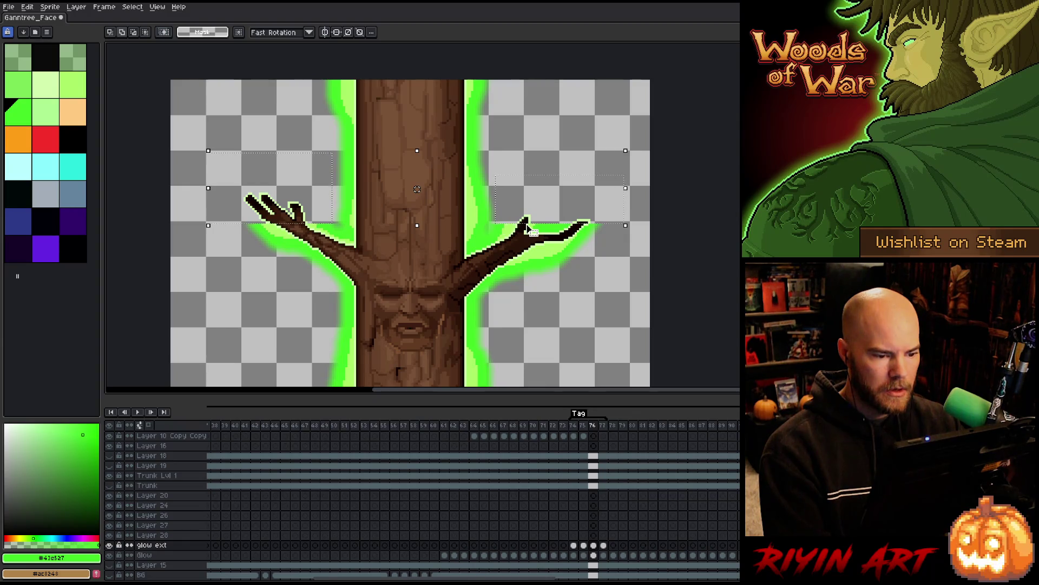
{"action": "key", "text": "Left"}
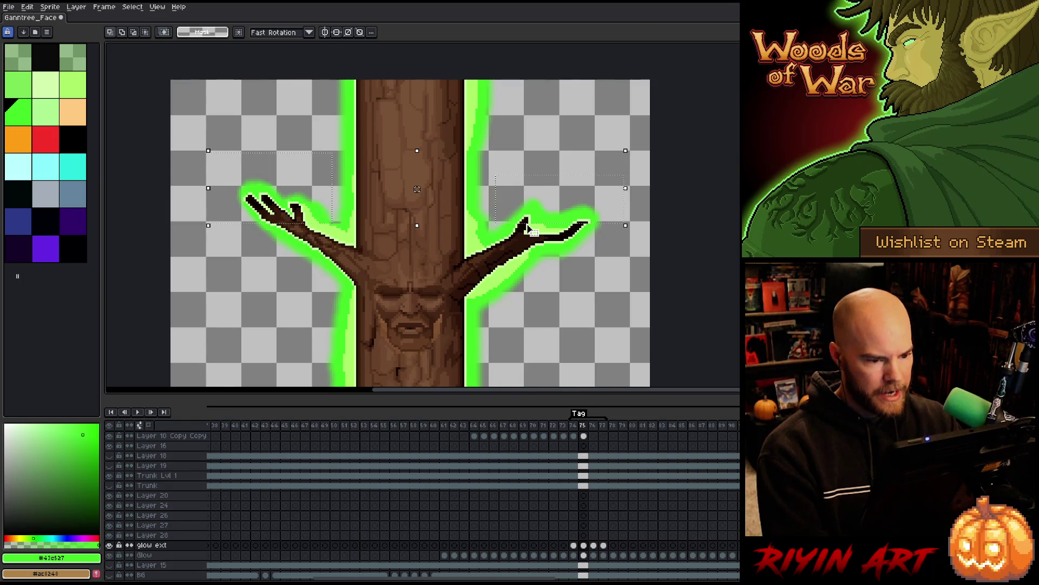
{"action": "key", "text": "Right"}
{"action": "key", "text": "Right"}
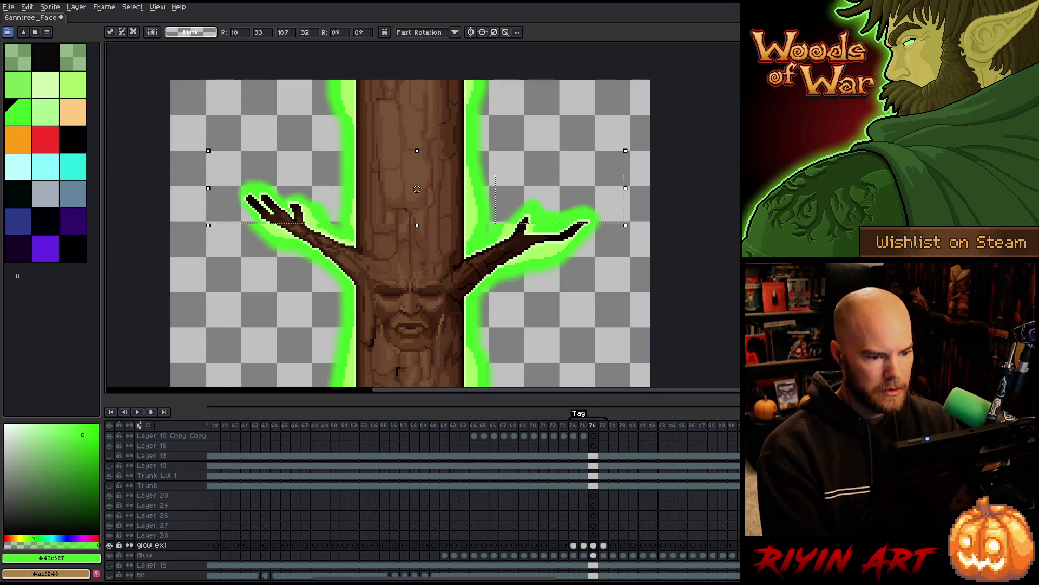
{"action": "key", "text": "Left"}
{"action": "key", "text": "Left"}
{"action": "key", "text": "Left"}
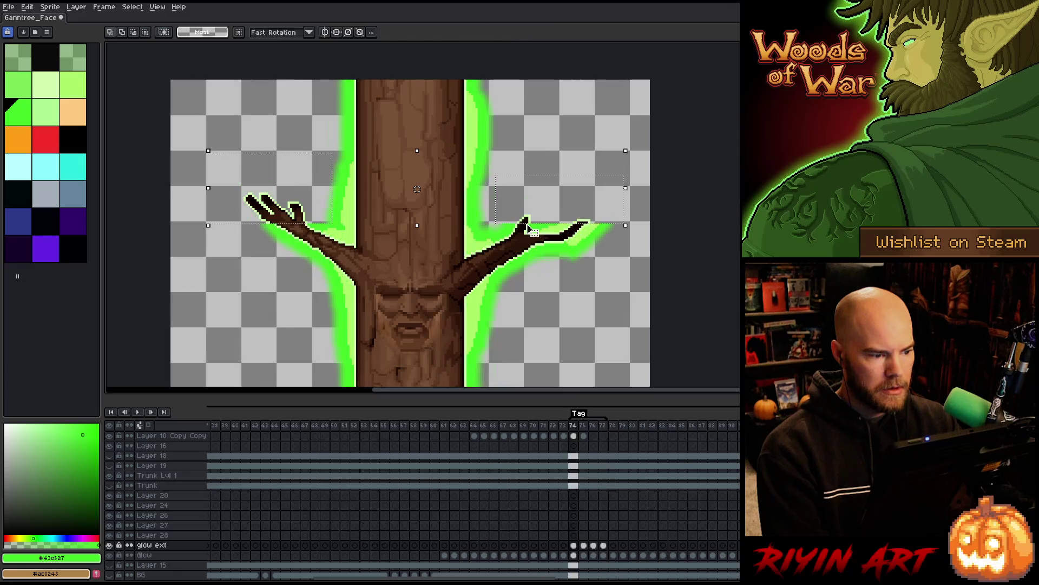
{"action": "key", "text": "Right"}
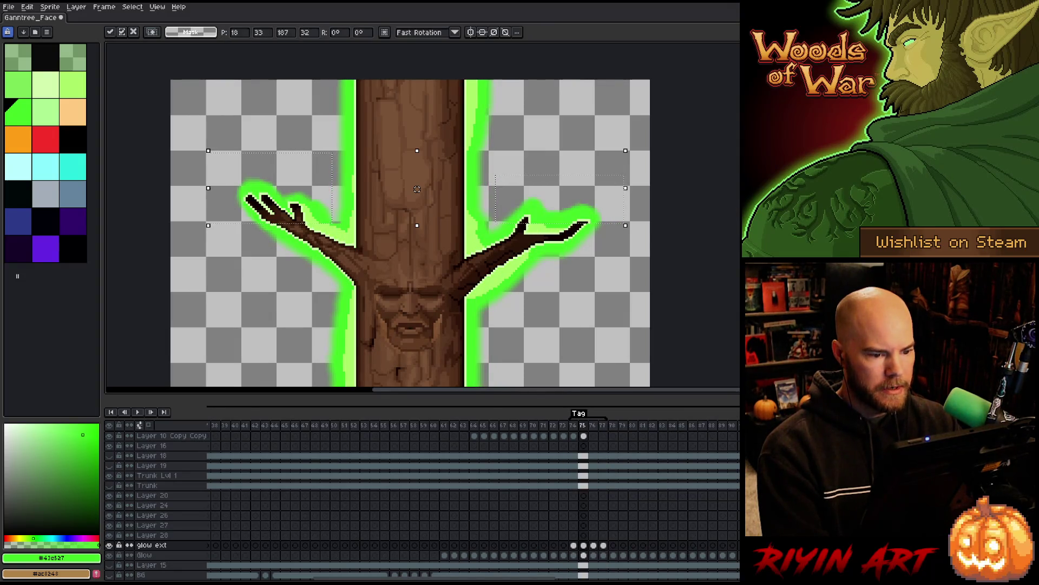
{"action": "key", "text": "Right"}
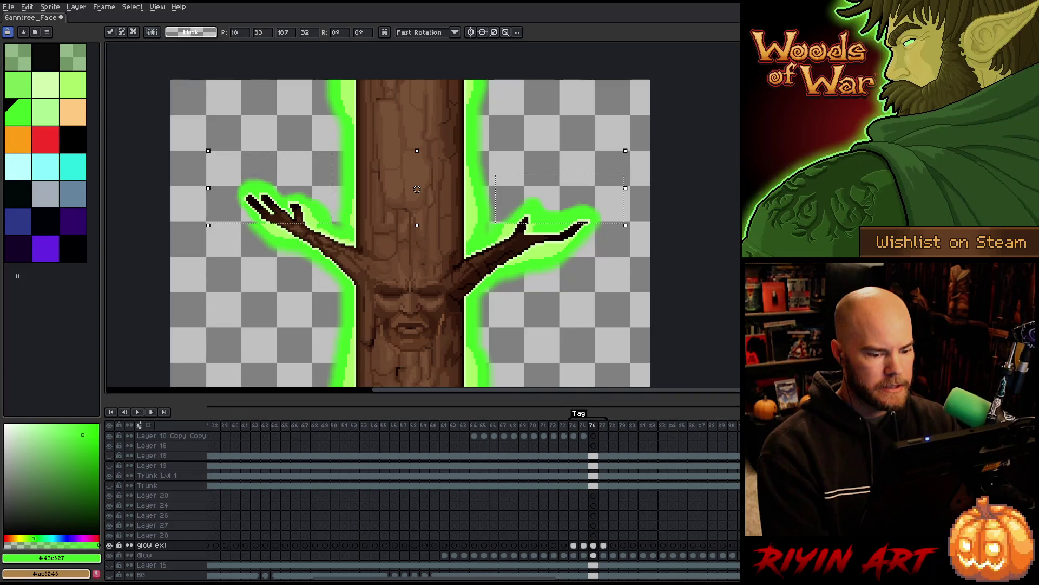
{"action": "key", "text": "Return"}
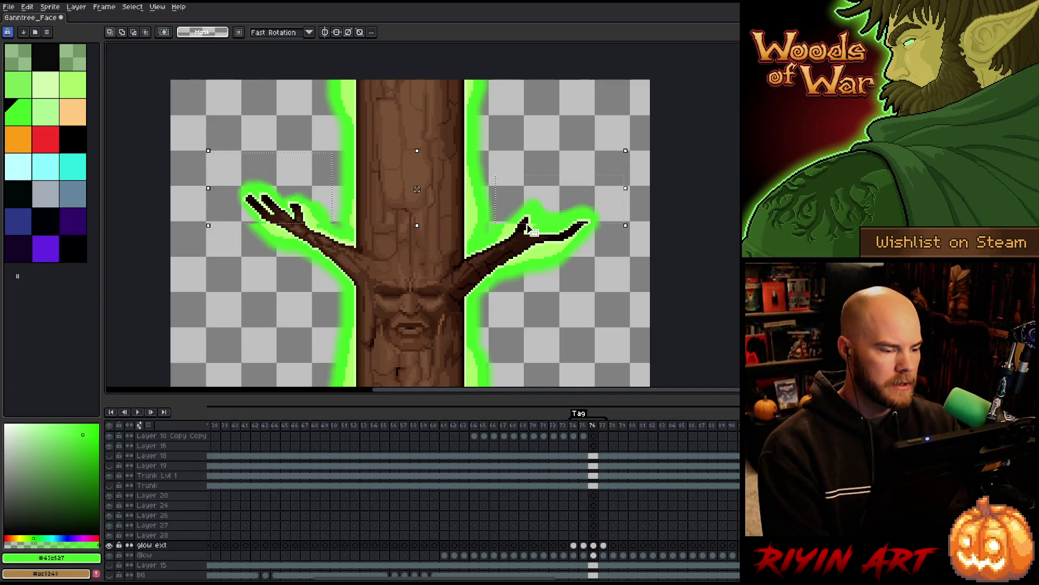
Step: Play the animation to preview the glow across frames, zooming in and out
{"action": "key", "text": "Left"}
{"action": "key", "text": "Return"}
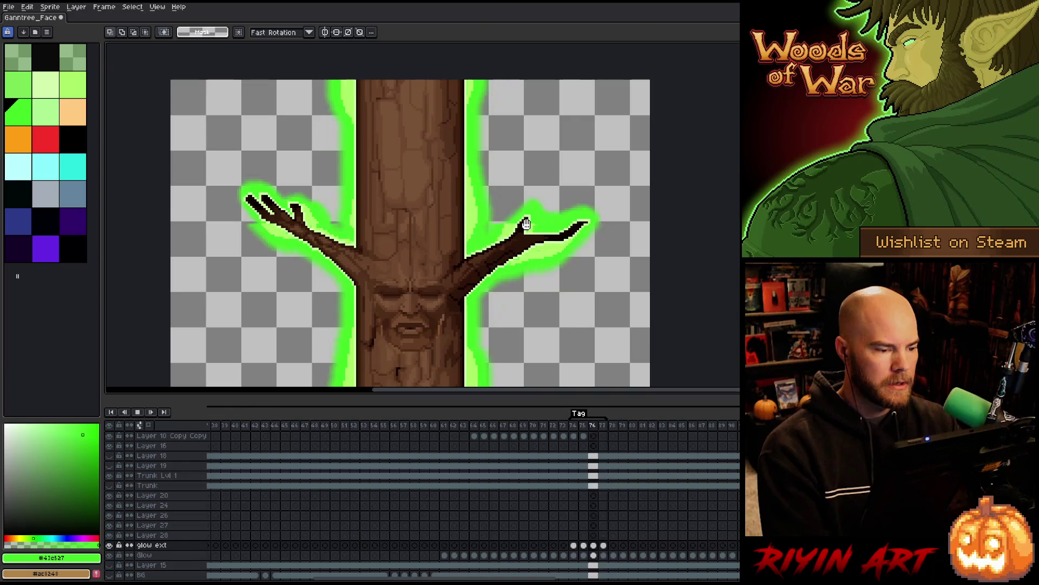
{"action": "key", "text": "Return"}
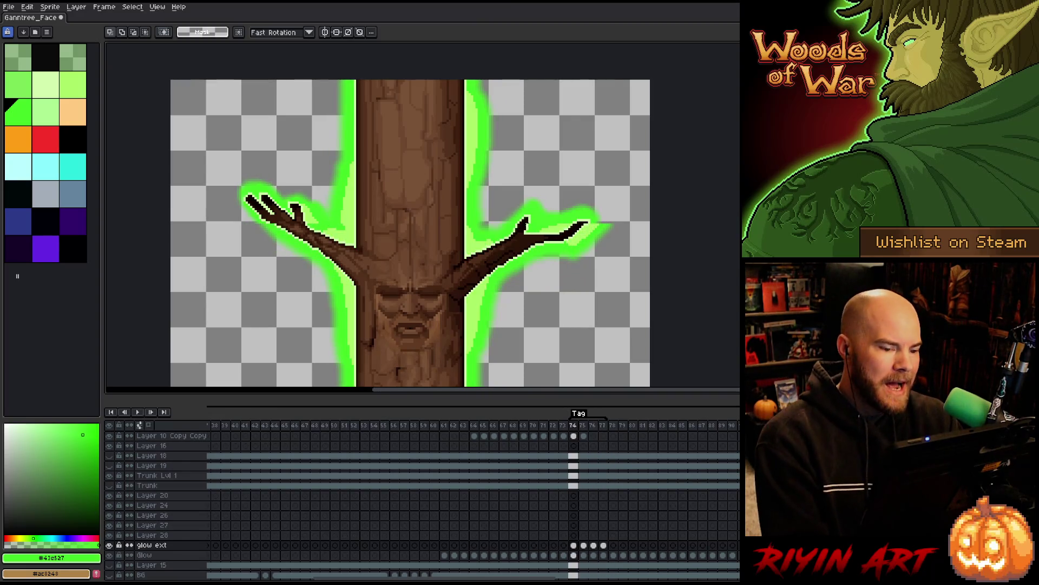
{"action": "key", "text": "Return"}
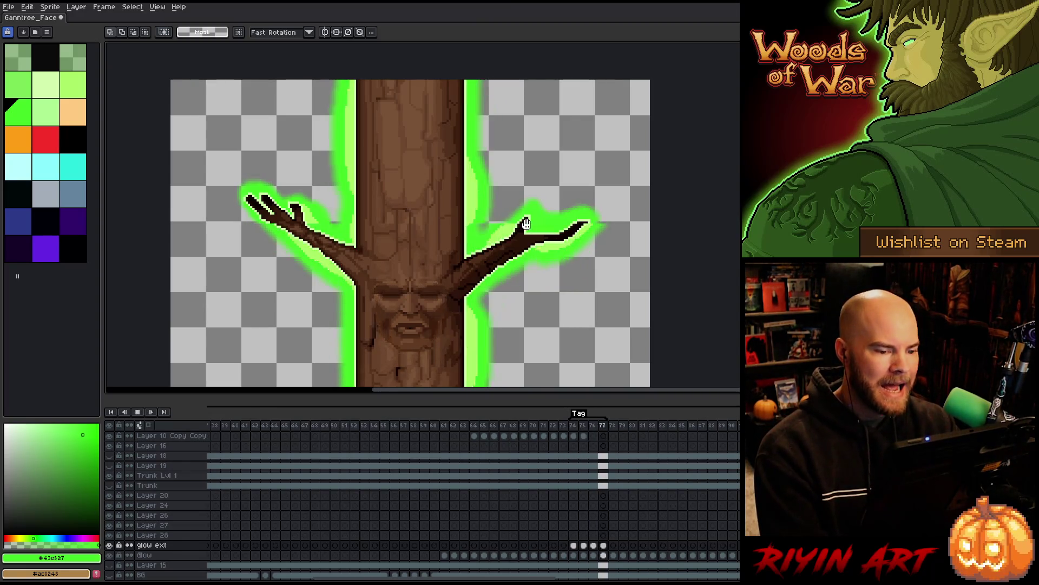
{"action": "scroll", "coordinate": [525, 223], "scroll_direction": "down", "scroll_amount": 3}
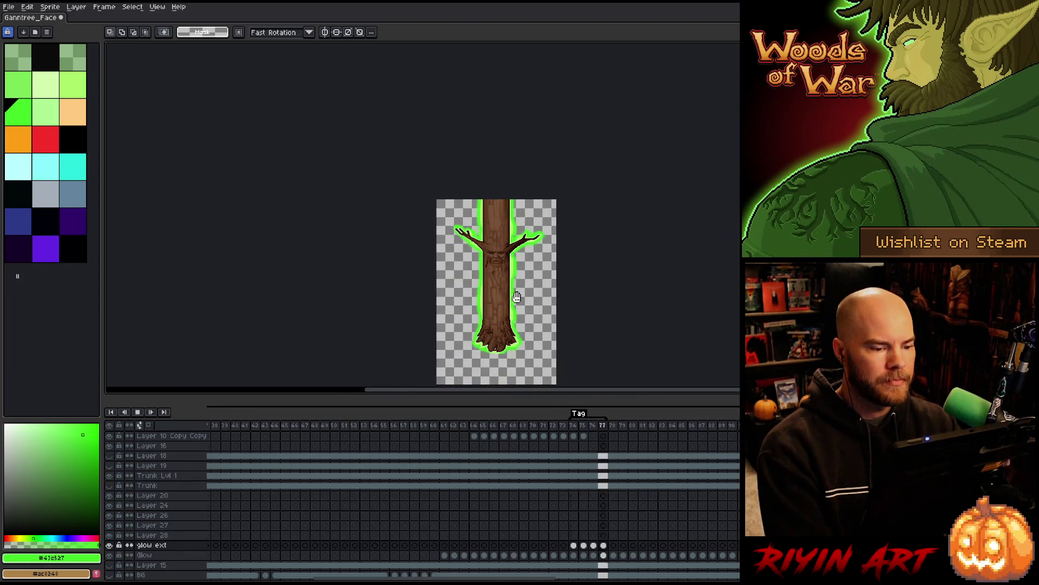
{"action": "scroll", "coordinate": [511, 299], "scroll_direction": "up", "scroll_amount": 2}
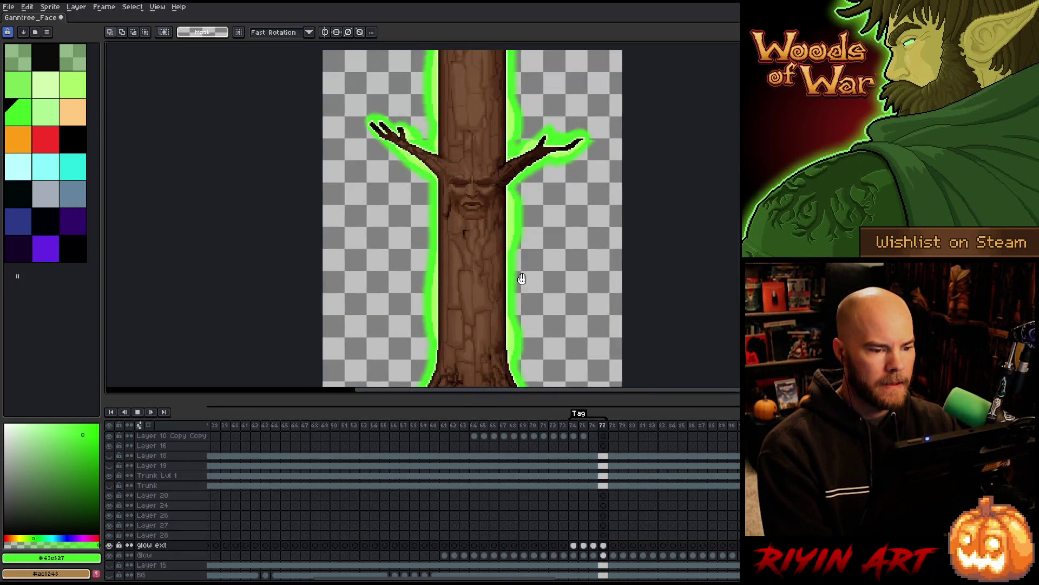
{"action": "scroll", "coordinate": [522, 102], "scroll_direction": "up", "scroll_amount": 2}
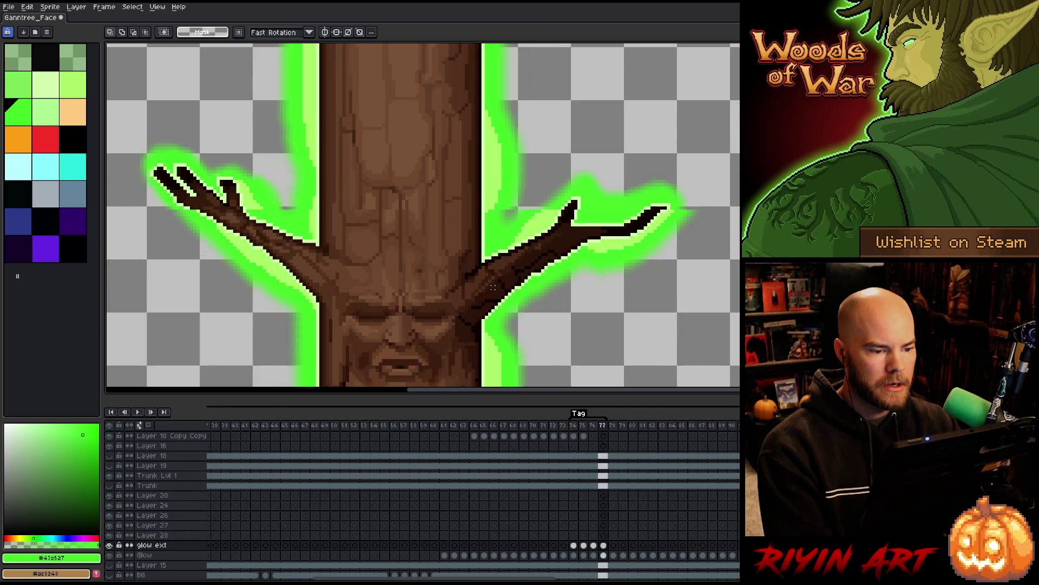
Step: Touch up the branch glow with brush and eraser, cancelling a green-to-tan colour replacement
{"action": "key", "text": "b"}
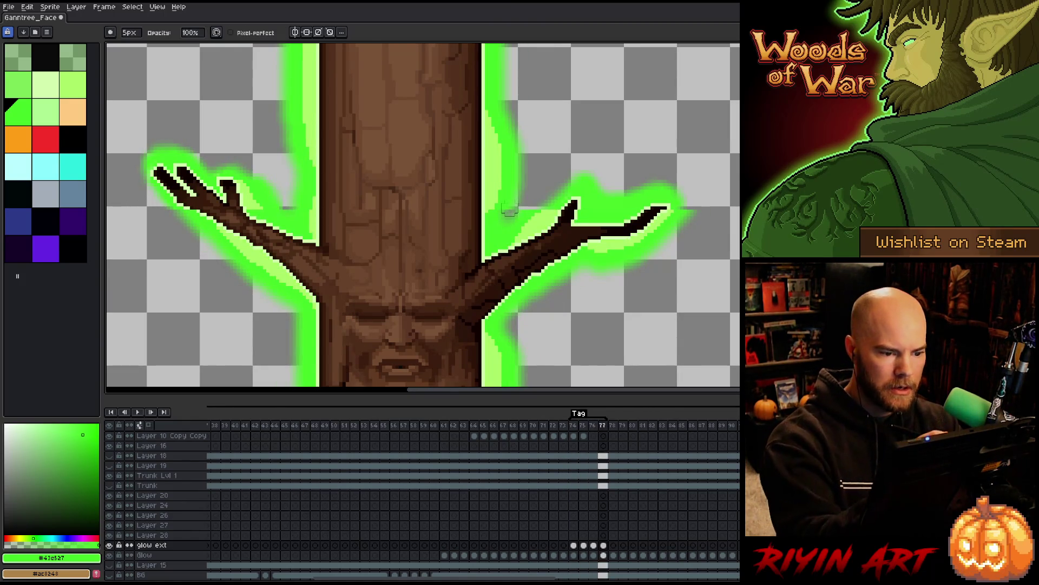
{"action": "key", "text": "e"}
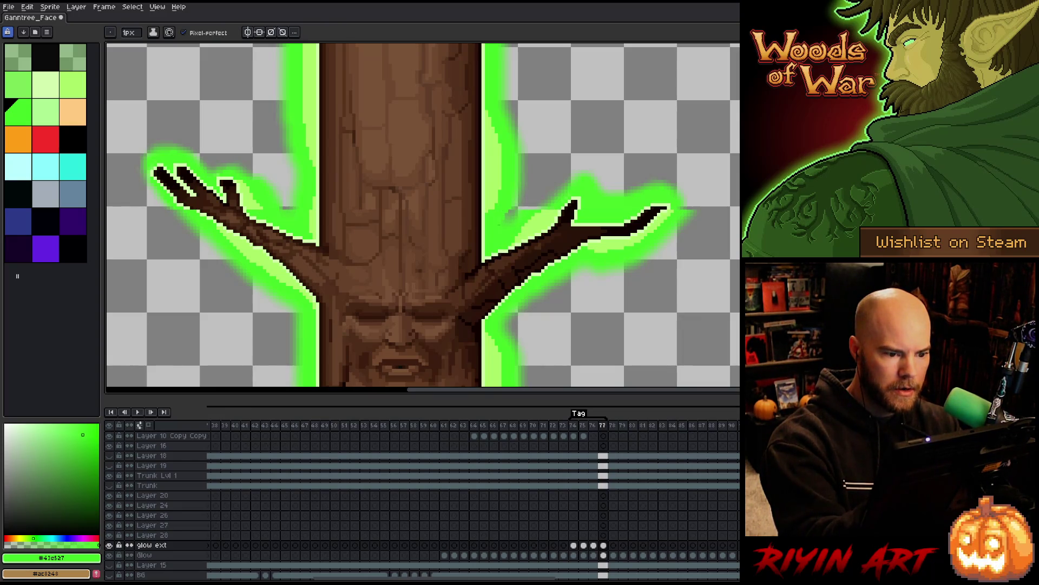
{"action": "key", "text": "b"}
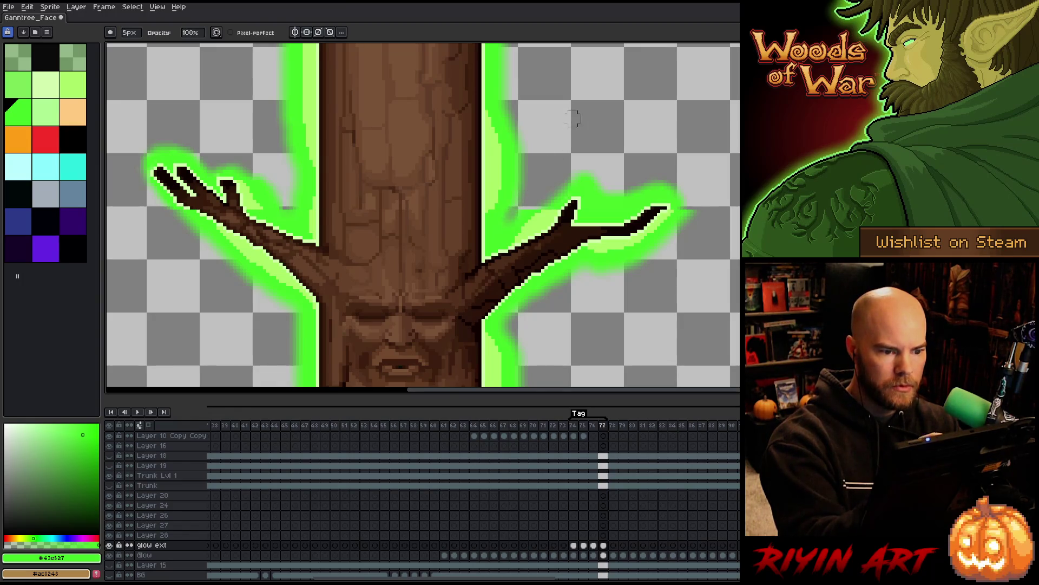
{"action": "key", "text": "e"}
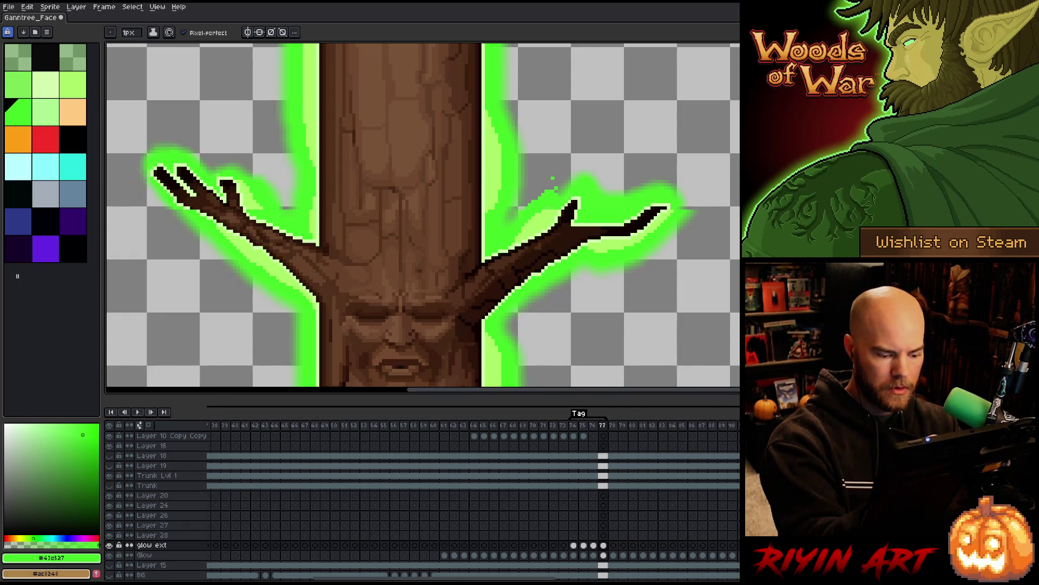
{"action": "key", "text": "shift+r"}
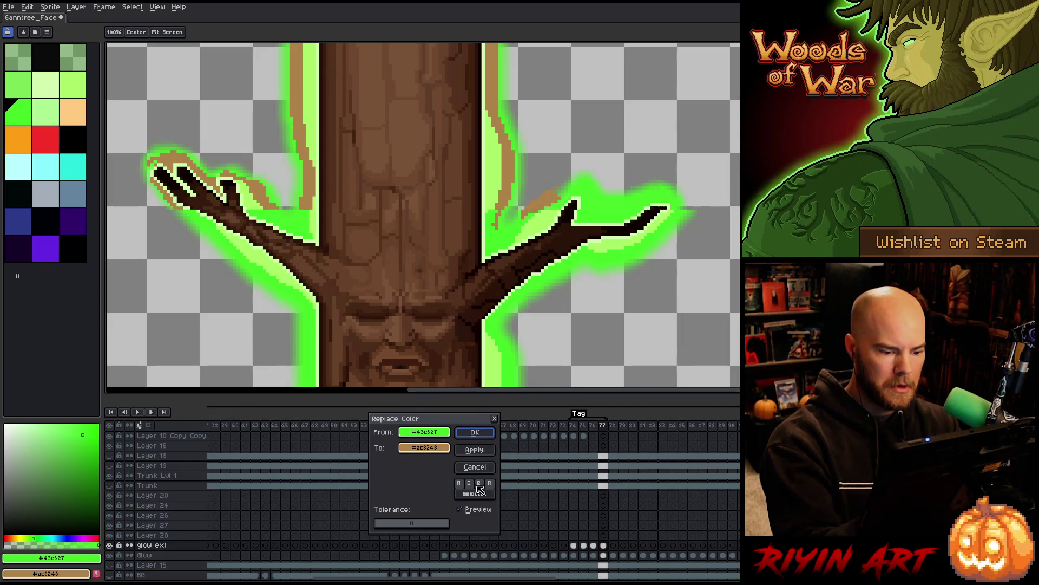
{"action": "left_click", "coordinate": [481, 469]}
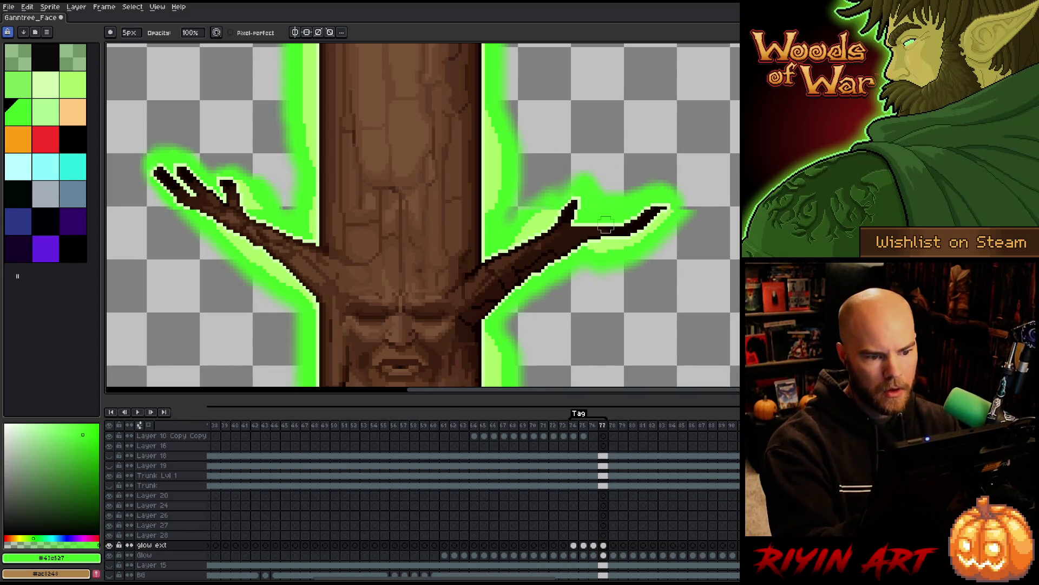
Step: Finish the pixel touch-ups on the branch glow and start saving the tree sprite
{"action": "key", "text": "b"}
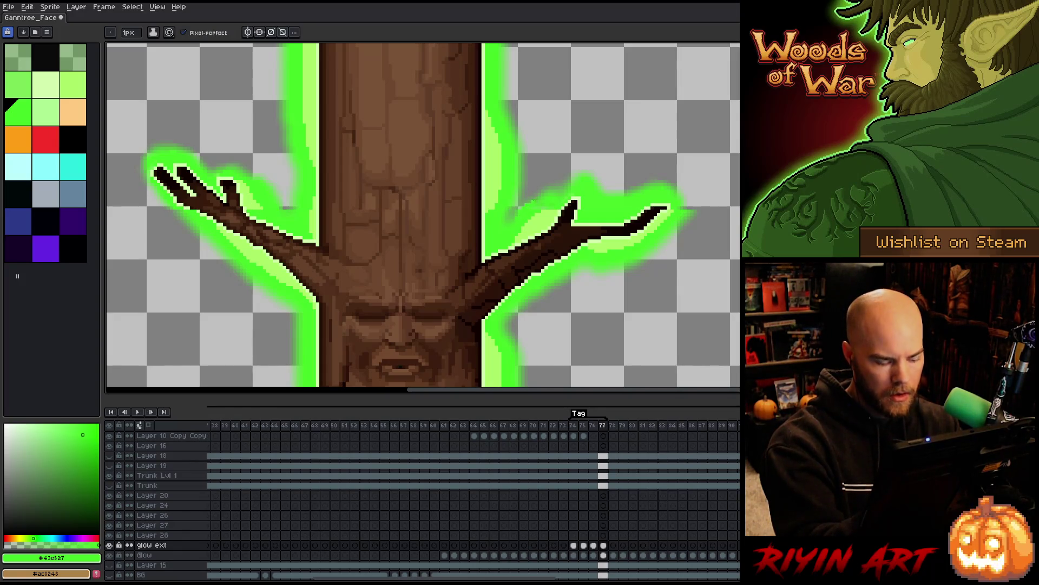
{"action": "key", "text": "e"}
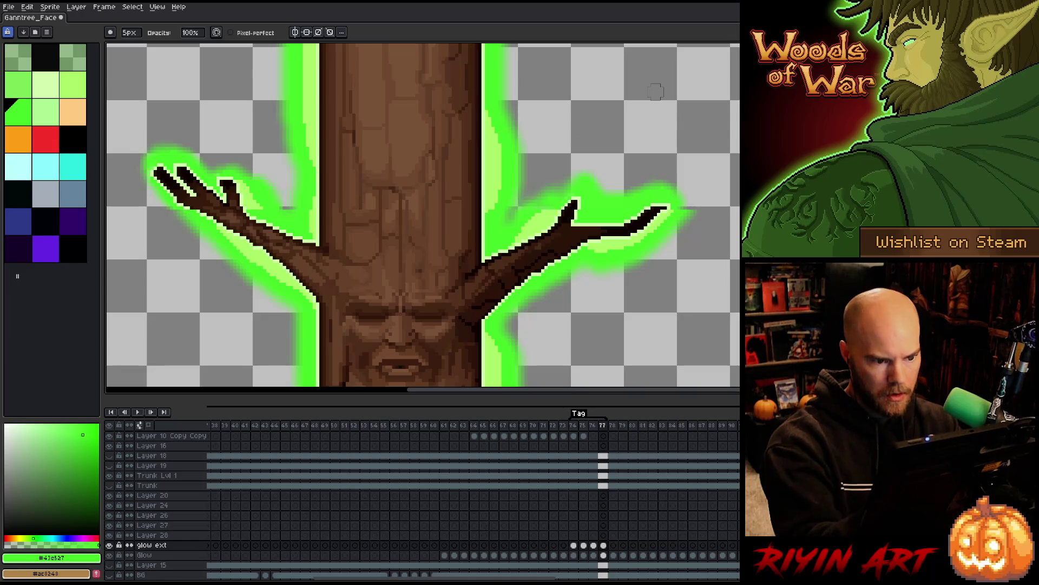
{"action": "key", "text": "b"}
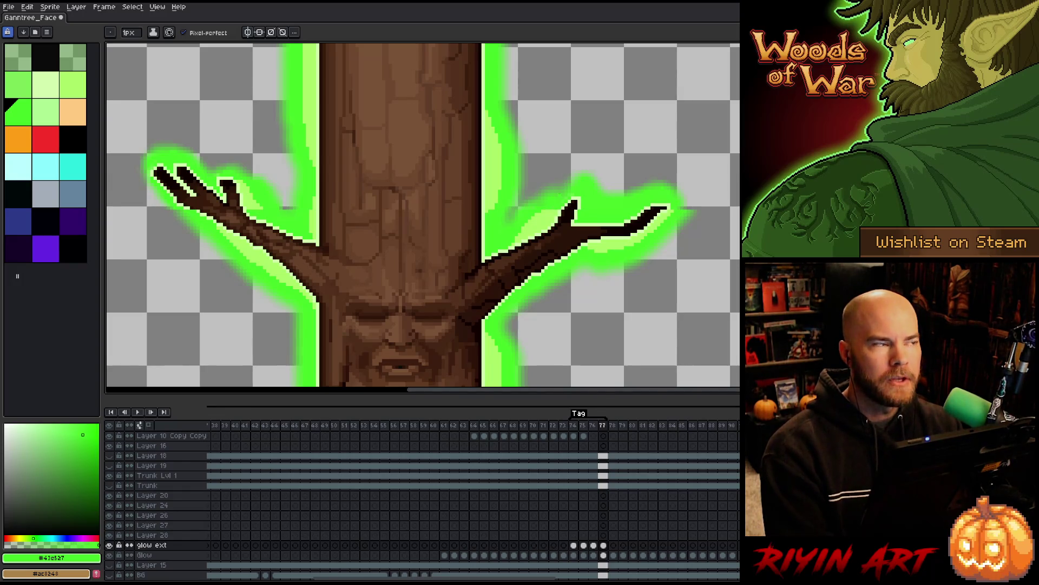
{"action": "key", "text": "v"}
{"action": "key", "text": "ctrl+s"}
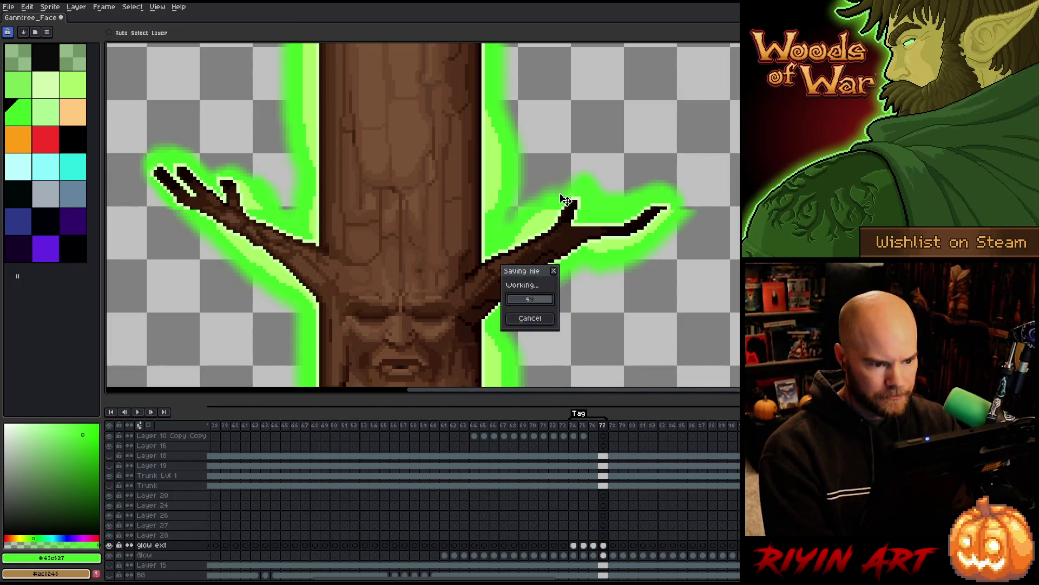
Step: Jump back to the first frame of the glow tag and zoom out slightly
{"action": "key", "text": "Return"}
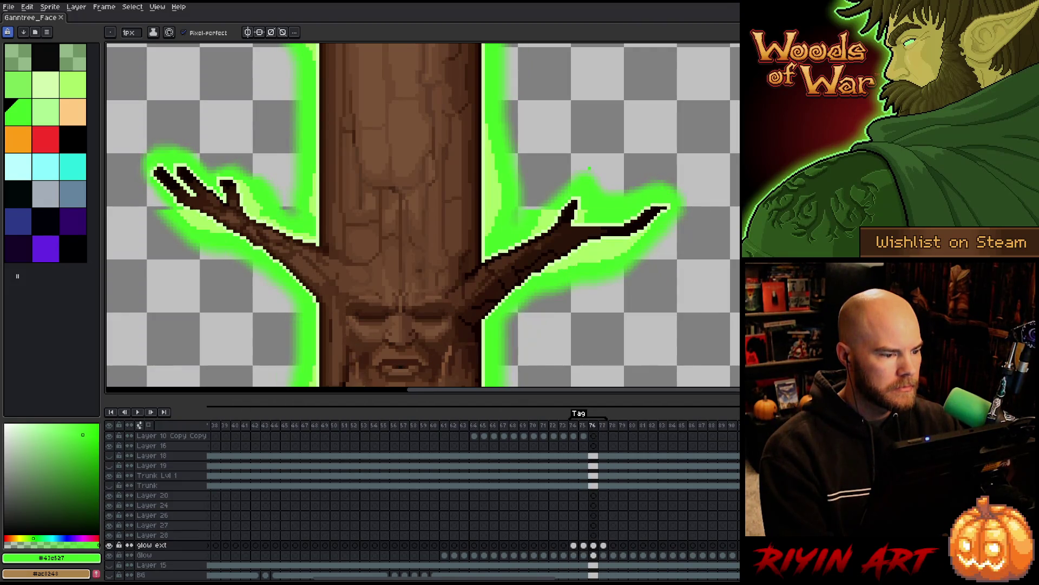
{"action": "scroll", "coordinate": [332, 200], "scroll_direction": "down", "scroll_amount": 1}
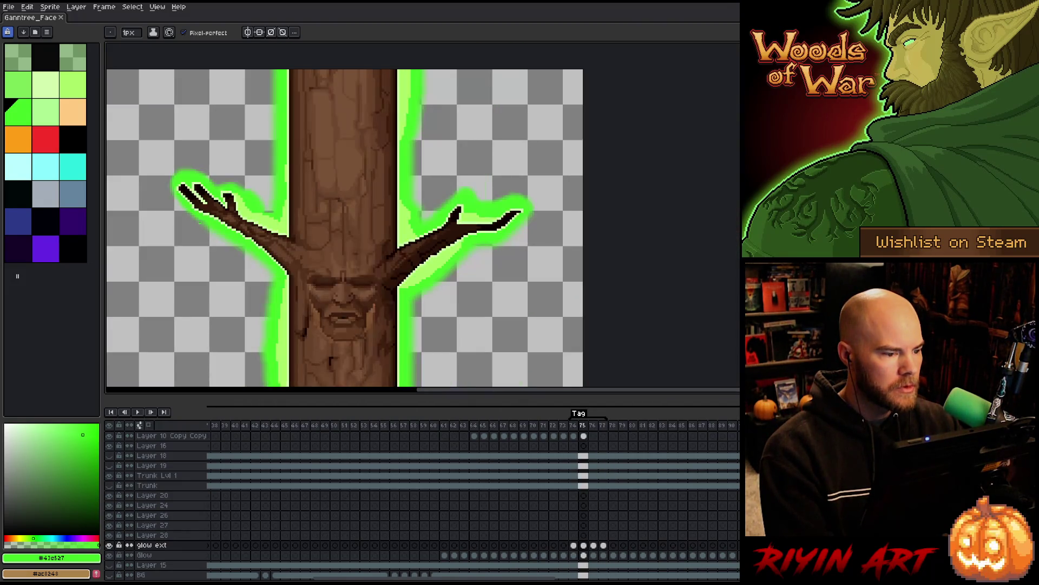
Step: Paint the grey gap in the branch glow green and set the brush size to 4px
{"action": "scroll", "coordinate": [332, 200], "scroll_direction": "up", "scroll_amount": 4}
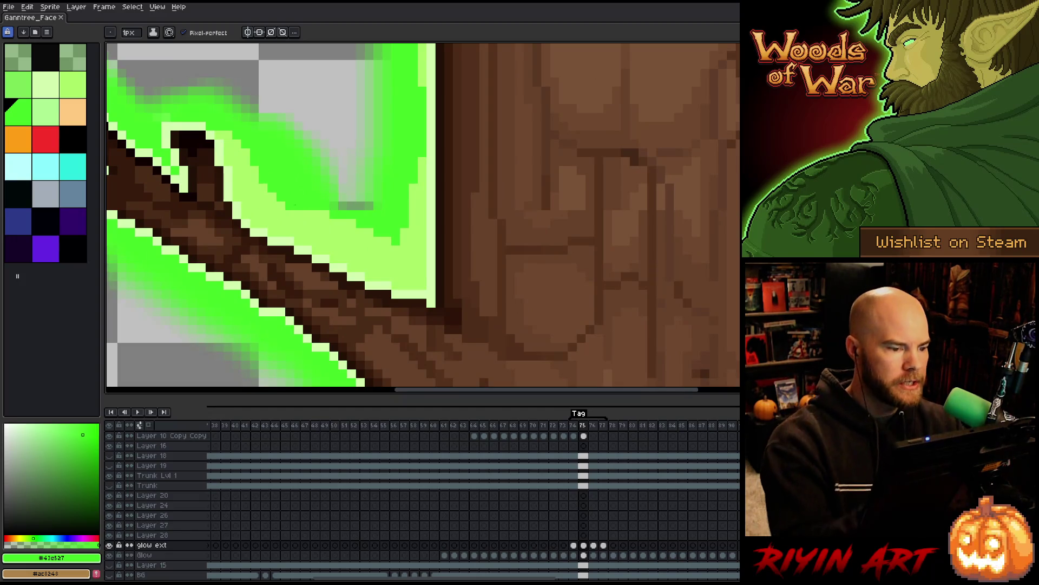
{"action": "left_click_drag", "start_coordinate": [370, 206], "coordinate": [340, 206]}
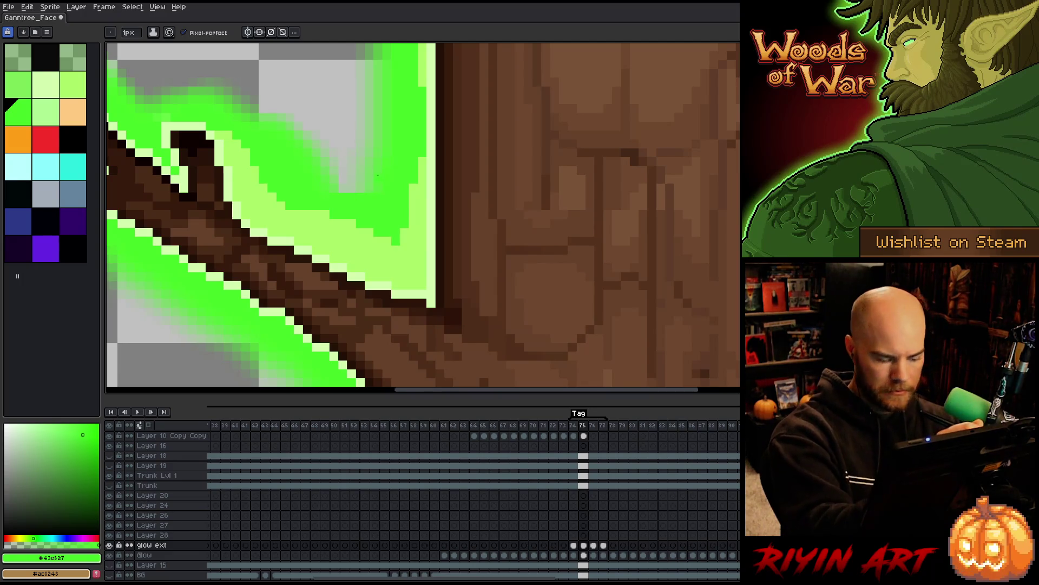
{"action": "key", "text": "e"}
{"action": "key", "text": "ctrl+z"}
{"action": "key", "text": "ctrl+y"}
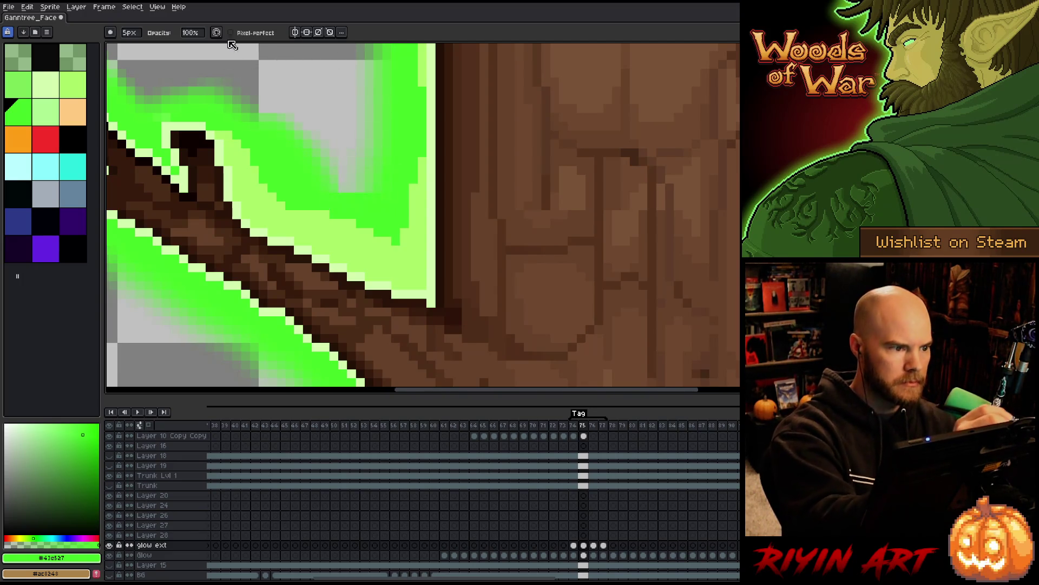
{"action": "left_click", "coordinate": [130, 32]}
{"action": "key", "text": "minus"}
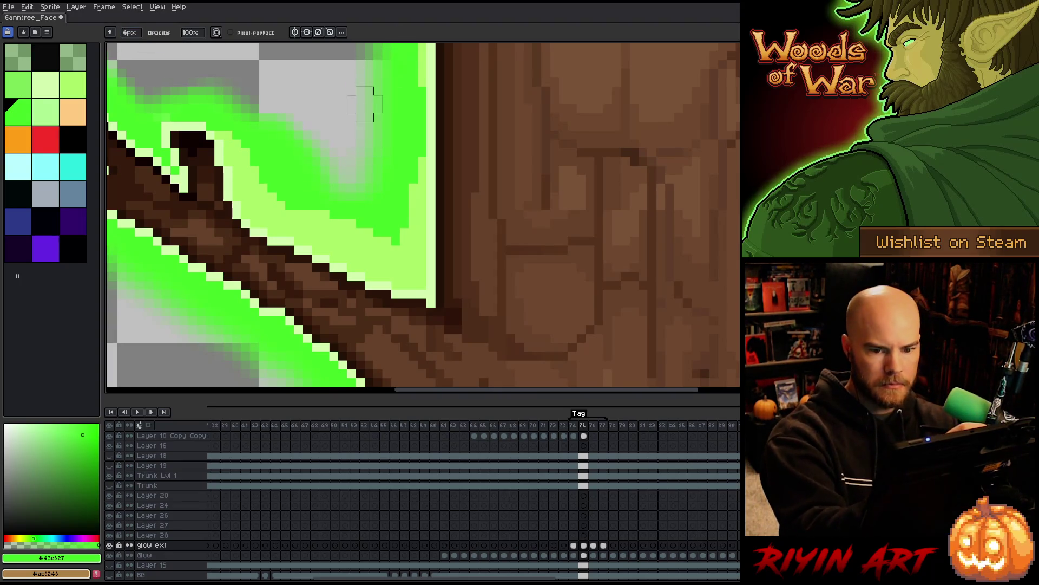
Step: On frame 74, fill the light-green glow strip with bright green #43e527
{"action": "key", "text": "period"}
{"action": "key", "text": "comma"}
{"action": "key", "text": "comma"}
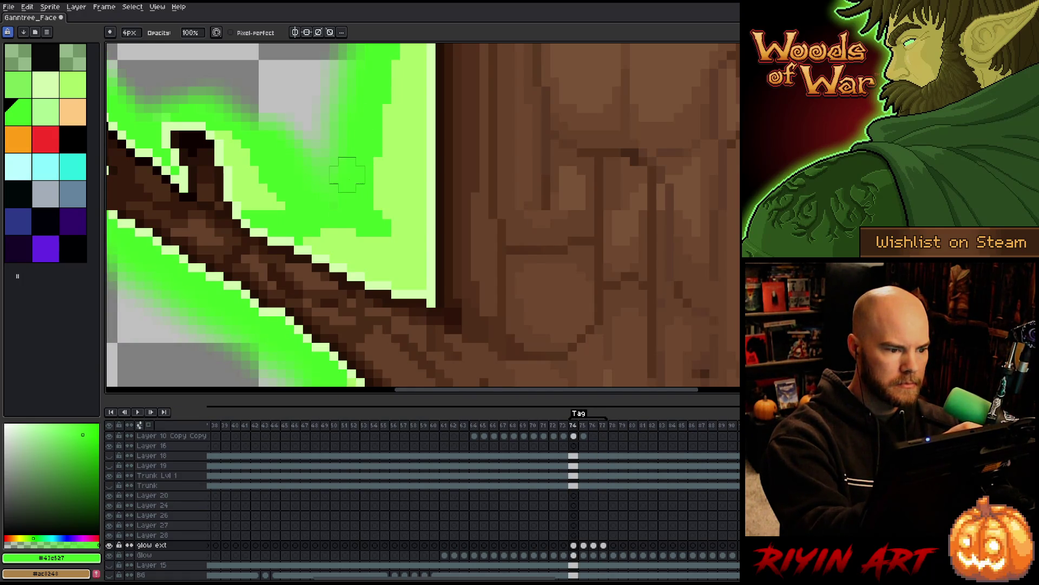
{"action": "key", "text": "b"}
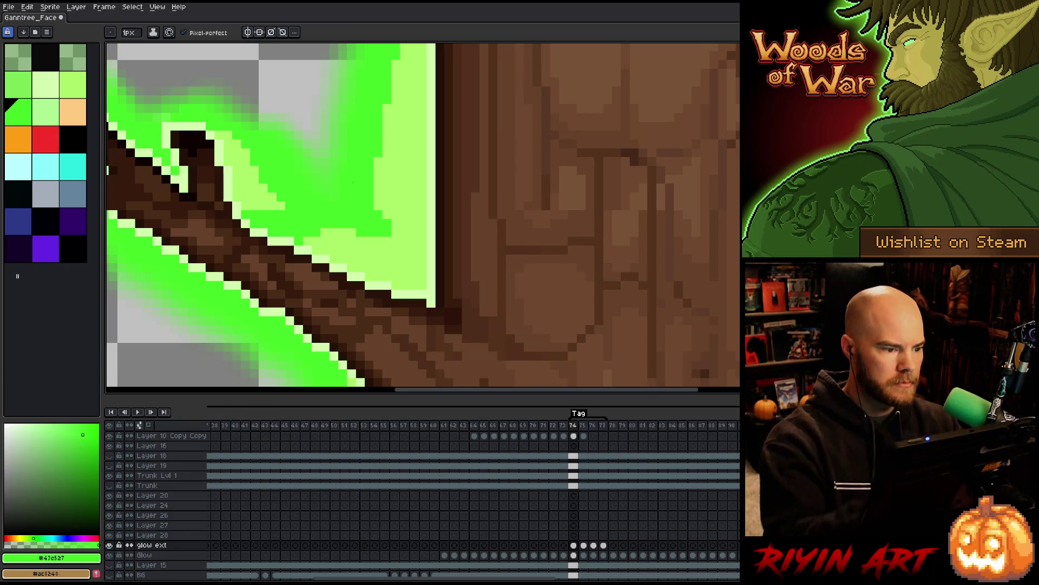
{"action": "left_click", "coordinate": [331, 232], "text": "alt"}
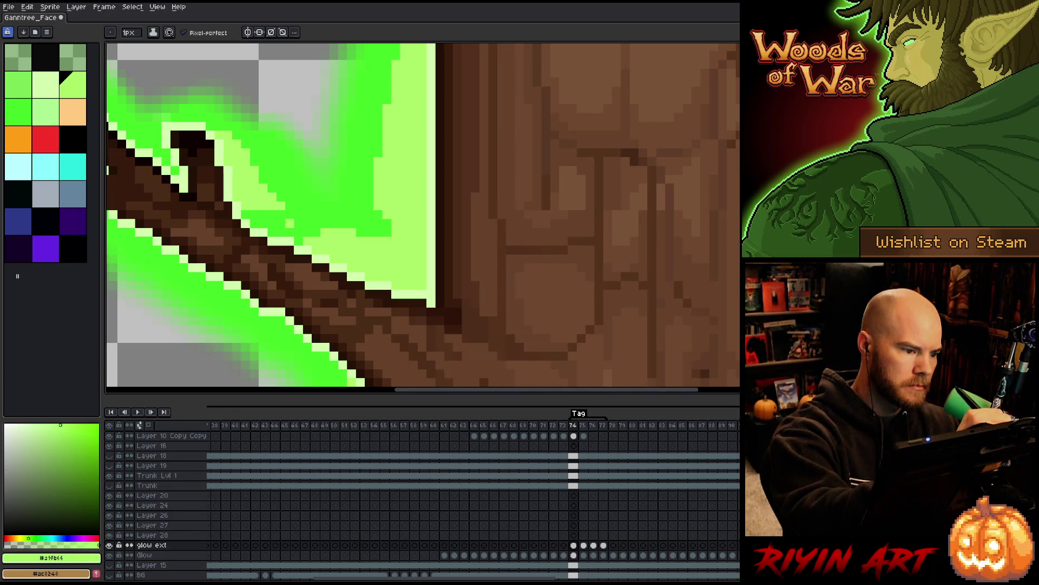
{"action": "left_click", "coordinate": [287, 222], "text": "alt"}
{"action": "key", "text": "g"}
{"action": "left_click", "coordinate": [252, 157]}
Step: On frame 76, add a light-green pixel to the glow edge, then move to frame 77
{"action": "key", "text": "period"}
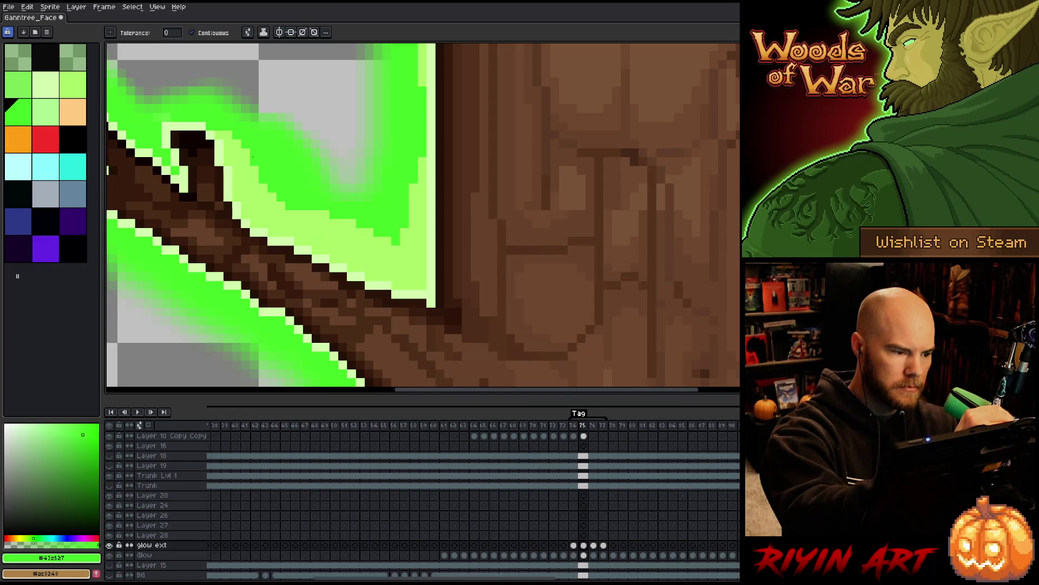
{"action": "key", "text": "period"}
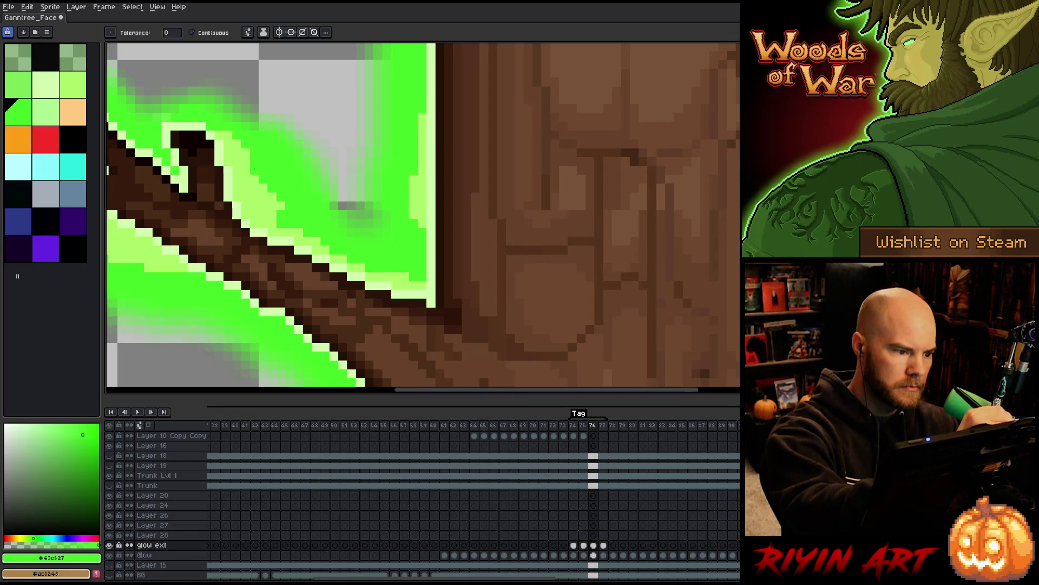
{"action": "key", "text": "b"}
{"action": "left_click", "coordinate": [280, 205]}
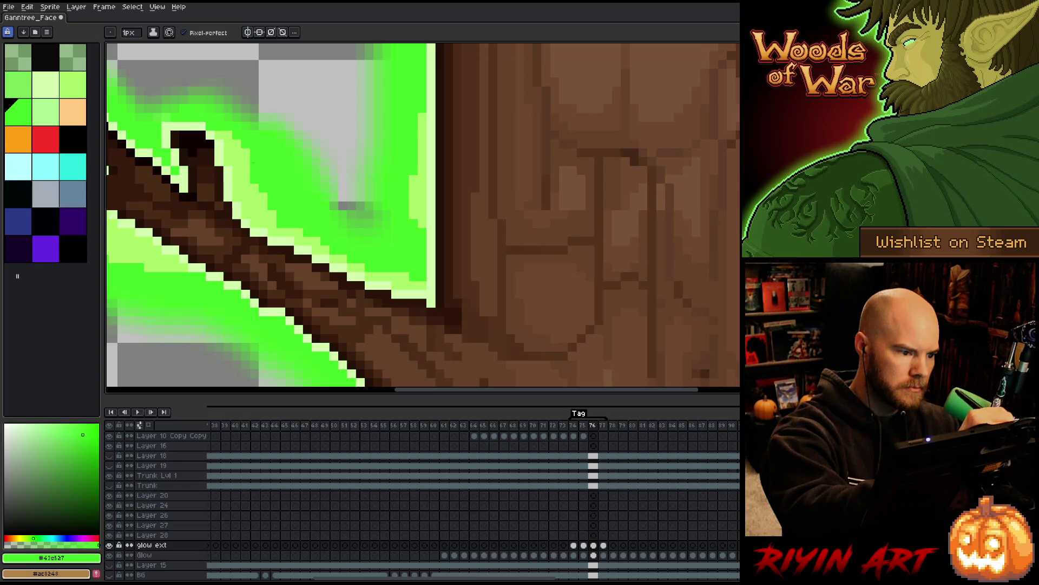
{"action": "key", "text": "."}
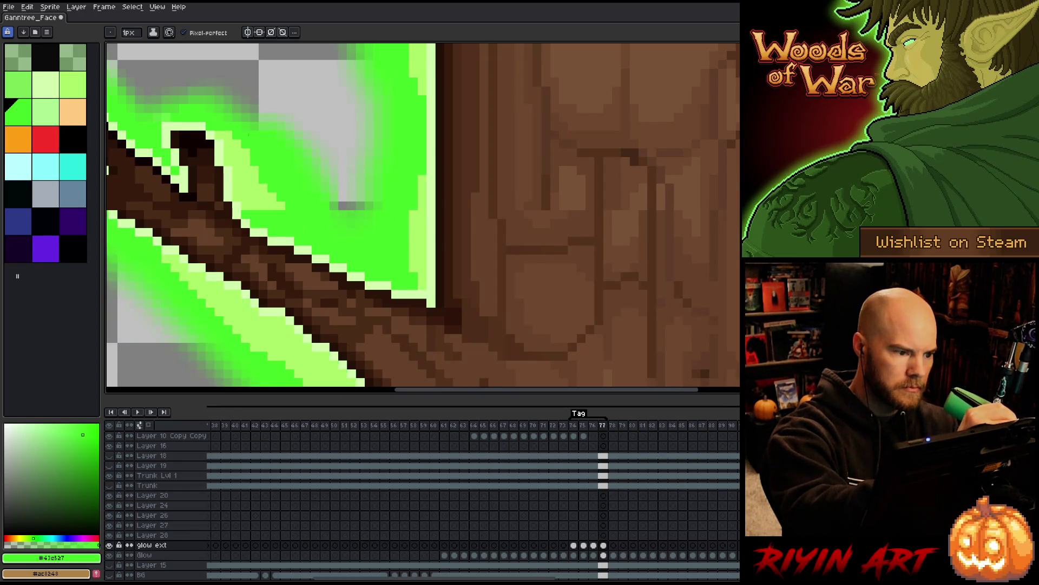
{"action": "key", "text": "t"}
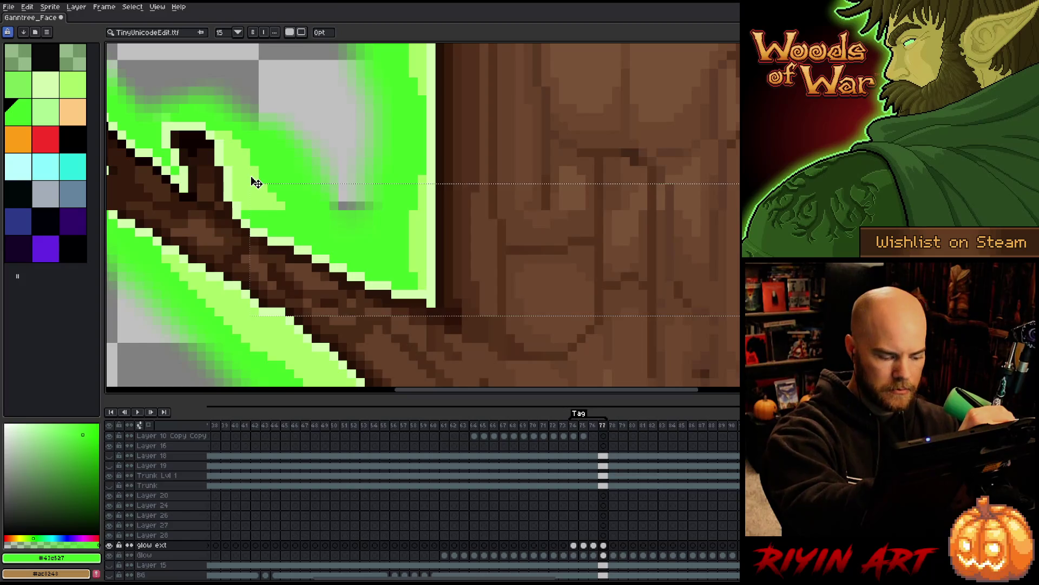
{"action": "key", "text": "Escape"}
{"action": "key", "text": "w"}
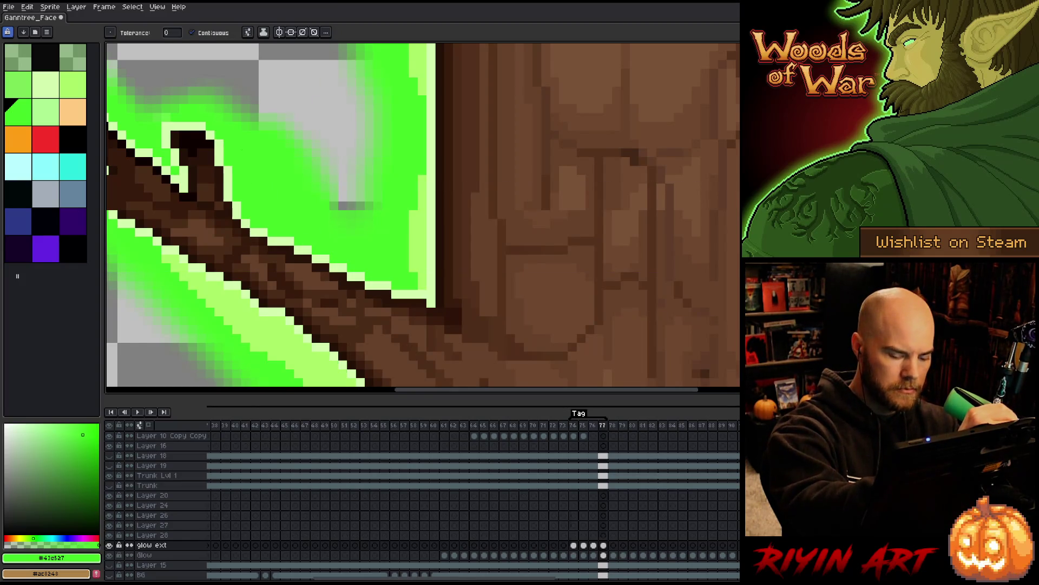
Step: Play the glow animation, view the whole tree, then zoom into the root base
{"action": "key", "text": "Return"}
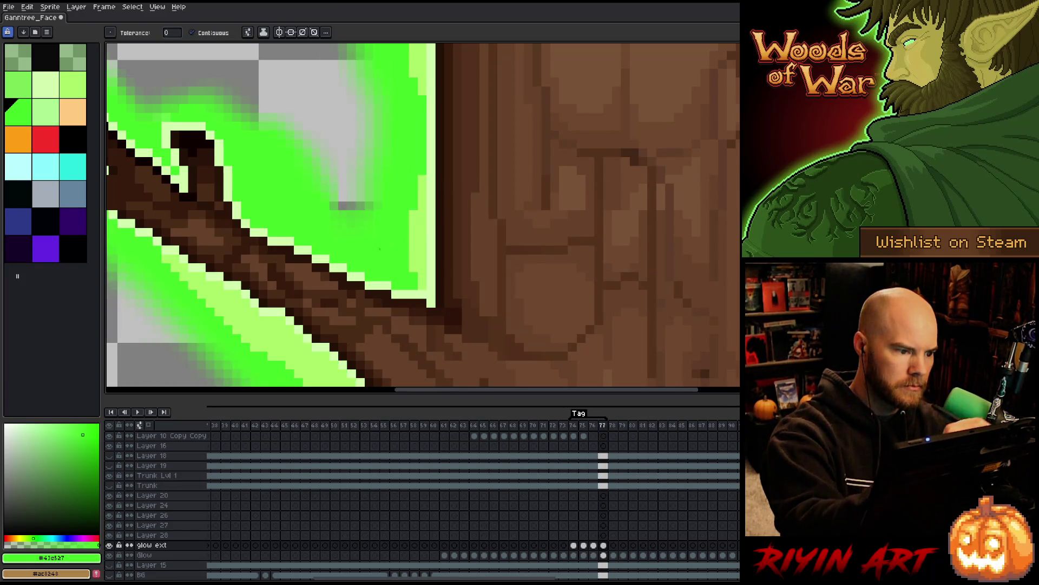
{"action": "key", "text": "Left"}
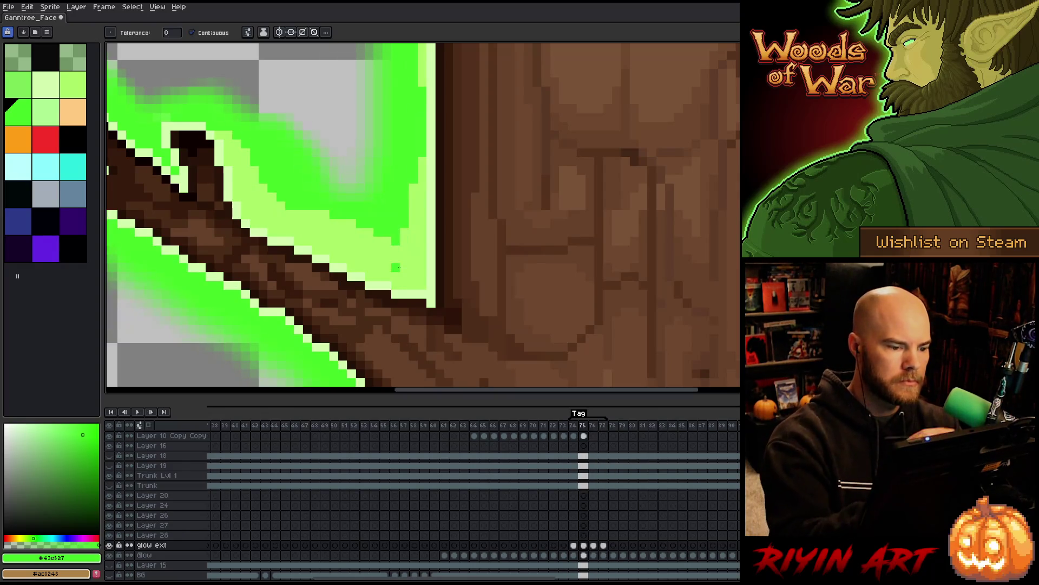
{"action": "scroll", "coordinate": [499, 268], "scroll_direction": "down", "scroll_amount": 5}
{"action": "key", "text": "Return"}
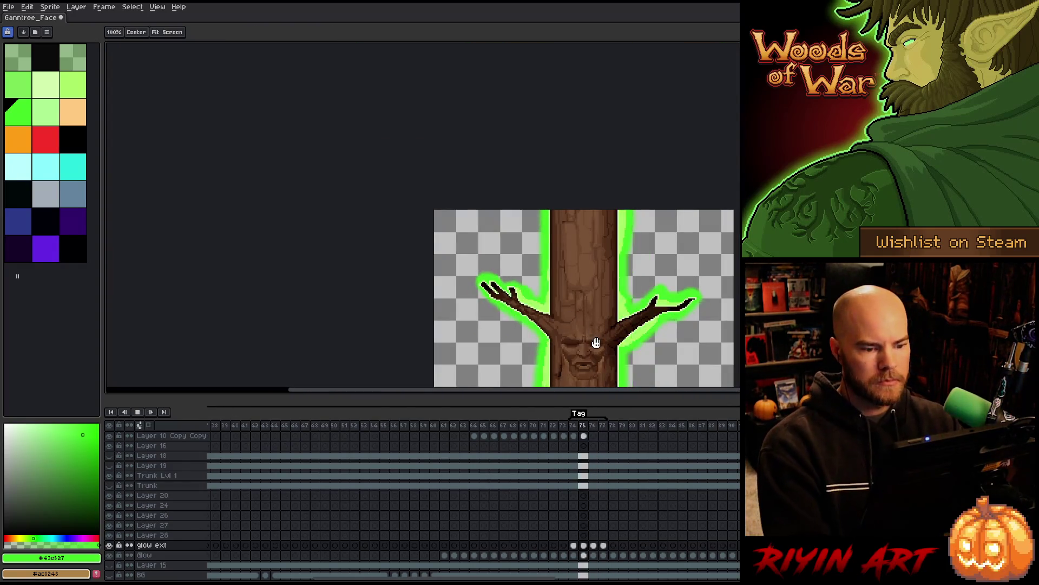
{"action": "left_click_drag", "start_coordinate": [557, 270], "coordinate": [423, 115]}
{"action": "scroll", "coordinate": [423, 116], "scroll_direction": "down", "scroll_amount": 1}
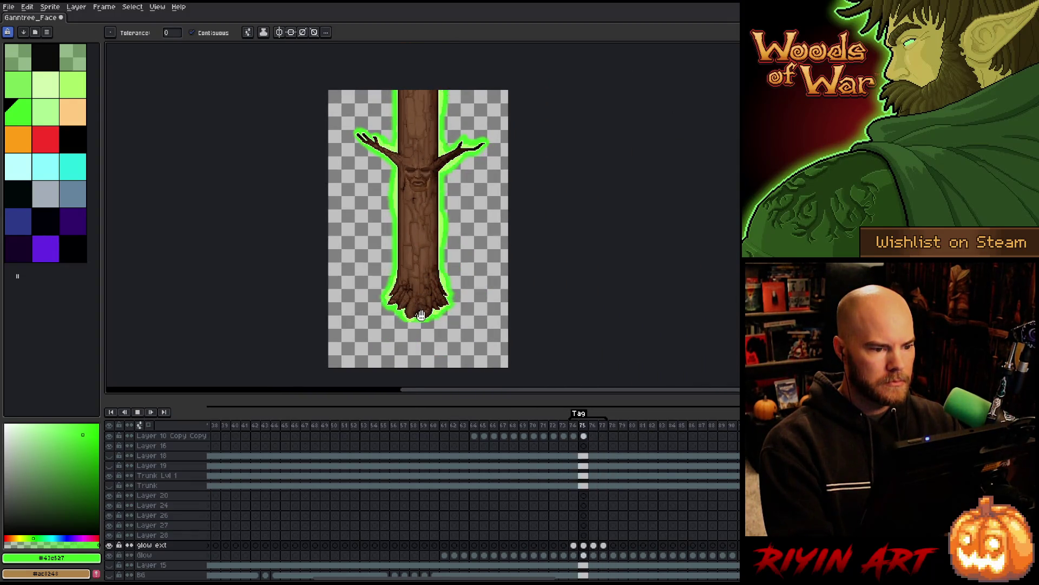
{"action": "scroll", "coordinate": [413, 329], "scroll_direction": "up", "scroll_amount": 5}
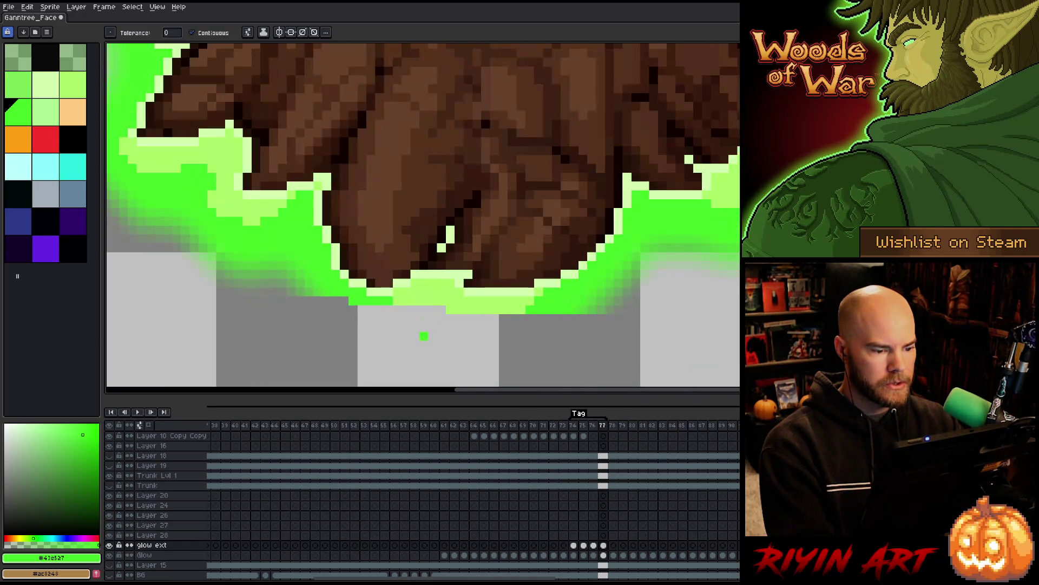
Step: On frame 77, draw a new lower glow edge below the trunk in bright green
{"action": "left_click", "coordinate": [469, 296], "text": "alt"}
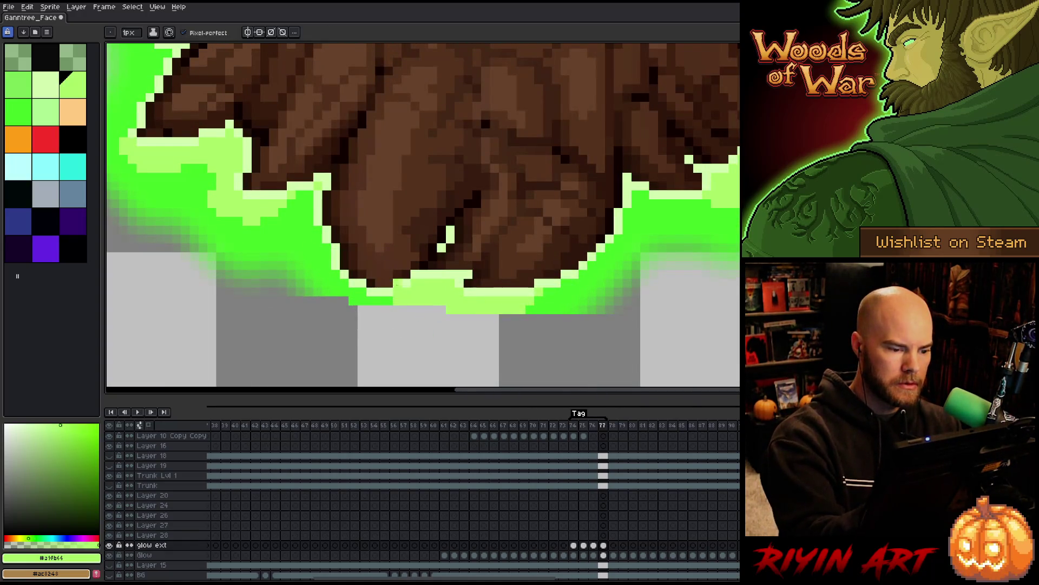
{"action": "left_click", "coordinate": [366, 297], "text": "alt"}
{"action": "left_click", "coordinate": [344, 301]}
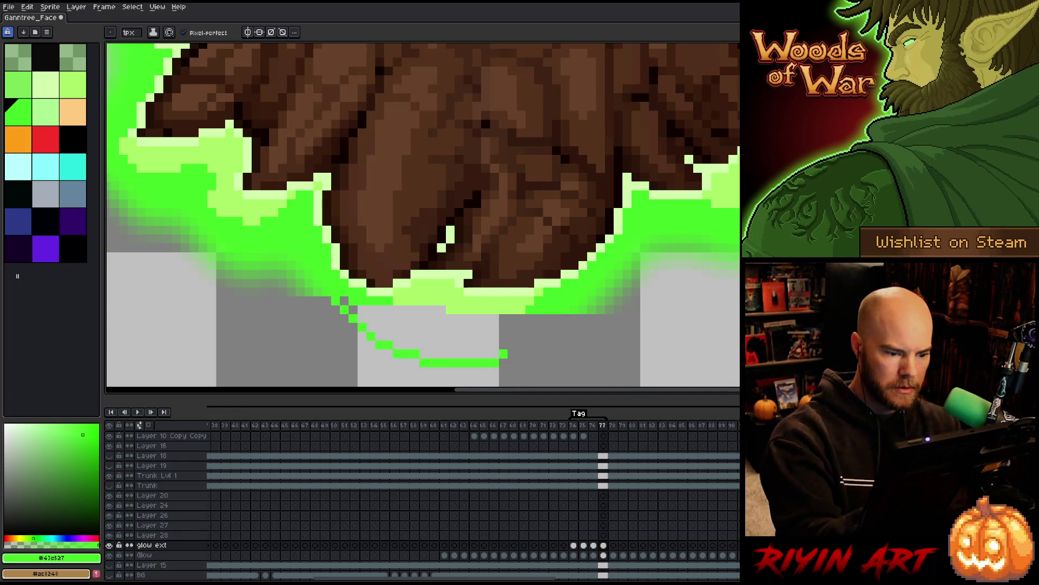
{"action": "mouse_move", "coordinate": [346, 300]}
{"action": "left_mouse_down"}
{"action": "mouse_move", "coordinate": [409, 328]}
{"action": "mouse_move", "coordinate": [556, 336]}
{"action": "mouse_move", "coordinate": [535, 327]}
{"action": "mouse_move", "coordinate": [420, 336]}
{"action": "mouse_move", "coordinate": [368, 307]}
{"action": "mouse_move", "coordinate": [333, 307]}
{"action": "mouse_move", "coordinate": [401, 336]}
{"action": "mouse_move", "coordinate": [514, 344]}
{"action": "mouse_move", "coordinate": [548, 334]}
{"action": "left_mouse_up"}
{"action": "key", "text": "ctrl+z"}
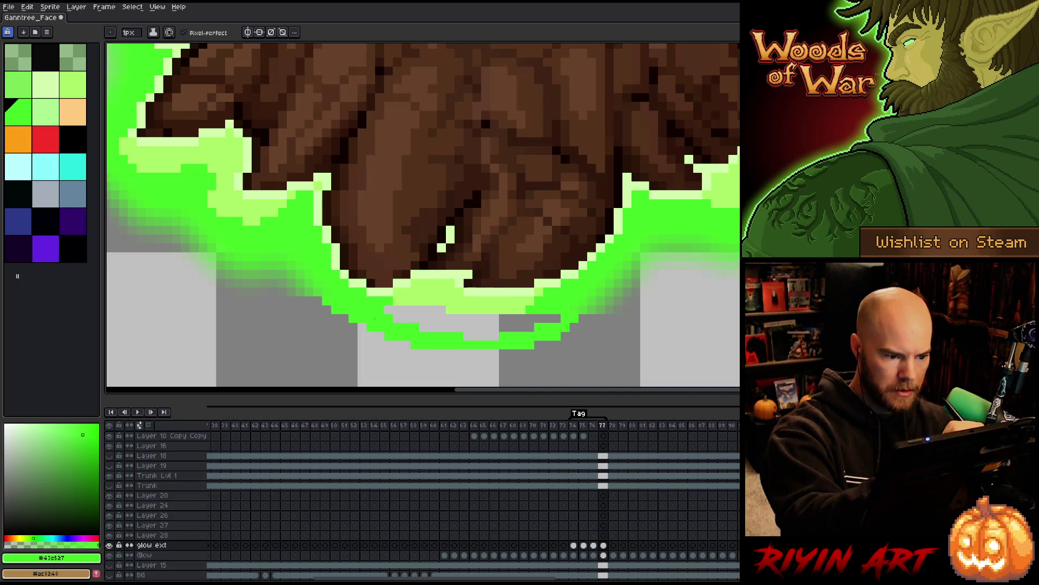
{"action": "mouse_move", "coordinate": [431, 310]}
{"action": "left_mouse_down"}
{"action": "mouse_move", "coordinate": [397, 309]}
{"action": "mouse_move", "coordinate": [560, 318]}
{"action": "mouse_move", "coordinate": [447, 328]}
{"action": "mouse_move", "coordinate": [475, 334]}
{"action": "left_mouse_up"}
Step: Soften the glow's lower-left edge with the 4px brush and patch it with bright green pixels
{"action": "key", "text": "r"}
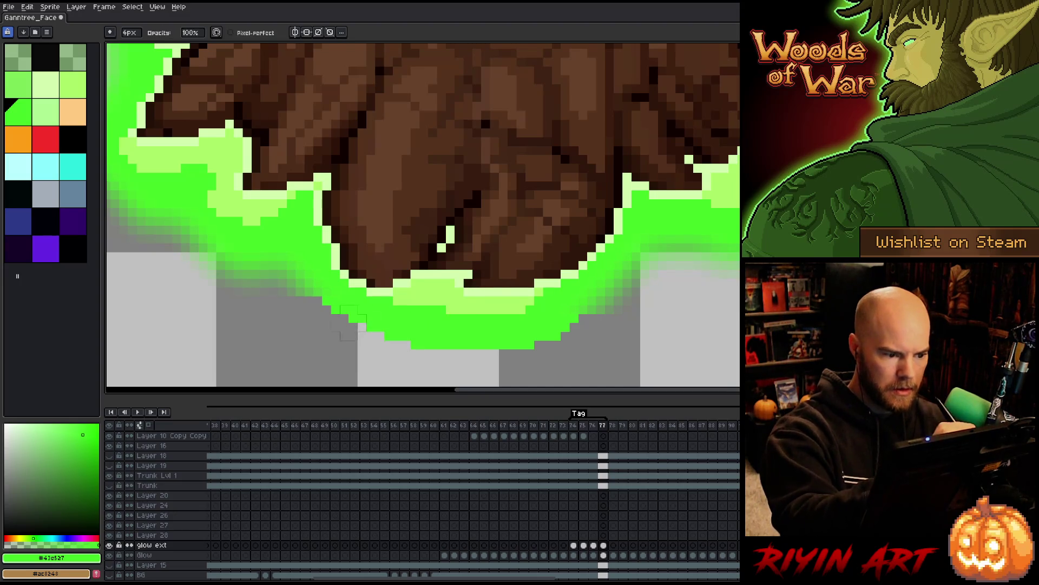
{"action": "mouse_move", "coordinate": [325, 300]}
{"action": "left_mouse_down"}
{"action": "mouse_move", "coordinate": [441, 359]}
{"action": "mouse_move", "coordinate": [402, 331]}
{"action": "mouse_move", "coordinate": [542, 345]}
{"action": "mouse_move", "coordinate": [552, 325]}
{"action": "mouse_move", "coordinate": [569, 327]}
{"action": "left_mouse_up"}
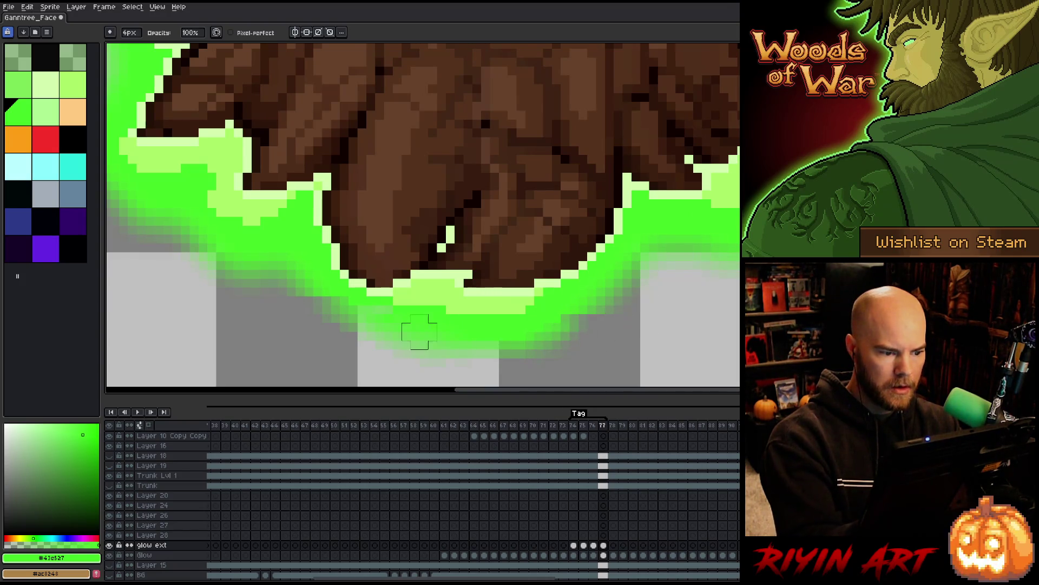
{"action": "key", "text": "b"}
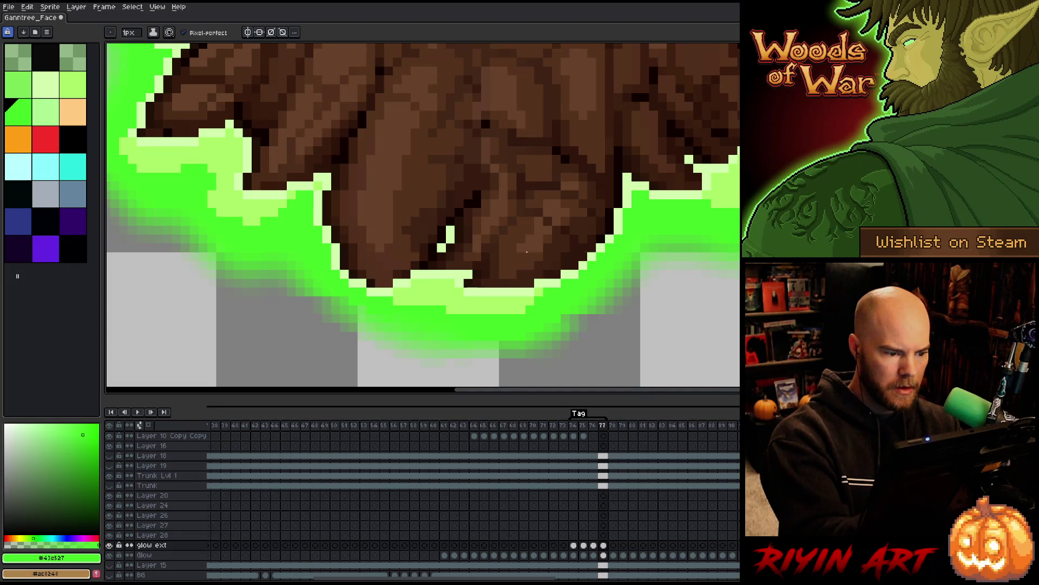
{"action": "left_click_drag", "start_coordinate": [343, 301], "coordinate": [317, 298]}
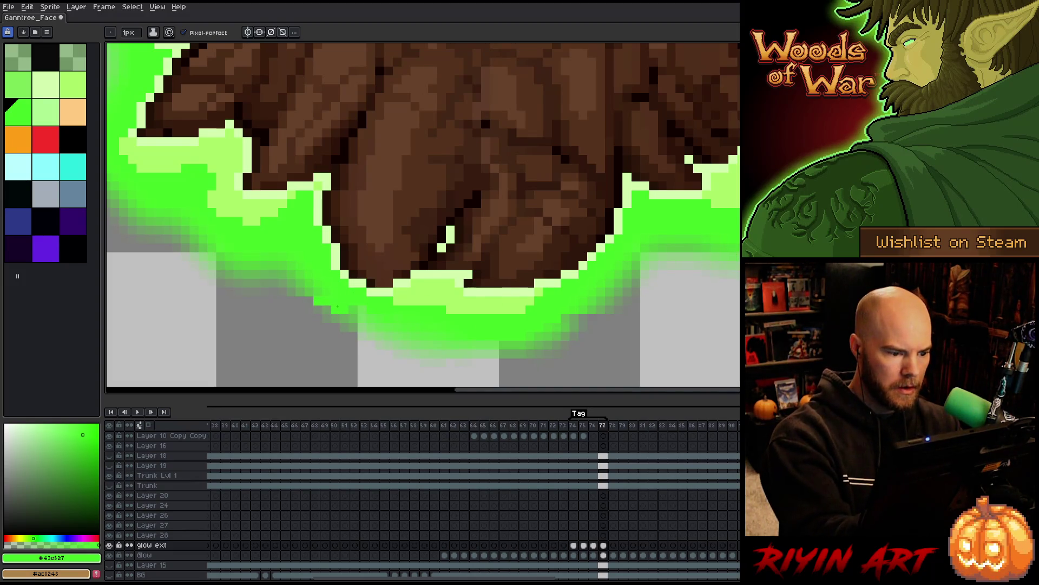
{"action": "key", "text": "r"}
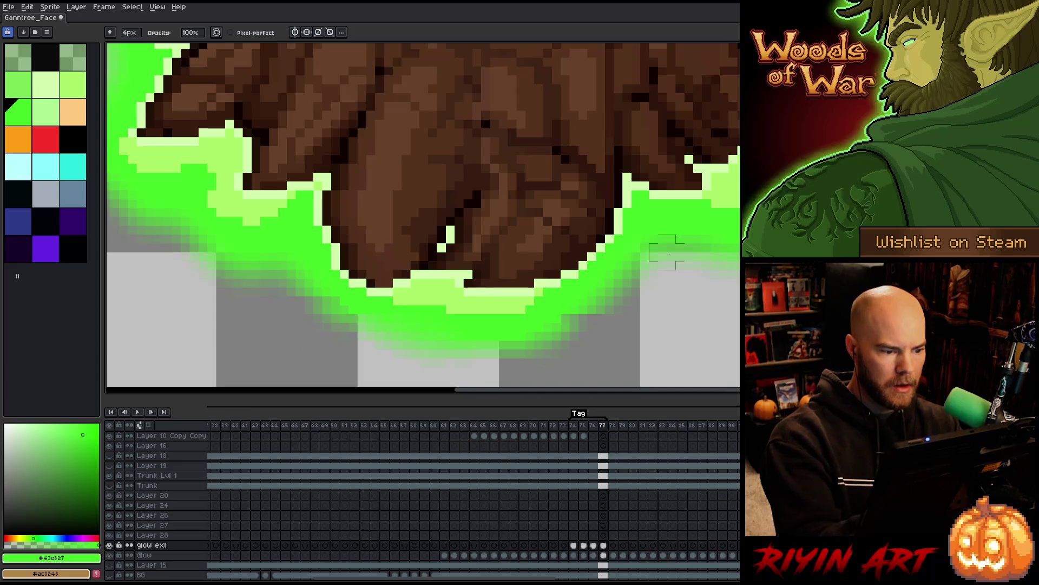
Step: On frame 76, draw deeper glow contours under the roots and fill them green
{"action": "key", "text": "comma"}
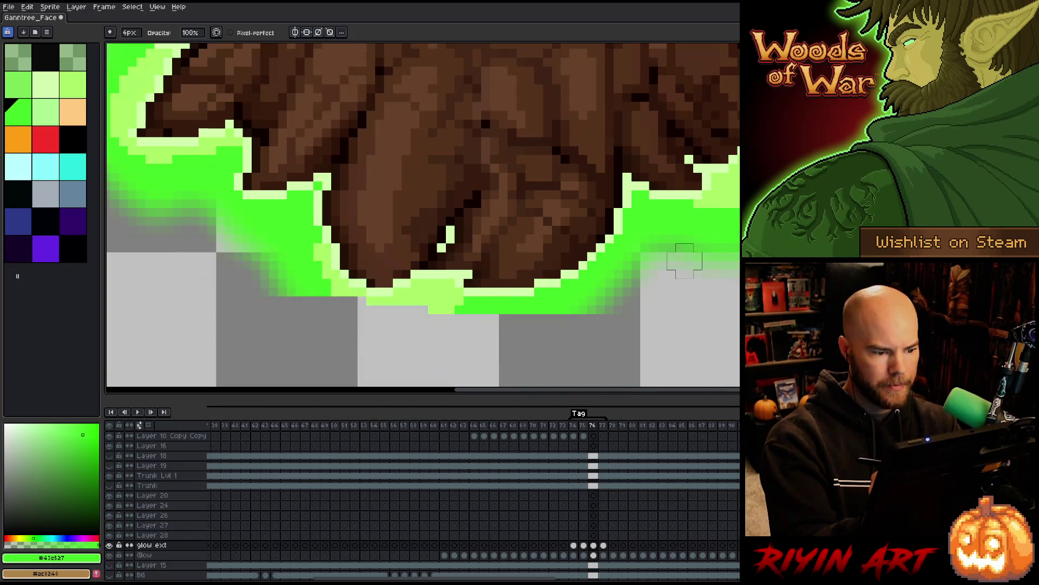
{"action": "key", "text": "b"}
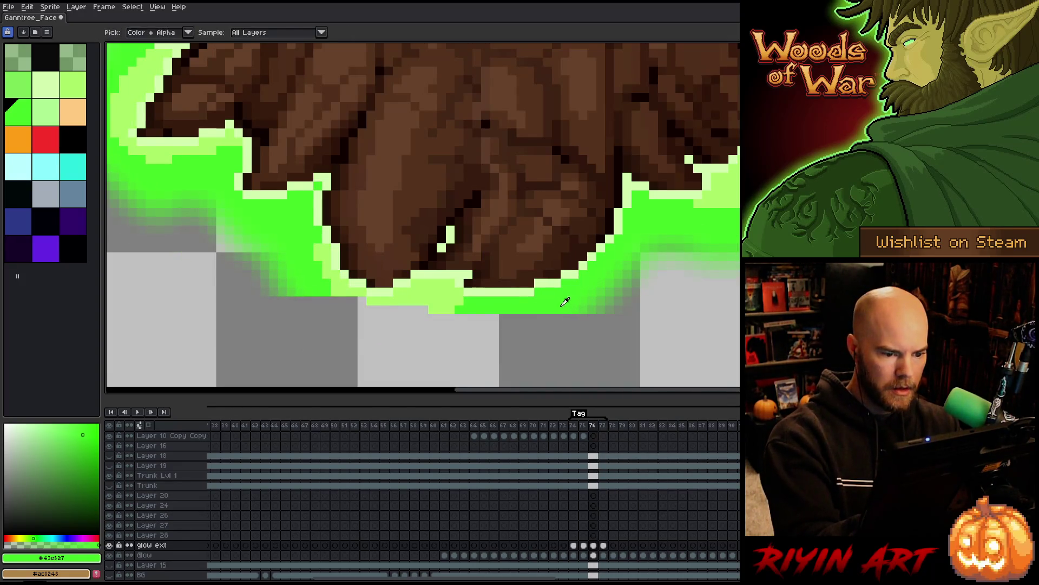
{"action": "mouse_move", "coordinate": [568, 316]}
{"action": "left_mouse_down"}
{"action": "mouse_move", "coordinate": [446, 345]}
{"action": "mouse_move", "coordinate": [347, 318]}
{"action": "mouse_move", "coordinate": [317, 298]}
{"action": "left_mouse_up"}
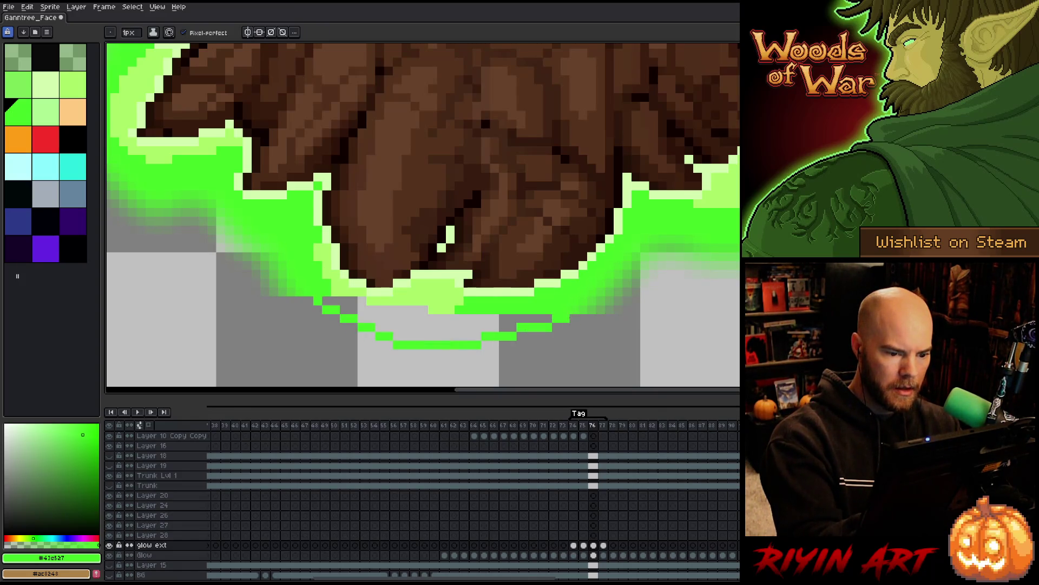
{"action": "mouse_move", "coordinate": [578, 323]}
{"action": "left_mouse_down"}
{"action": "mouse_move", "coordinate": [517, 347]}
{"action": "mouse_move", "coordinate": [400, 354]}
{"action": "mouse_move", "coordinate": [306, 299]}
{"action": "left_mouse_up"}
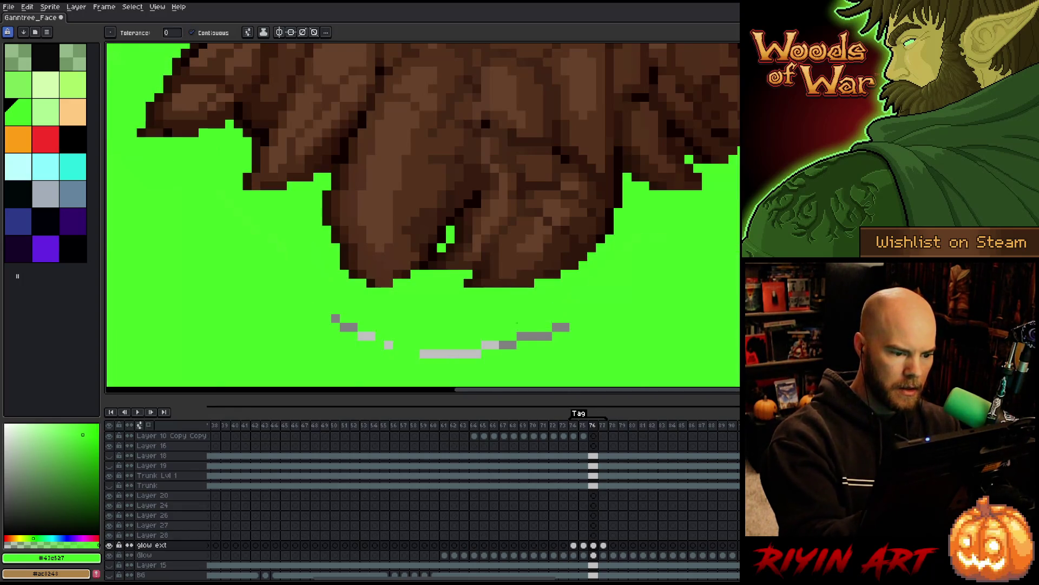
{"action": "left_click_drag", "start_coordinate": [550, 318], "coordinate": [358, 309]}
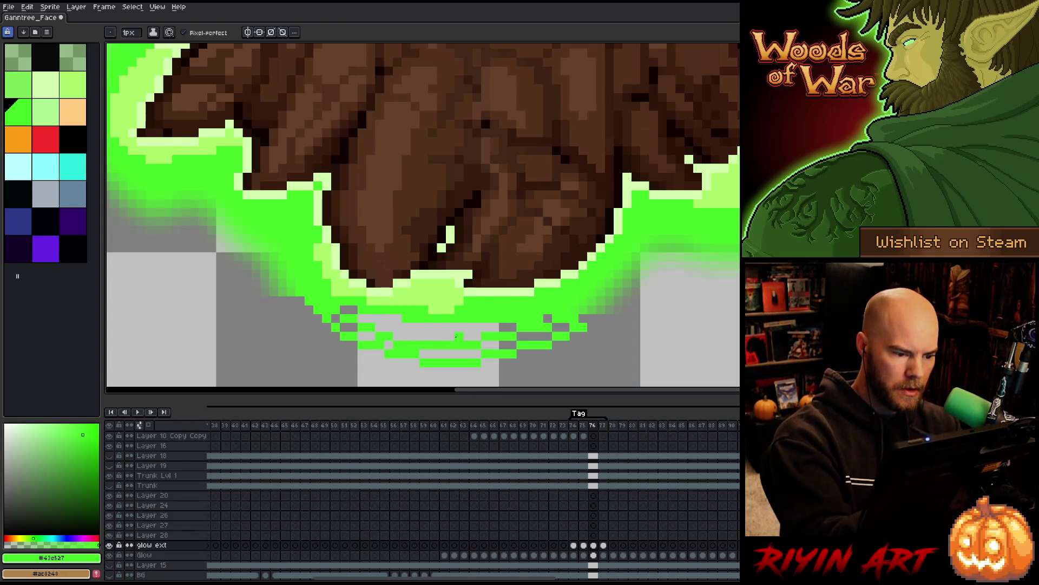
{"action": "key", "text": "g"}
{"action": "left_click", "coordinate": [459, 328]}
Step: Paint the leftover grey gaps in the root glow green, including its lower-left edge
{"action": "key", "text": "b"}
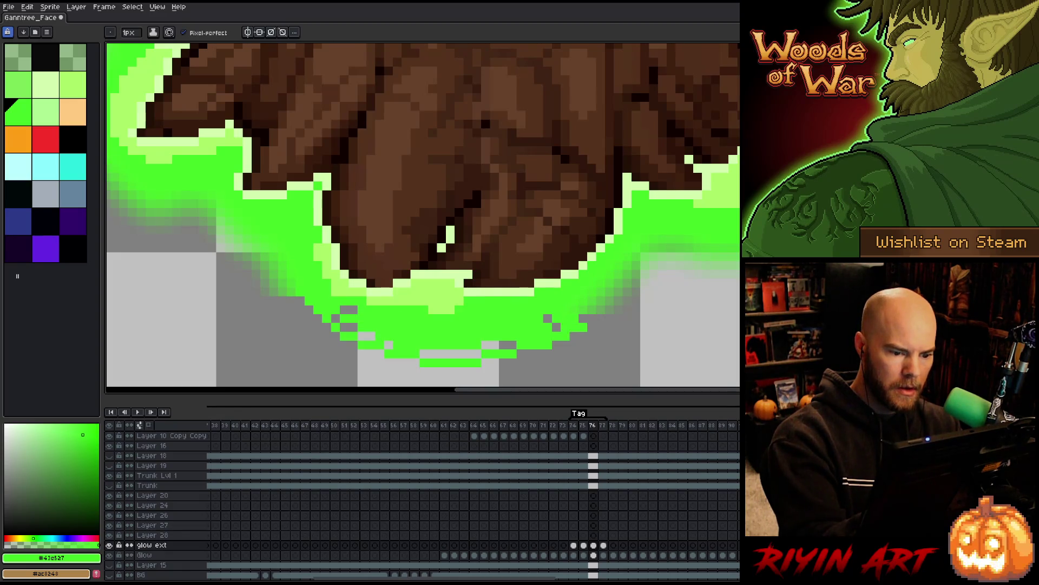
{"action": "left_click_drag", "start_coordinate": [547, 318], "coordinate": [564, 327]}
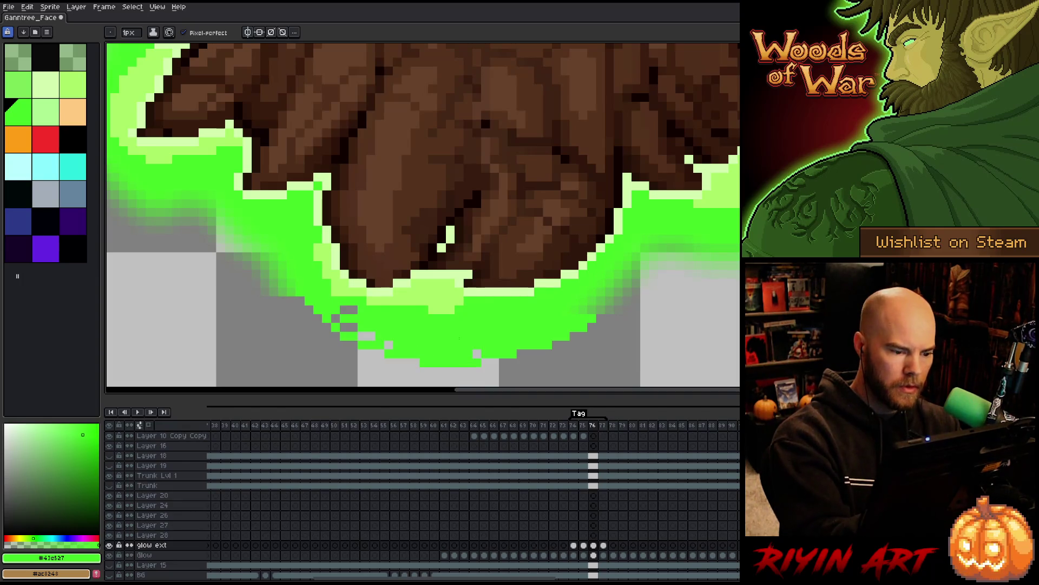
{"action": "left_click", "coordinate": [389, 345]}
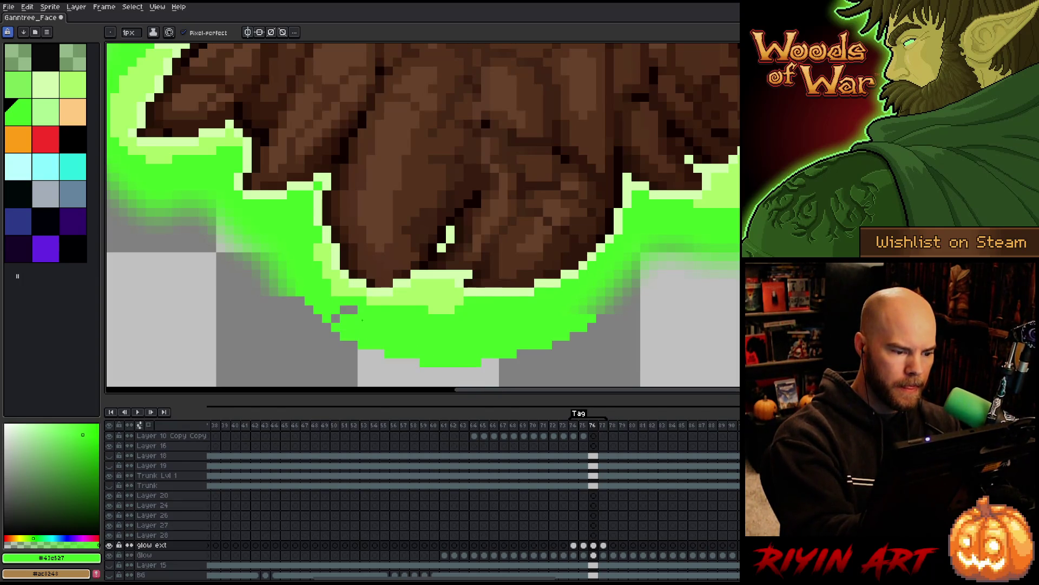
{"action": "left_click", "coordinate": [309, 310]}
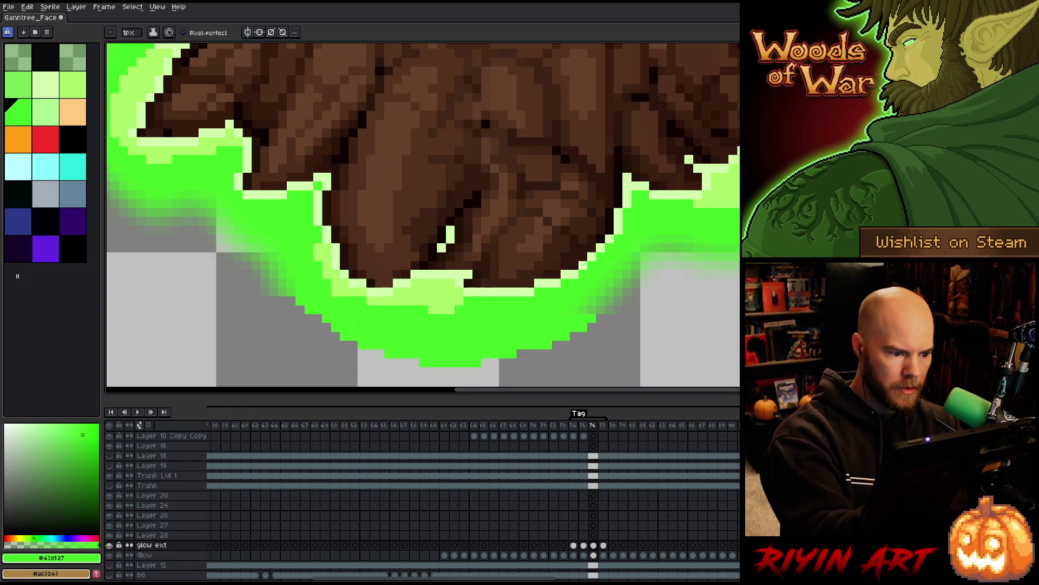
{"action": "left_click", "coordinate": [292, 305]}
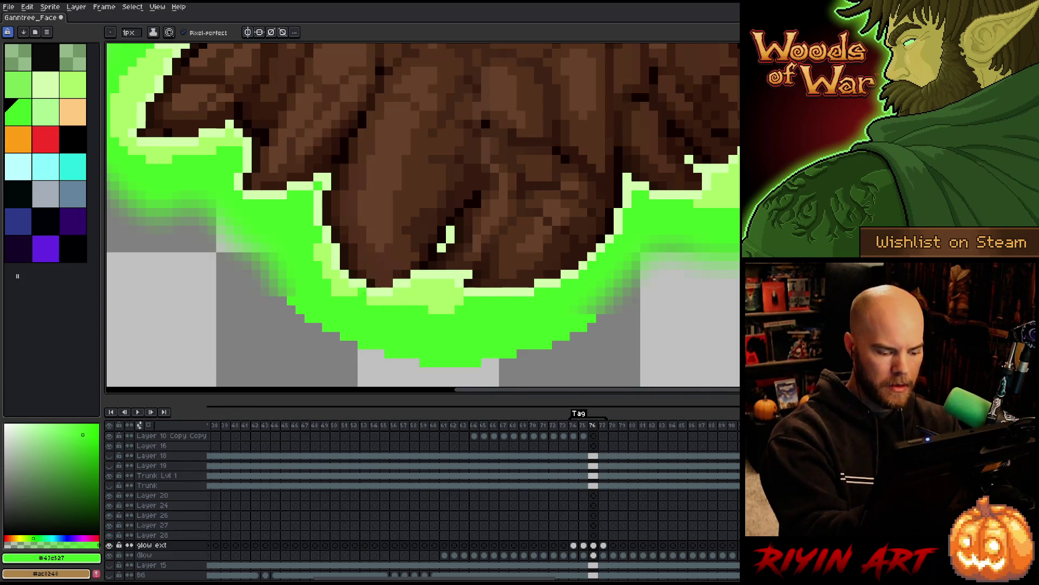
Step: Soften the stepped lower edge and trim the lower-right glow with the 4px eraser
{"action": "key", "text": "e"}
{"action": "mouse_move", "coordinate": [283, 332]}
{"action": "left_mouse_down"}
{"action": "mouse_move", "coordinate": [303, 325]}
{"action": "mouse_move", "coordinate": [379, 357]}
{"action": "mouse_move", "coordinate": [504, 357]}
{"action": "mouse_move", "coordinate": [587, 331]}
{"action": "left_mouse_up"}
{"action": "mouse_move", "coordinate": [672, 336]}
{"action": "left_mouse_down"}
{"action": "mouse_move", "coordinate": [569, 347]}
{"action": "mouse_move", "coordinate": [638, 348]}
{"action": "mouse_move", "coordinate": [568, 341]}
{"action": "mouse_move", "coordinate": [659, 327]}
{"action": "mouse_move", "coordinate": [534, 358]}
{"action": "mouse_move", "coordinate": [555, 360]}
{"action": "mouse_move", "coordinate": [536, 330]}
{"action": "mouse_move", "coordinate": [649, 322]}
{"action": "mouse_move", "coordinate": [517, 367]}
{"action": "left_mouse_up"}
{"action": "mouse_move", "coordinate": [611, 349]}
{"action": "left_mouse_down"}
{"action": "mouse_move", "coordinate": [527, 367]}
{"action": "mouse_move", "coordinate": [552, 364]}
{"action": "mouse_move", "coordinate": [563, 320]}
{"action": "mouse_move", "coordinate": [658, 340]}
{"action": "left_mouse_up"}
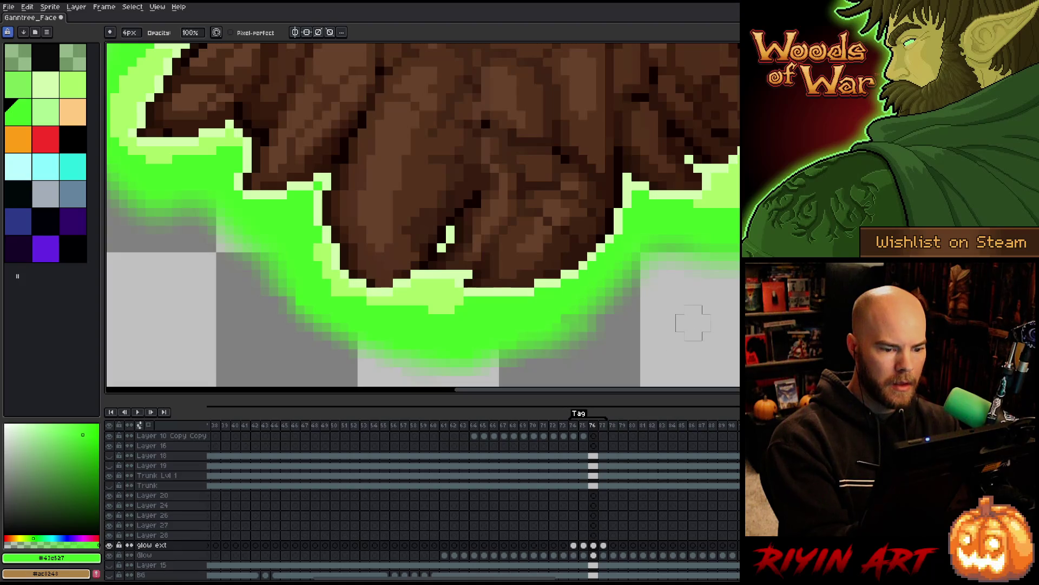
{"action": "key", "text": "b"}
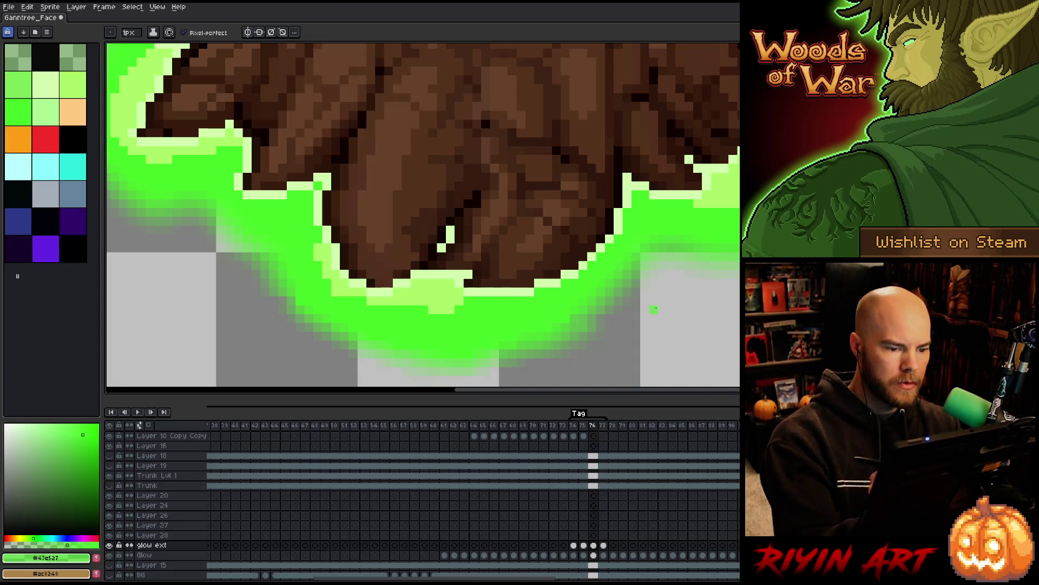
{"action": "scroll", "coordinate": [654, 309], "scroll_direction": "down", "scroll_amount": 2}
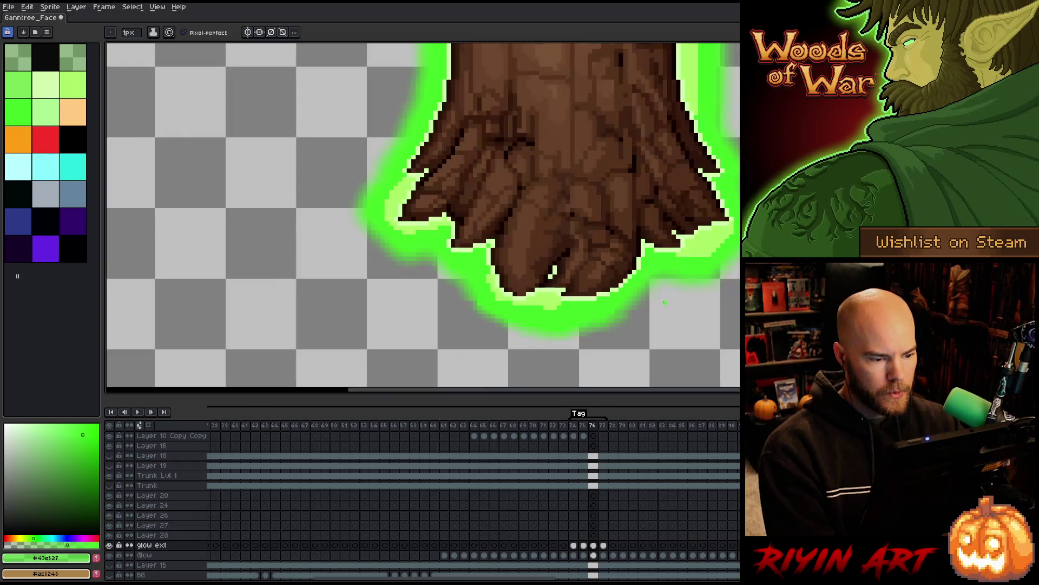
Step: On frame 75, select the glow ext layer and sample the glow's bright green
{"action": "key", "text": "Left"}
{"action": "scroll", "coordinate": [652, 307], "scroll_direction": "up", "scroll_amount": 2}
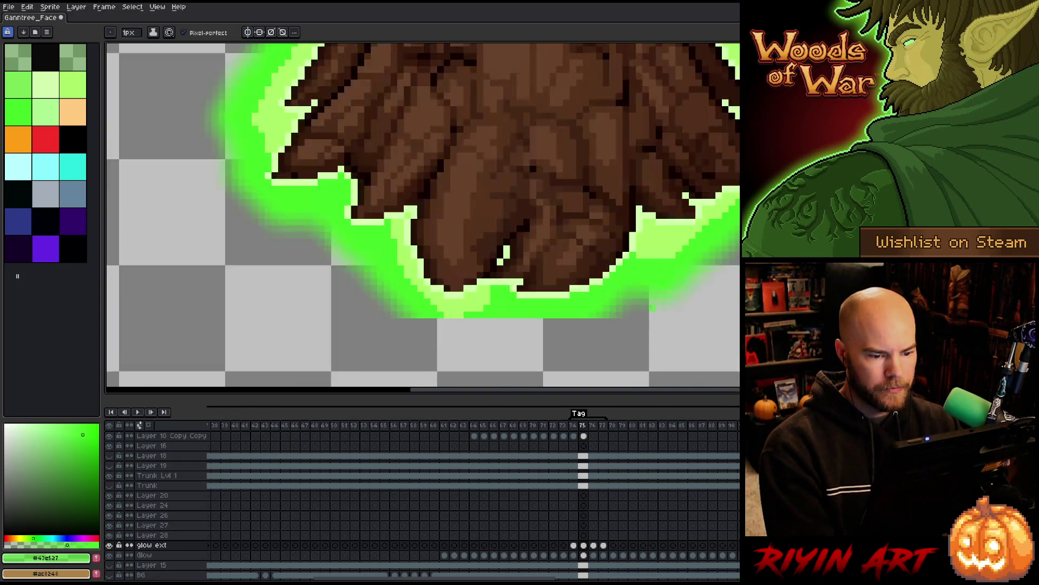
{"action": "key", "text": "Home"}
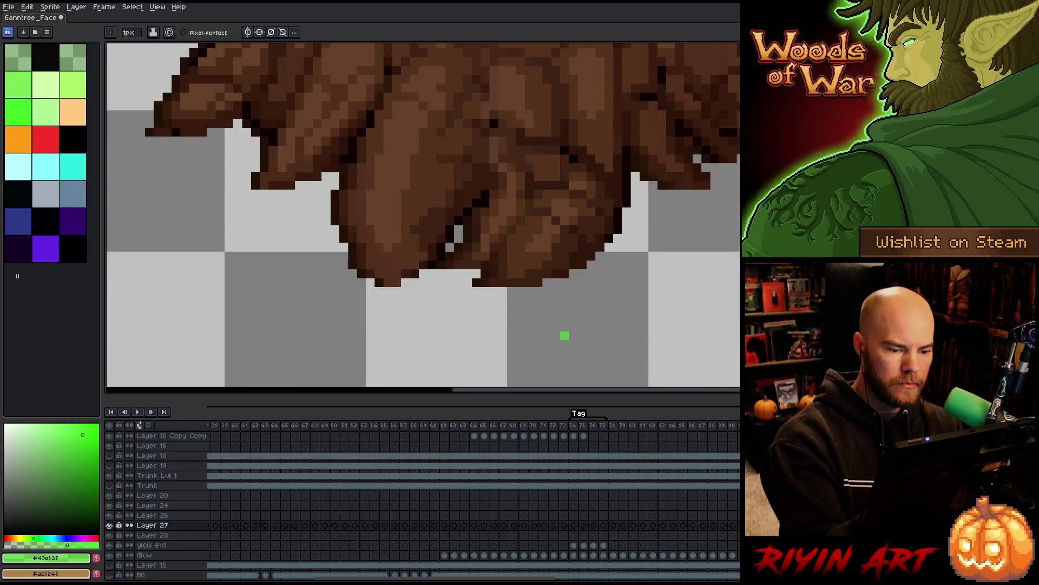
{"action": "left_click", "coordinate": [583, 545]}
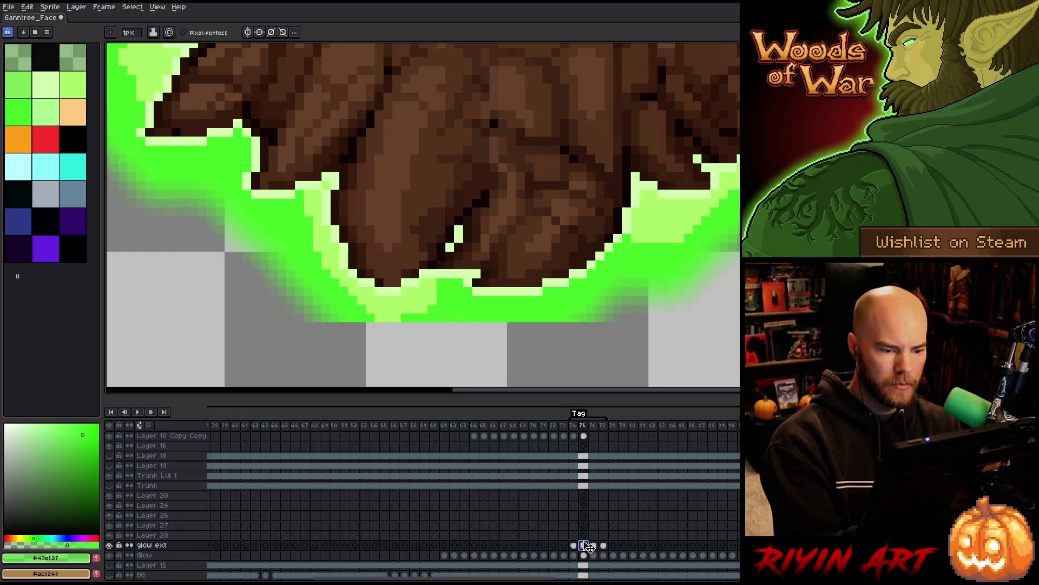
{"action": "left_click", "coordinate": [550, 304], "text": "alt"}
Step: Add extra glow rows beneath the roots, extending the bottom edge further left
{"action": "left_click_drag", "start_coordinate": [563, 326], "coordinate": [350, 326]}
{"action": "left_click", "coordinate": [343, 336]}
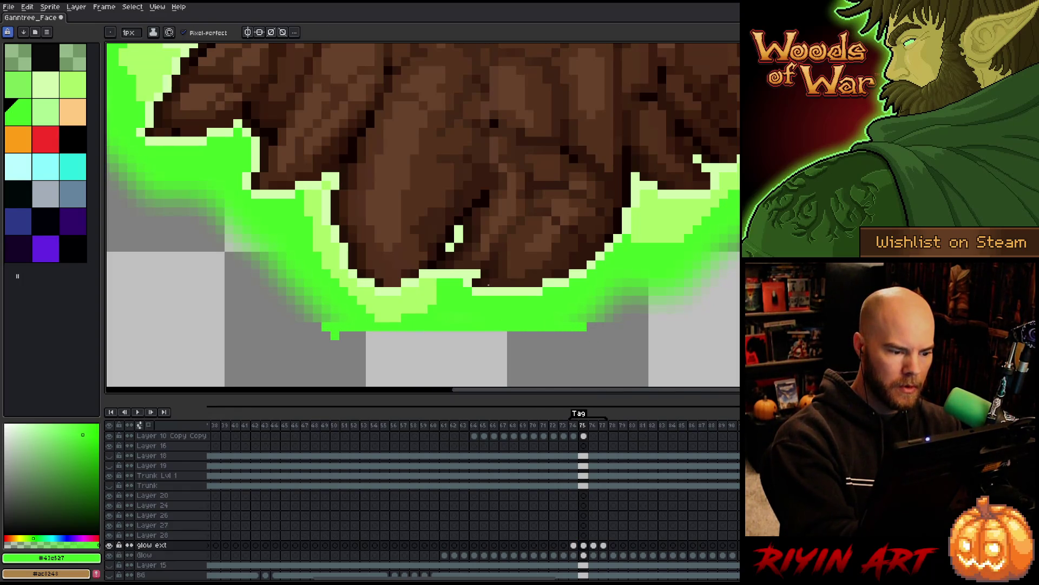
{"action": "left_click", "coordinate": [577, 336], "text": "shift"}
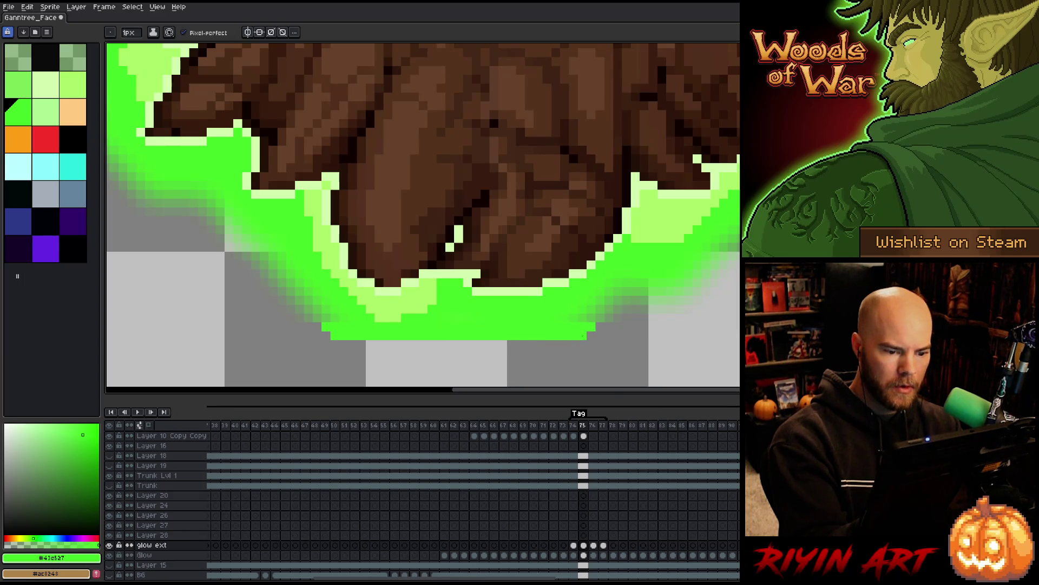
{"action": "left_click", "coordinate": [349, 345], "text": "shift"}
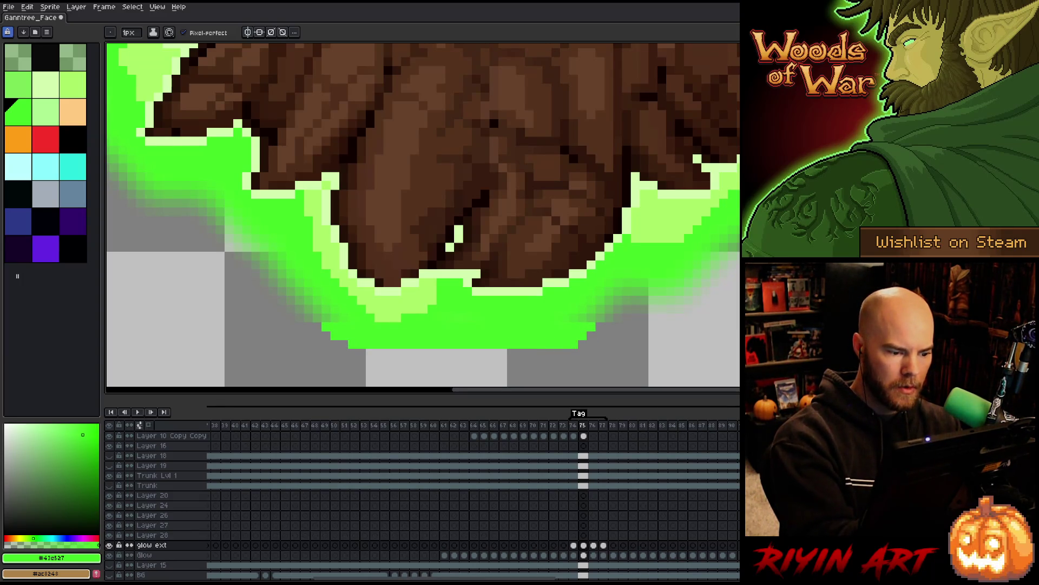
{"action": "left_click_drag", "start_coordinate": [511, 353], "coordinate": [402, 353]}
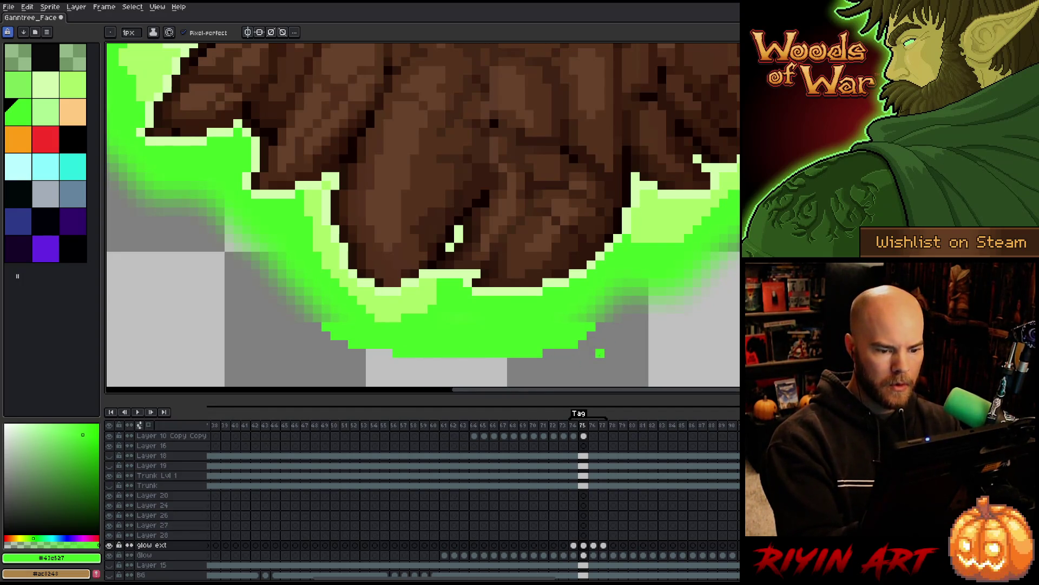
Step: Fade the glow's lower and lower-right edges with the 4px eraser into a smooth halo
{"action": "key", "text": "e"}
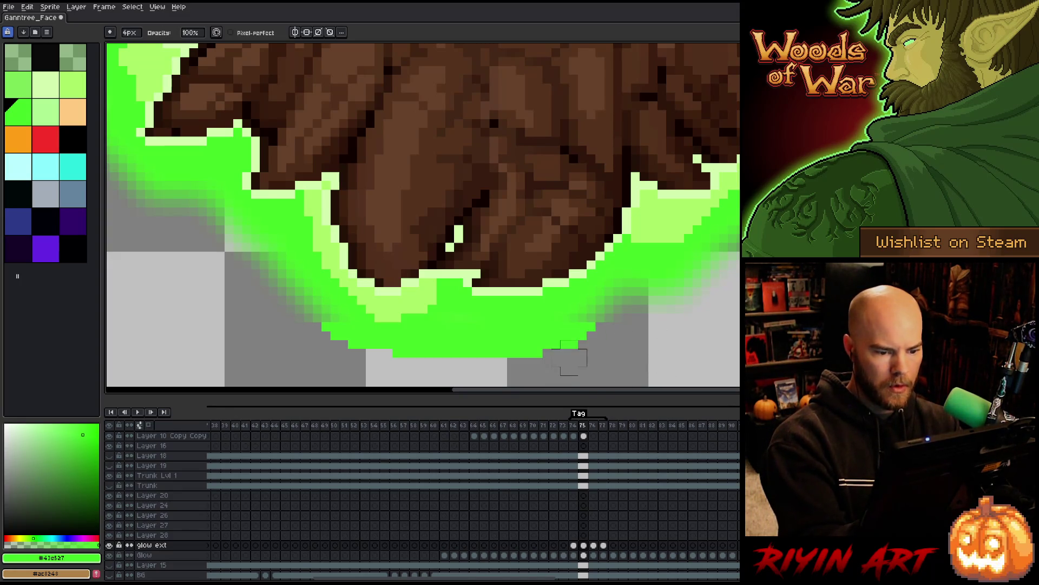
{"action": "left_click_drag", "start_coordinate": [541, 364], "coordinate": [587, 338]}
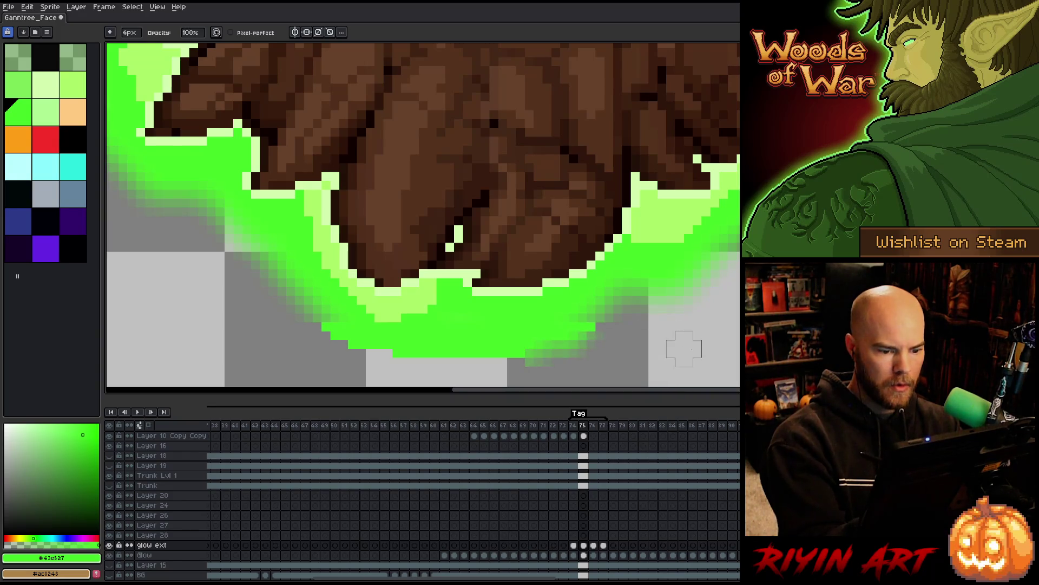
{"action": "mouse_move", "coordinate": [530, 357]}
{"action": "left_mouse_down"}
{"action": "mouse_move", "coordinate": [400, 349]}
{"action": "mouse_move", "coordinate": [346, 327]}
{"action": "left_mouse_up"}
{"action": "key", "text": "b"}
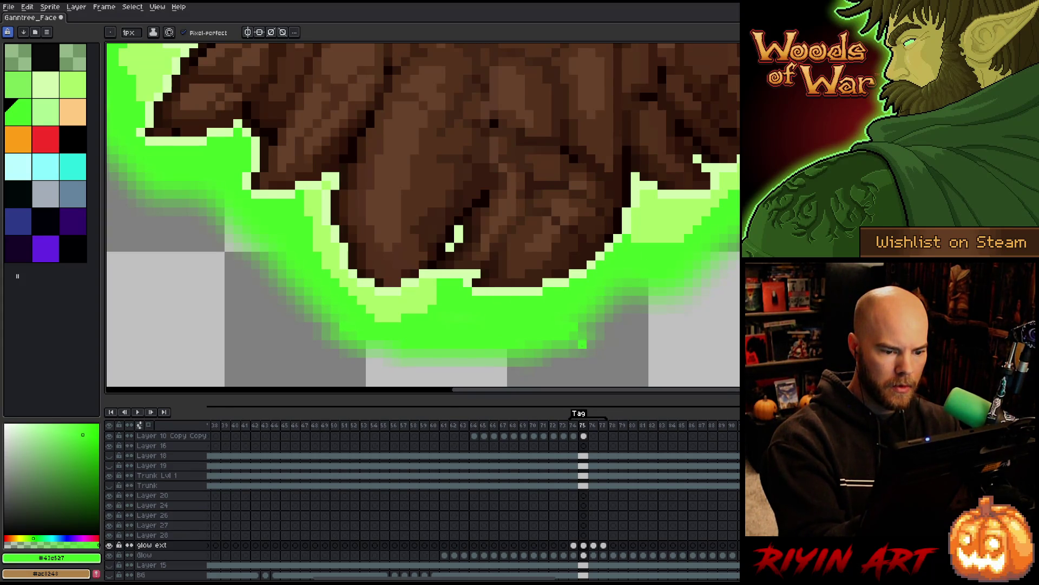
{"action": "key", "text": "r"}
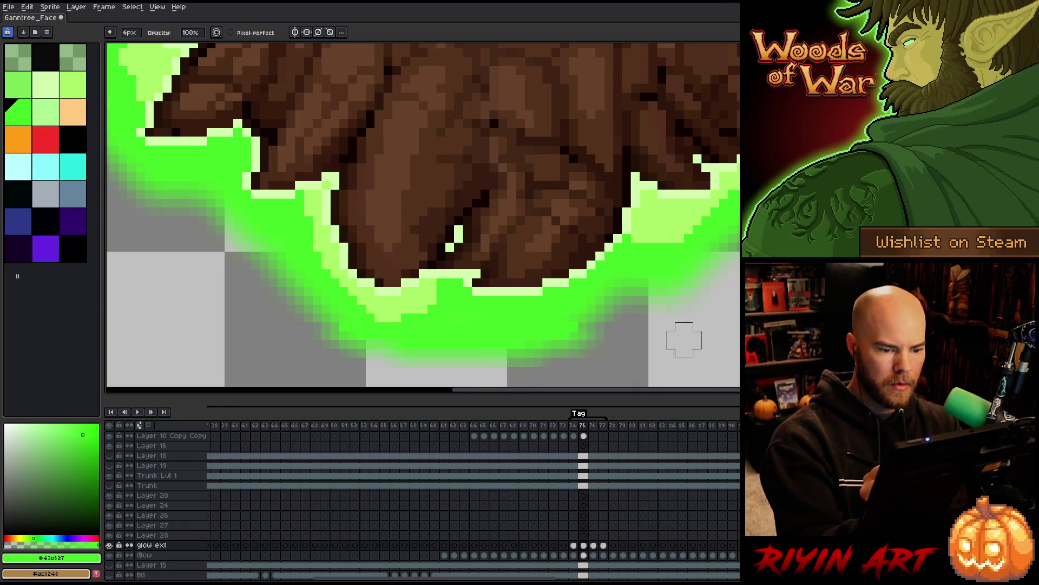
{"action": "key", "text": "b"}
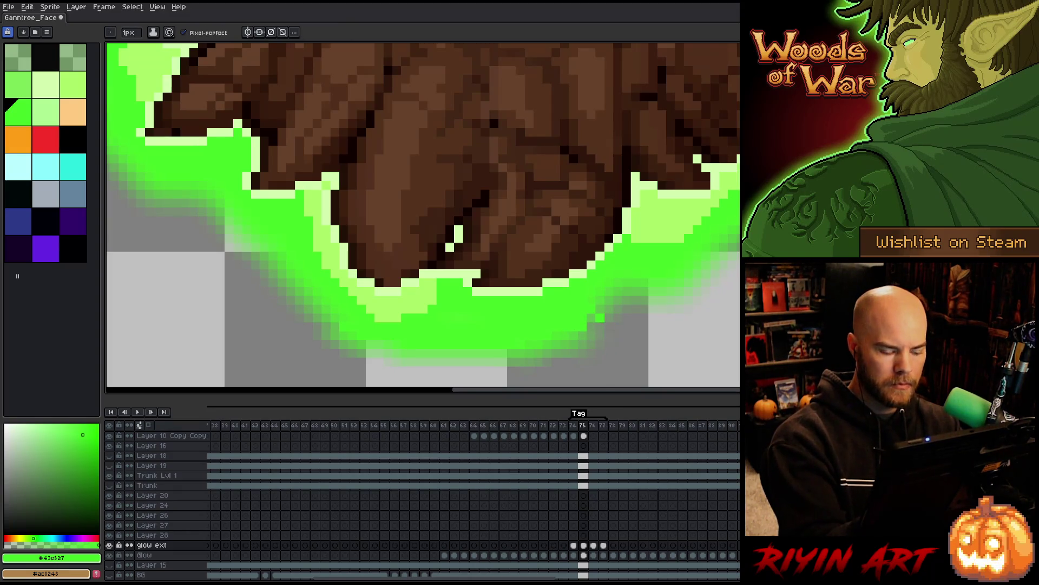
{"action": "key", "text": "r"}
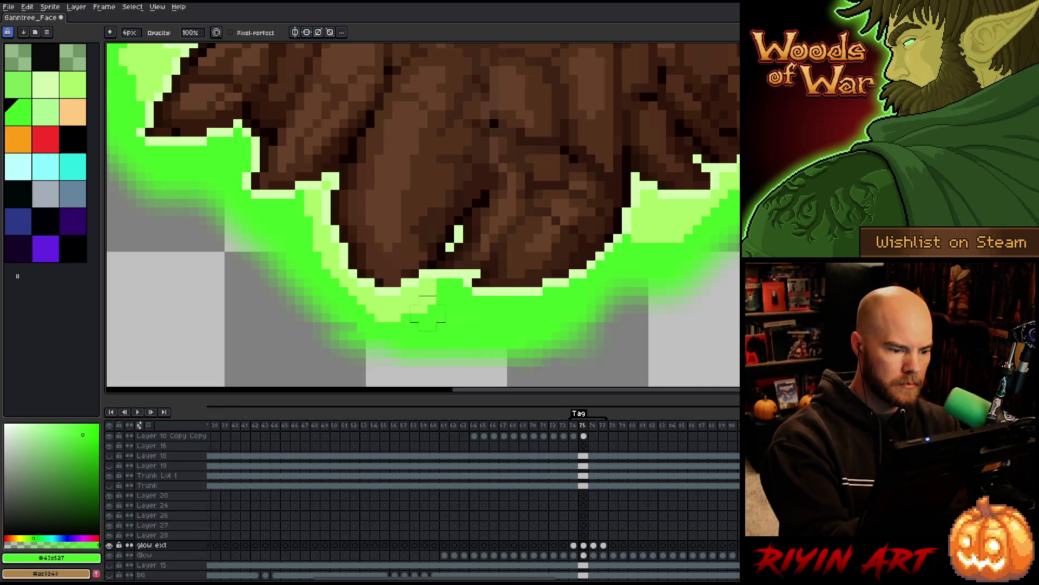
{"action": "key", "text": "b"}
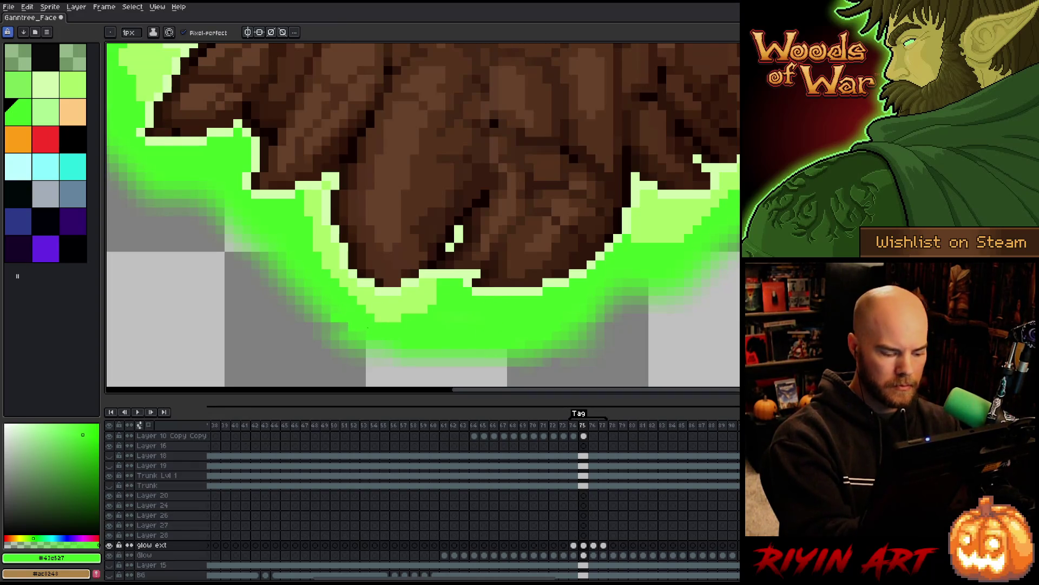
{"action": "key", "text": "e"}
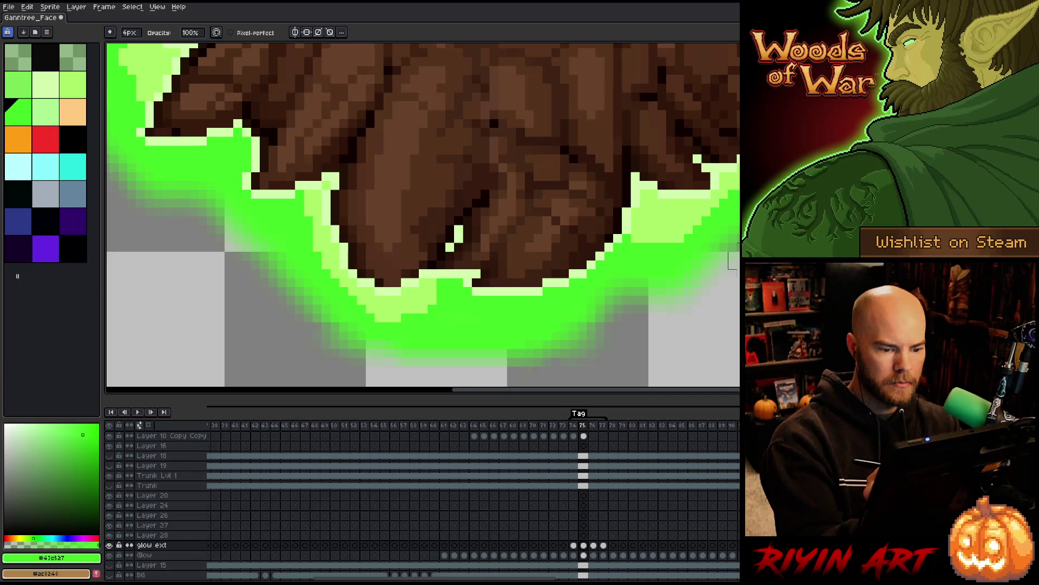
{"action": "scroll", "coordinate": [731, 260], "scroll_direction": "down", "scroll_amount": 3}
{"action": "scroll", "coordinate": [737, 296], "scroll_direction": "up", "scroll_amount": 1}
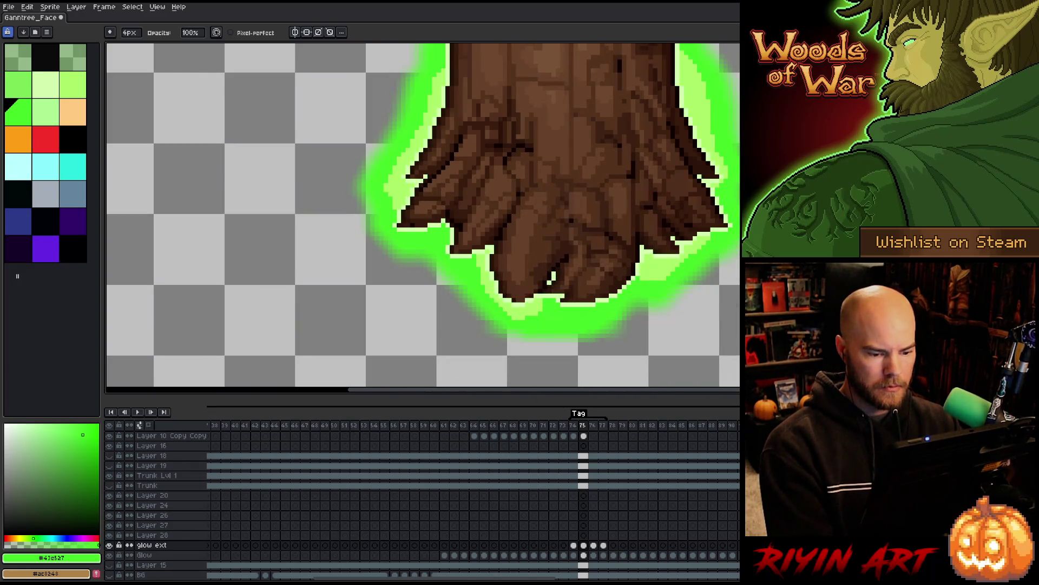
Step: On frame 77, paint extra bright green glow under the roots
{"action": "key", "text": "Right"}
{"action": "key", "text": "Left"}
{"action": "key", "text": "Left"}
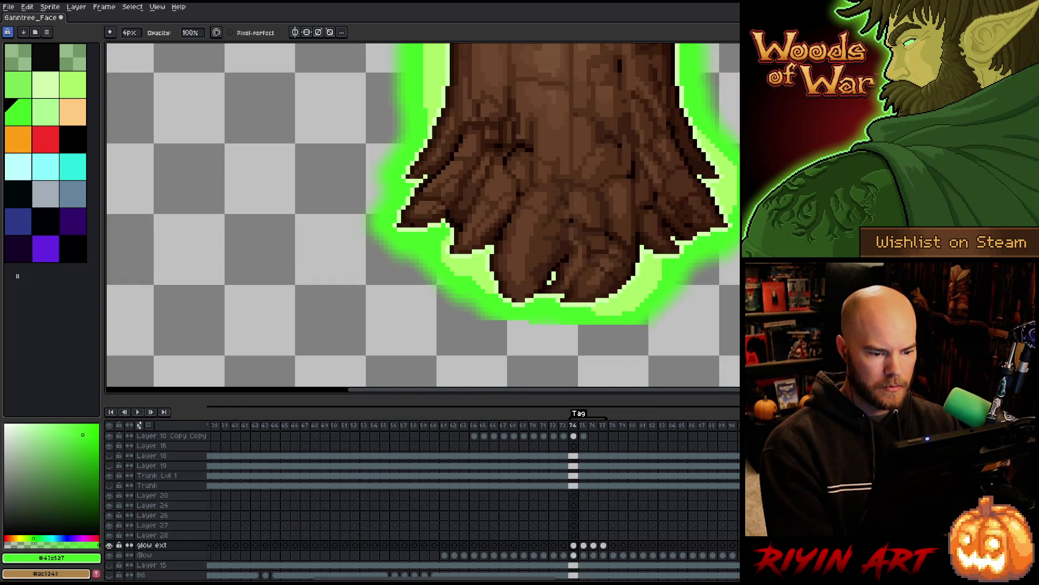
{"action": "key", "text": "Right"}
{"action": "key", "text": "Right"}
{"action": "key", "text": "Right"}
{"action": "scroll", "coordinate": [617, 332], "scroll_direction": "up", "scroll_amount": 3}
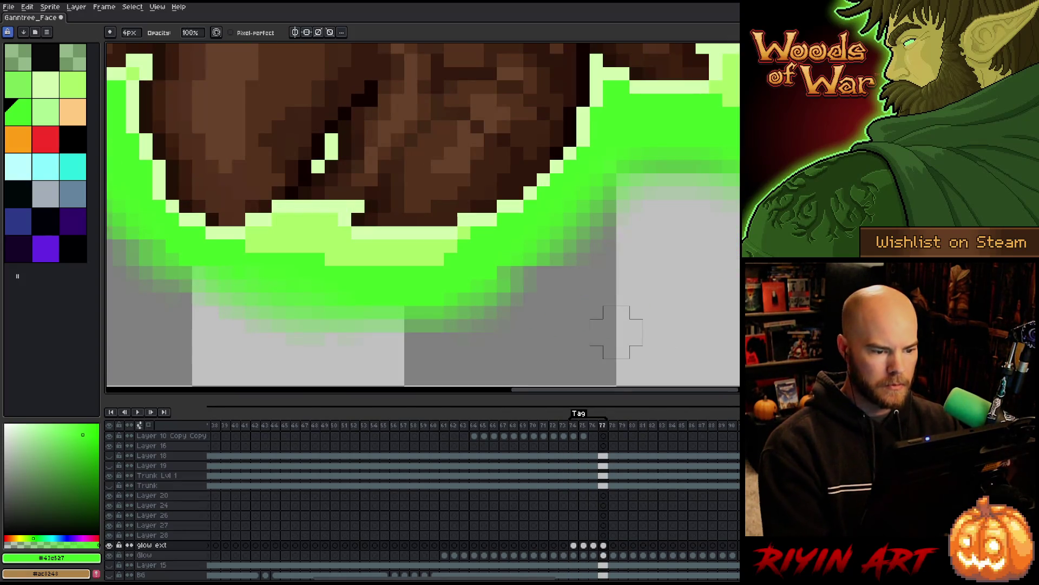
{"action": "key", "text": "b"}
{"action": "left_click_drag", "start_coordinate": [503, 272], "coordinate": [530, 271]}
{"action": "key", "text": "e"}
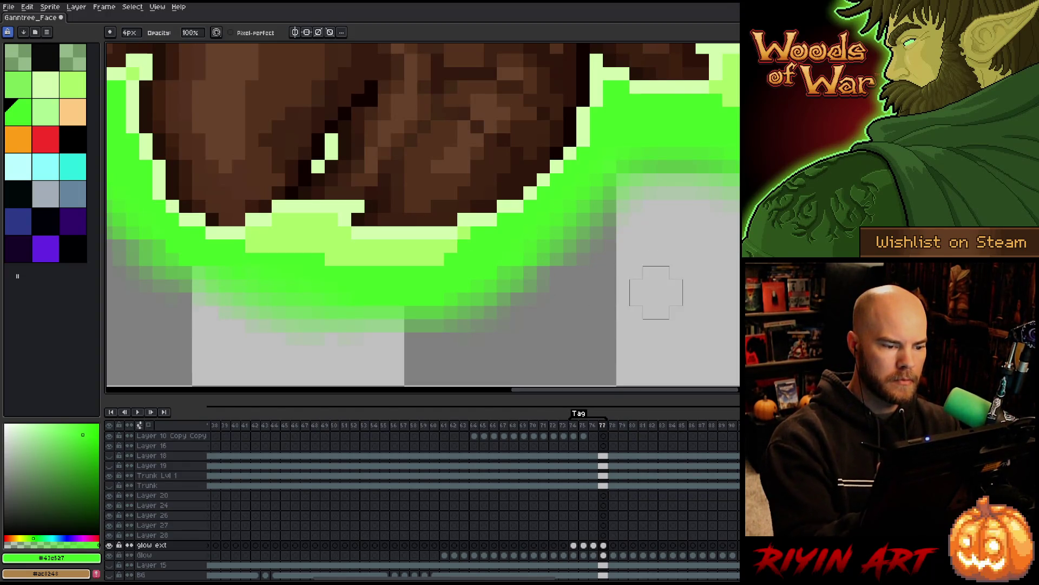
{"action": "scroll", "coordinate": [656, 292], "scroll_direction": "down", "scroll_amount": 3}
Step: On frame 74, draw glow along the bottom edge under the roots and soften it
{"action": "key", "text": "Left"}
{"action": "key", "text": "Left"}
{"action": "key", "text": "Left"}
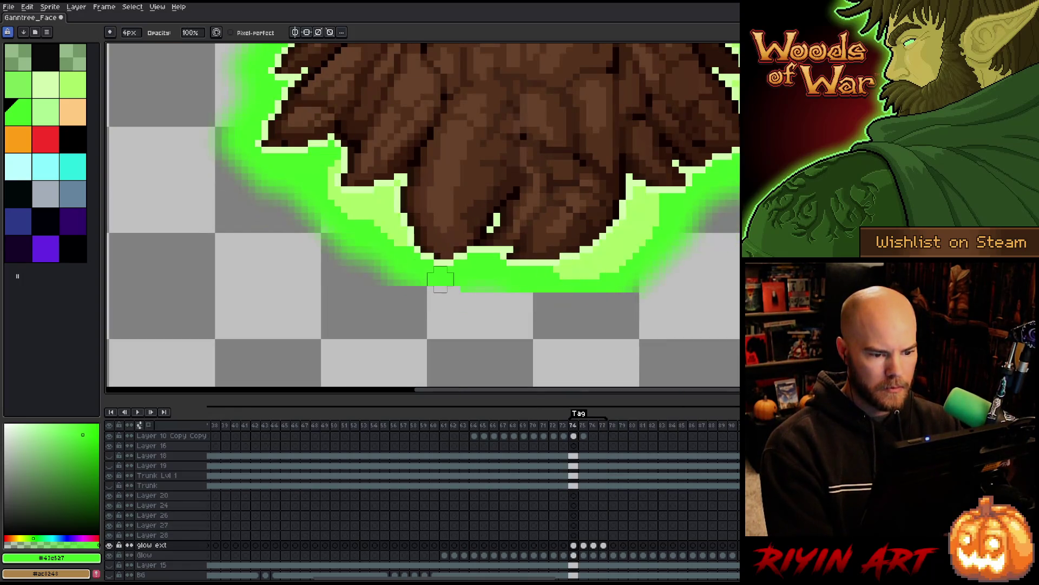
{"action": "key", "text": "b"}
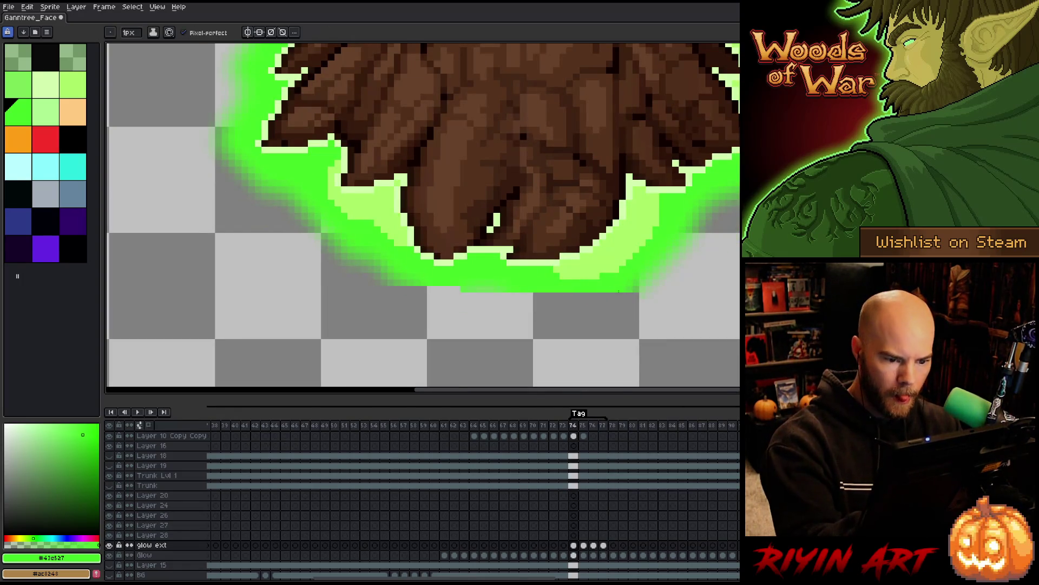
{"action": "left_click_drag", "start_coordinate": [604, 297], "coordinate": [479, 293]}
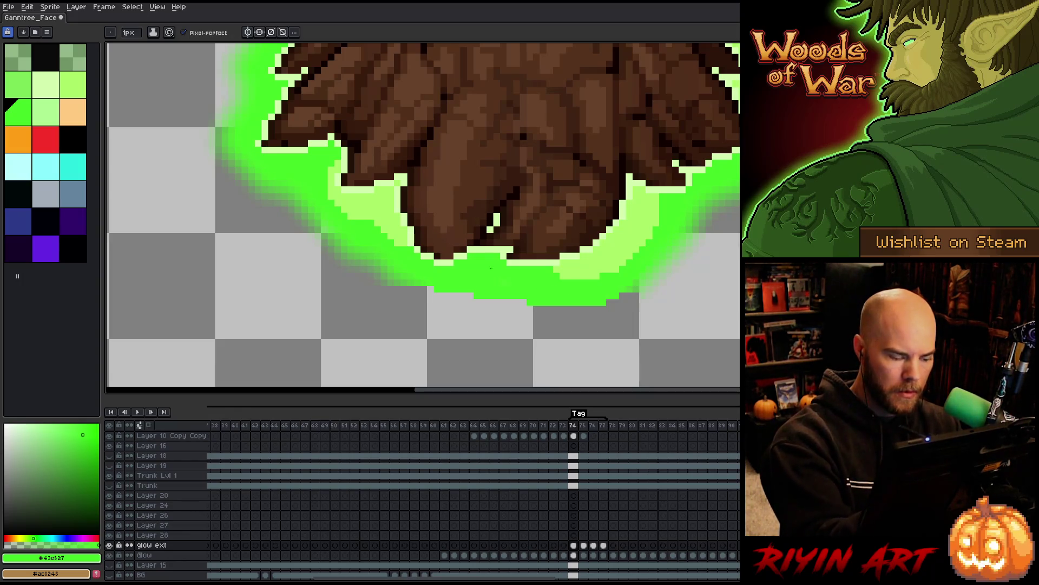
{"action": "key", "text": "e"}
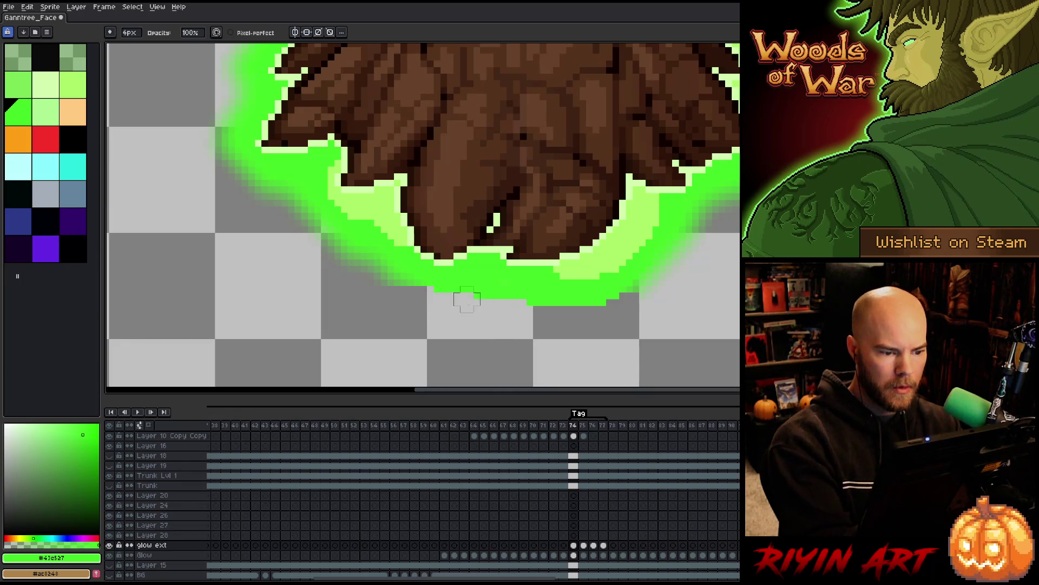
{"action": "key", "text": "b"}
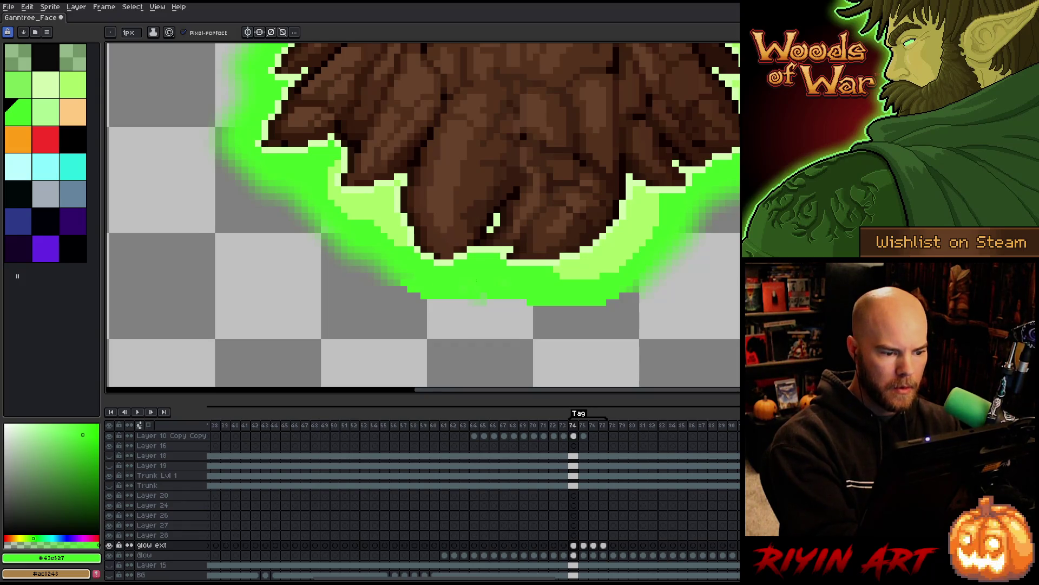
{"action": "key", "text": "e"}
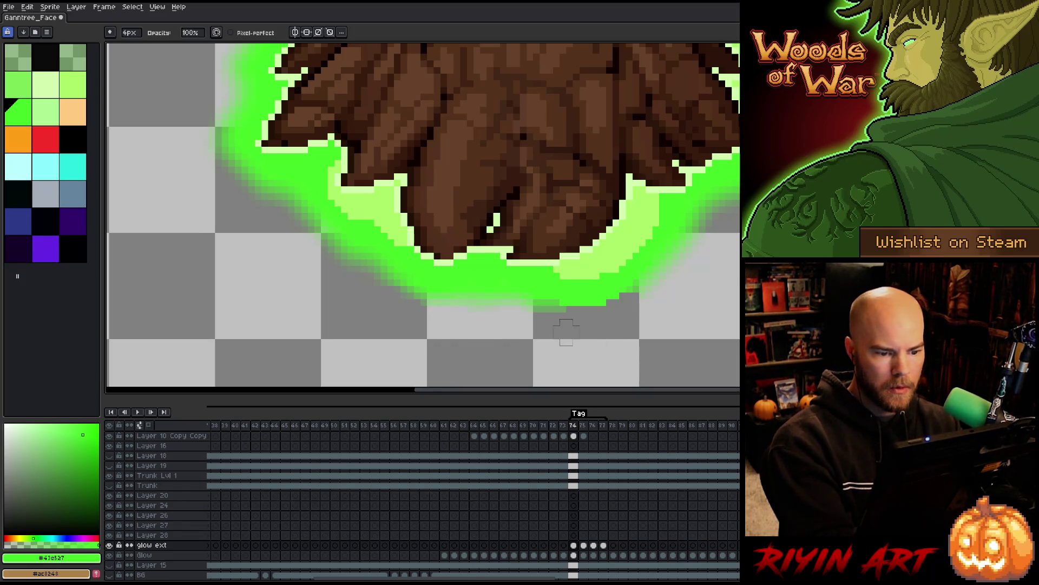
{"action": "left_click_drag", "start_coordinate": [539, 312], "coordinate": [672, 324]}
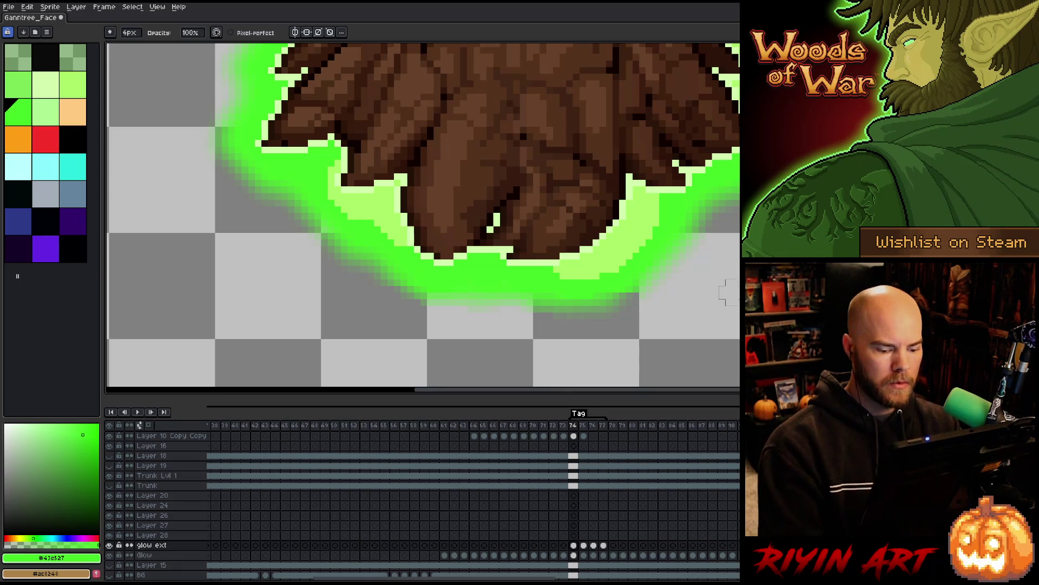
Step: Flip between frames 74–77 on the glow ext layer to compare the root glow
{"action": "key", "text": "Right"}
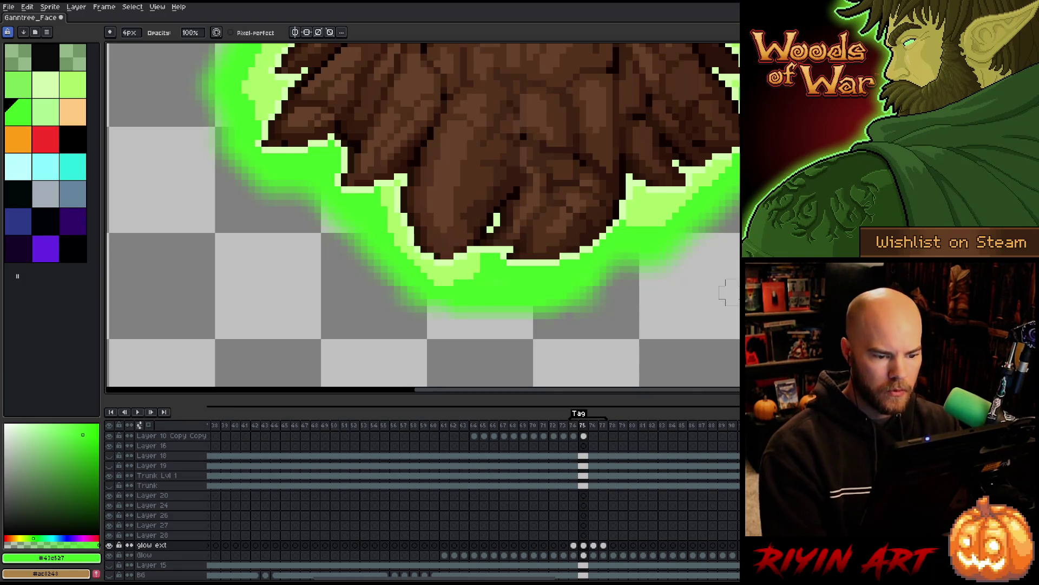
{"action": "left_click", "coordinate": [593, 540]}
{"action": "key", "text": "Left"}
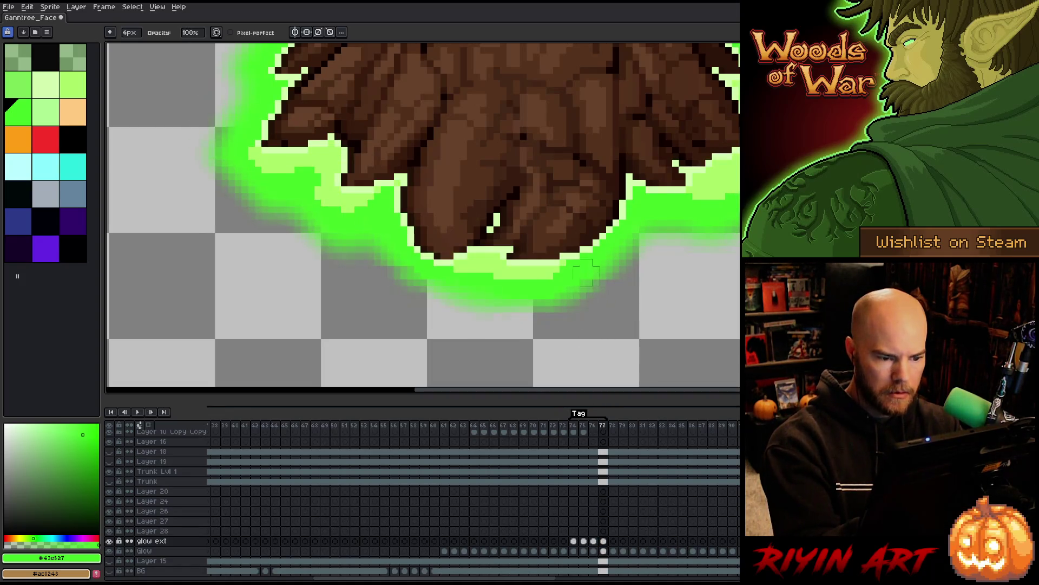
{"action": "key", "text": "Right"}
{"action": "key", "text": "Left"}
{"action": "key", "text": "Left"}
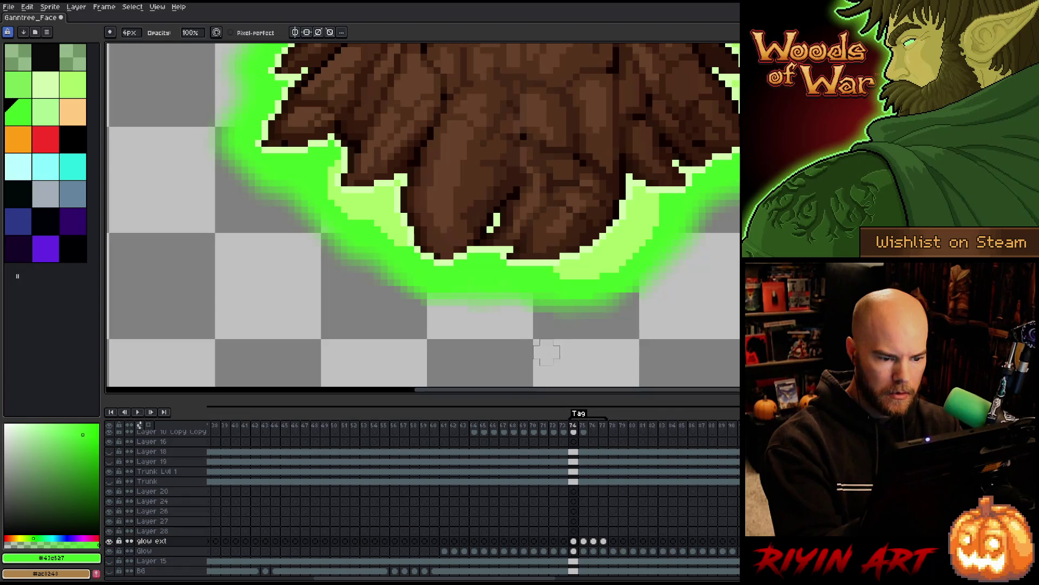
{"action": "key", "text": "Right"}
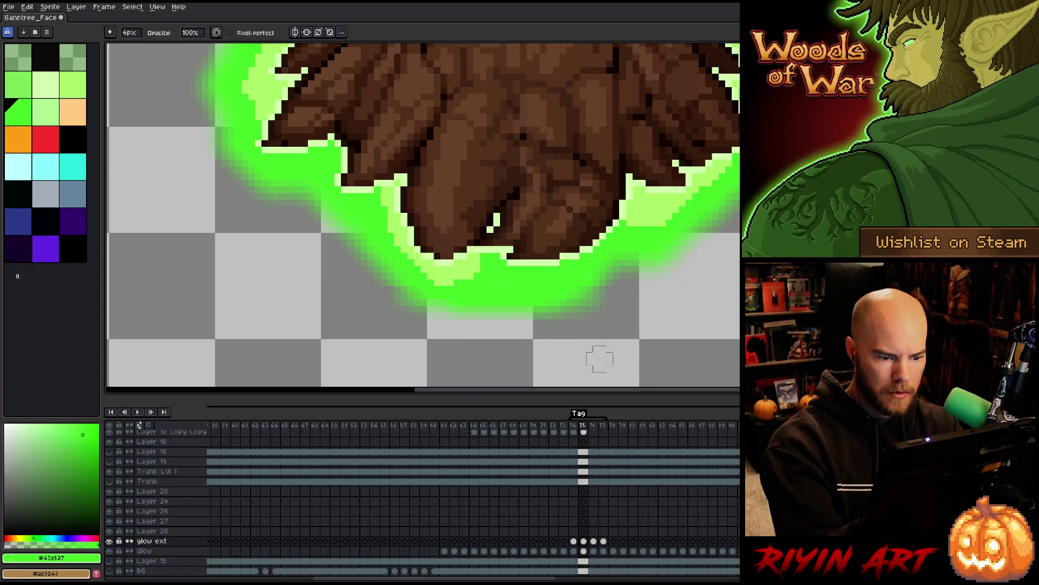
{"action": "key", "text": "Right"}
Step: Play the tagged loop and pan out to bring the whole glowing tree into view
{"action": "key", "text": "Return"}
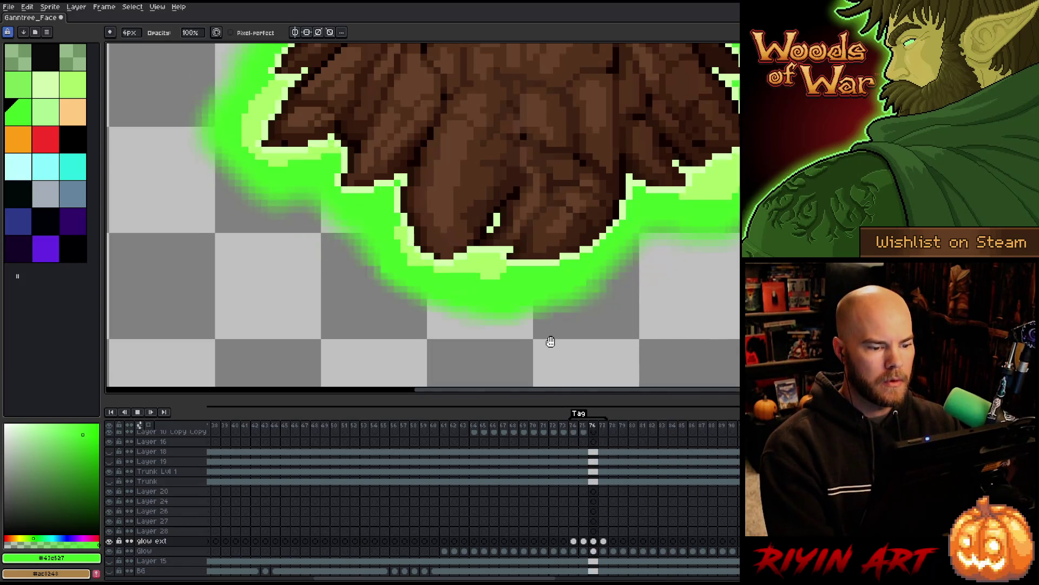
{"action": "scroll", "coordinate": [557, 341], "scroll_direction": "down", "scroll_amount": 5}
{"action": "left_click_drag", "start_coordinate": [652, 240], "coordinate": [576, 272]}
{"action": "scroll", "coordinate": [575, 272], "scroll_direction": "down", "scroll_amount": 1}
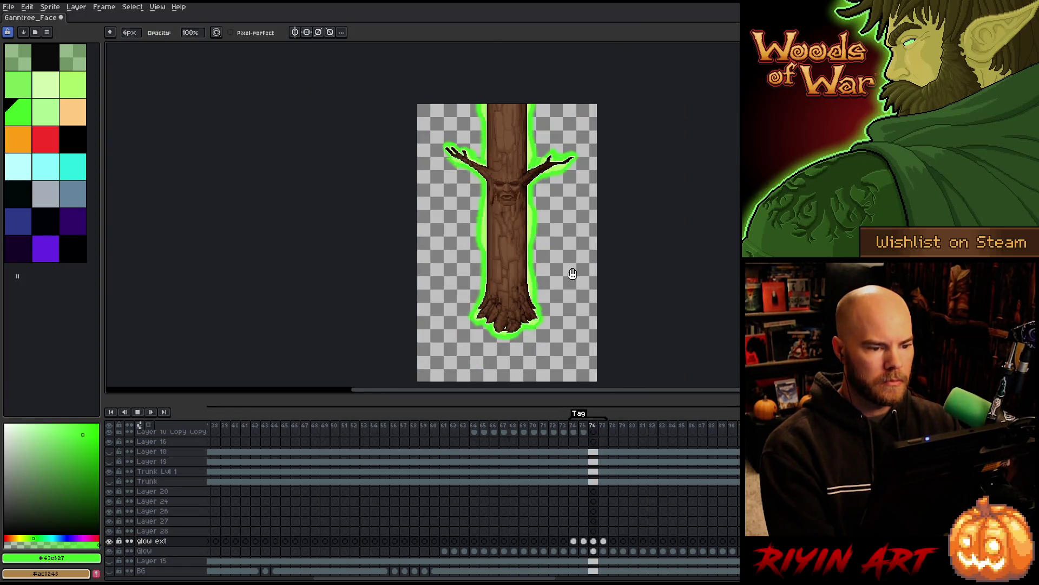
{"action": "scroll", "coordinate": [572, 273], "scroll_direction": "up", "scroll_amount": 1}
{"action": "left_click_drag", "start_coordinate": [572, 273], "coordinate": [485, 266]}
{"action": "key", "text": "space"}
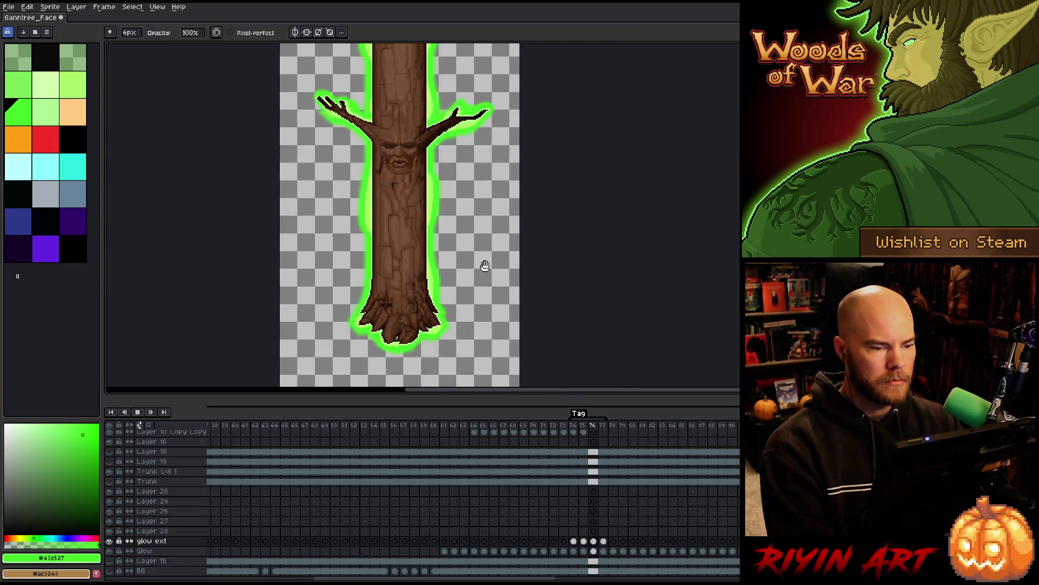
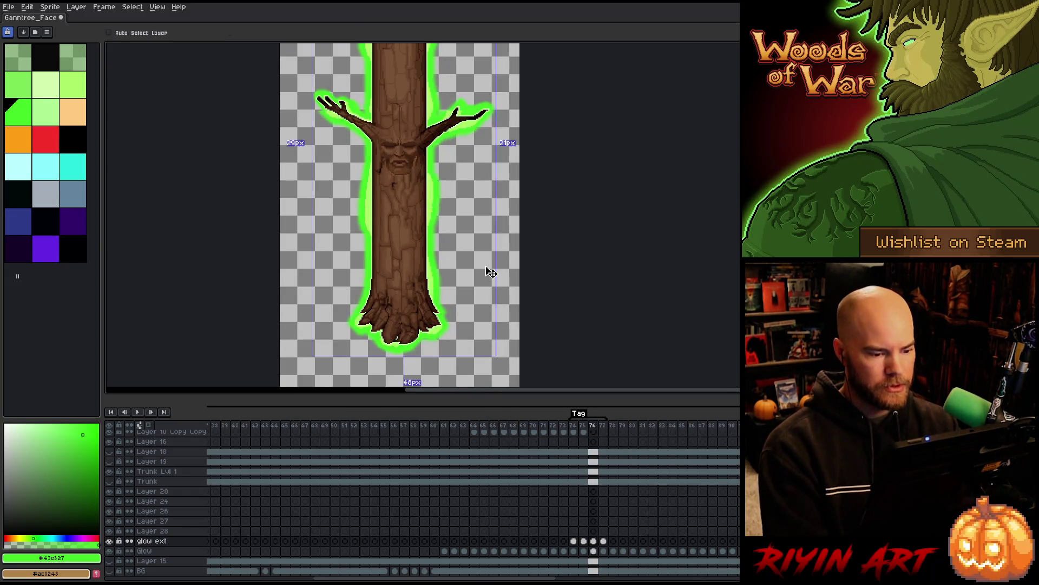
Step: Save the sprite and zoom in and out to inspect the green glow outline
{"action": "key", "text": "ctrl+s"}
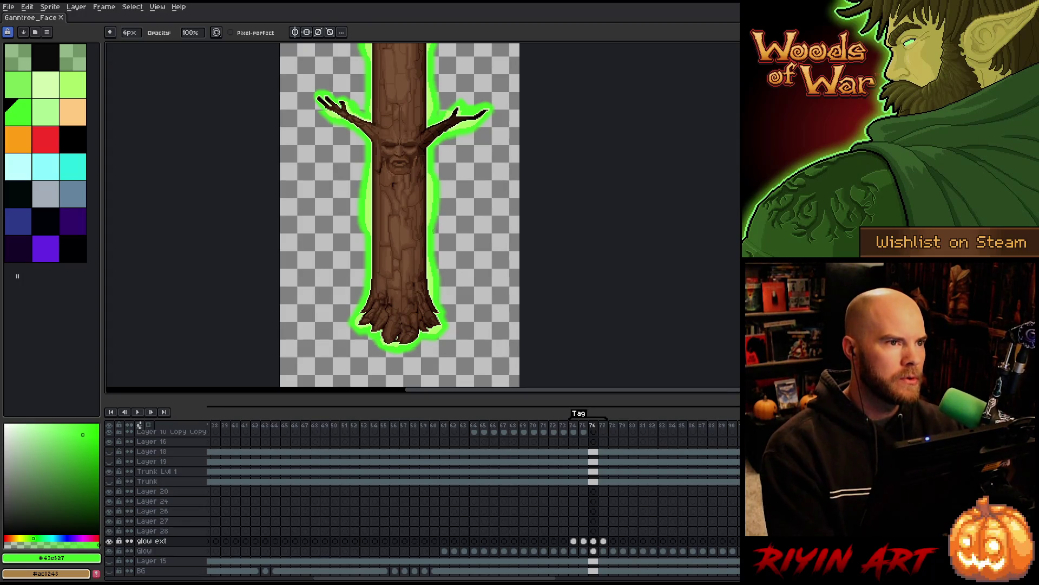
{"action": "scroll", "coordinate": [351, 270], "scroll_direction": "down", "scroll_amount": 1}
{"action": "scroll", "coordinate": [351, 271], "scroll_direction": "up", "scroll_amount": 2}
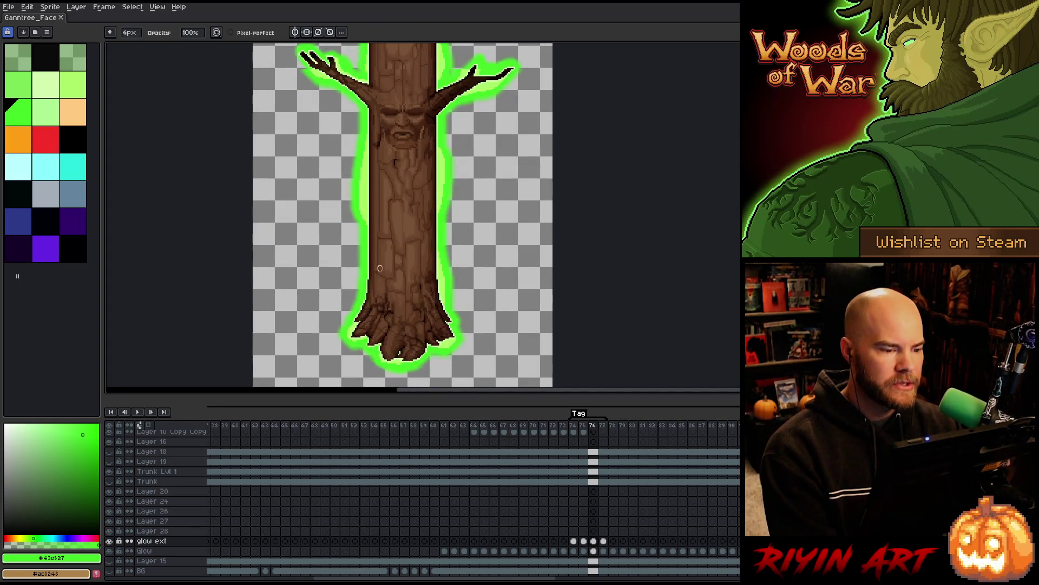
{"action": "scroll", "coordinate": [380, 268], "scroll_direction": "down", "scroll_amount": 2}
{"action": "scroll", "coordinate": [380, 268], "scroll_direction": "up", "scroll_amount": 1}
Step: Zoom around the trunk to check the glow, then recentre the tree in view
{"action": "key", "text": "v"}
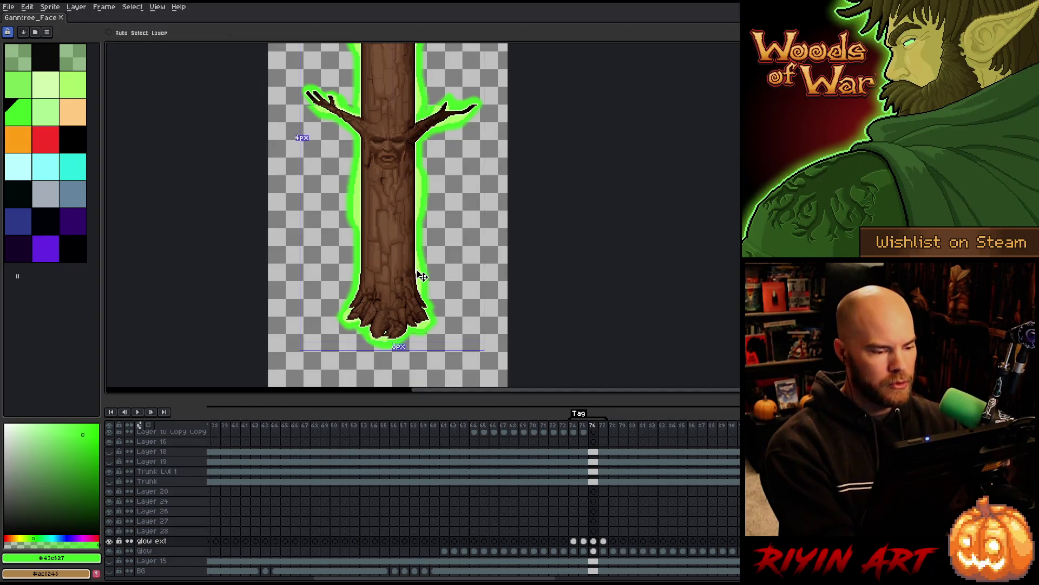
{"action": "key", "text": "b"}
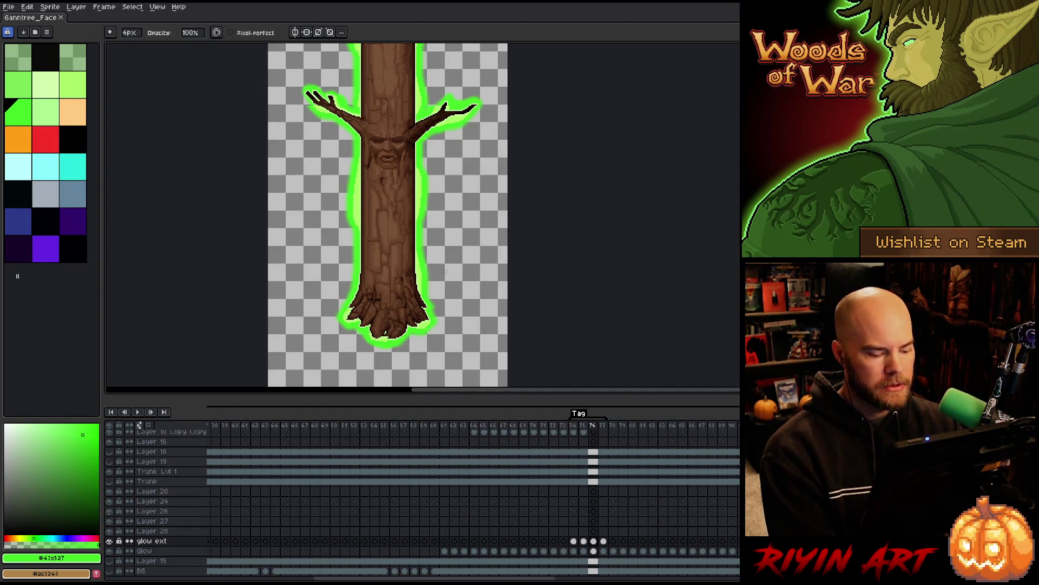
{"action": "scroll", "coordinate": [446, 273], "scroll_direction": "down", "scroll_amount": 1}
{"action": "scroll", "coordinate": [444, 281], "scroll_direction": "up", "scroll_amount": 1}
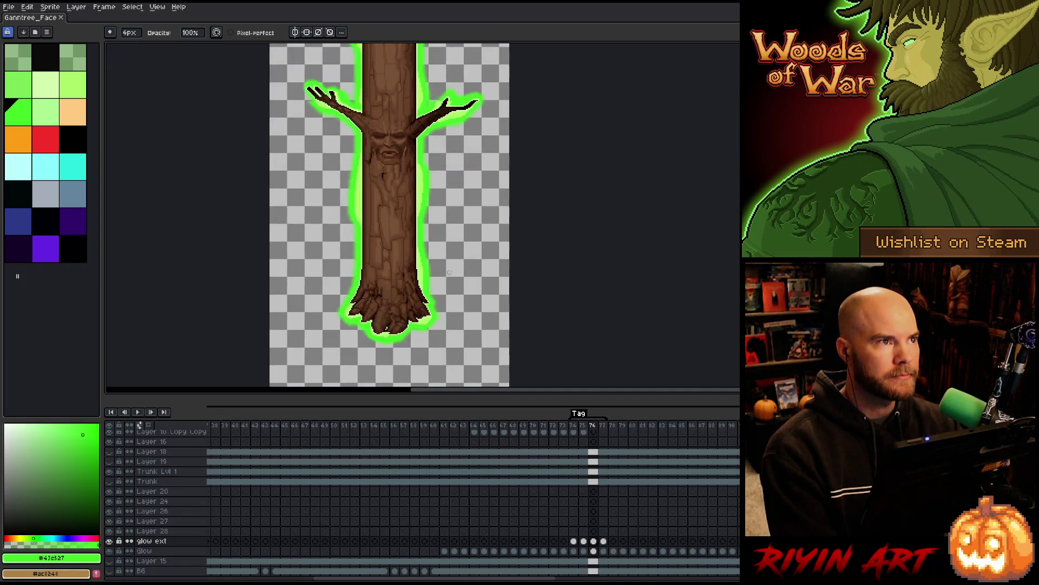
{"action": "scroll", "coordinate": [447, 271], "scroll_direction": "down", "scroll_amount": 1}
{"action": "scroll", "coordinate": [447, 271], "scroll_direction": "up", "scroll_amount": 2}
{"action": "scroll", "coordinate": [447, 272], "scroll_direction": "down", "scroll_amount": 1}
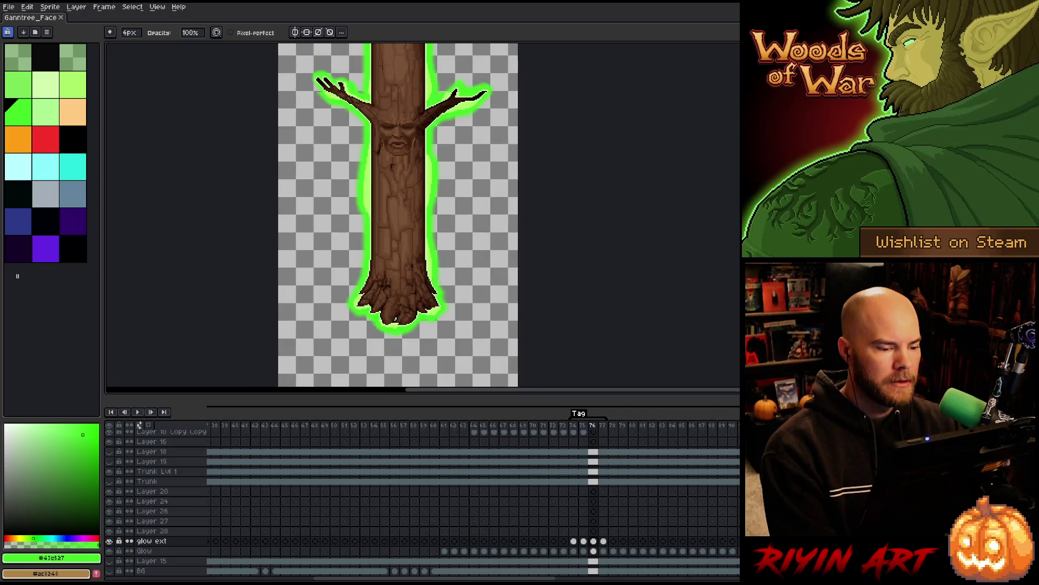
{"action": "scroll", "coordinate": [383, 271], "scroll_direction": "up", "scroll_amount": 1}
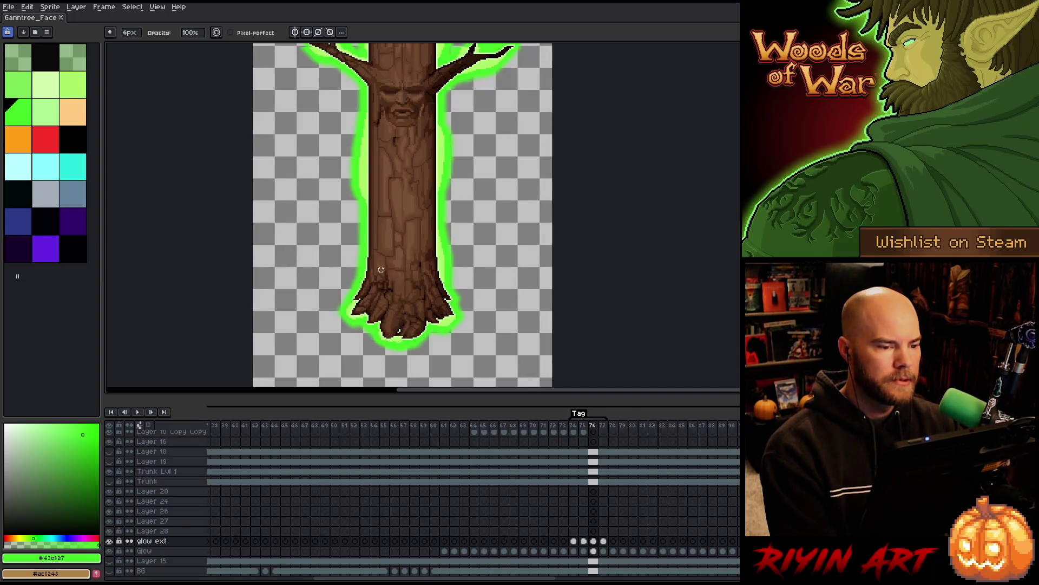
{"action": "scroll", "coordinate": [412, 285], "scroll_direction": "up", "scroll_amount": 2}
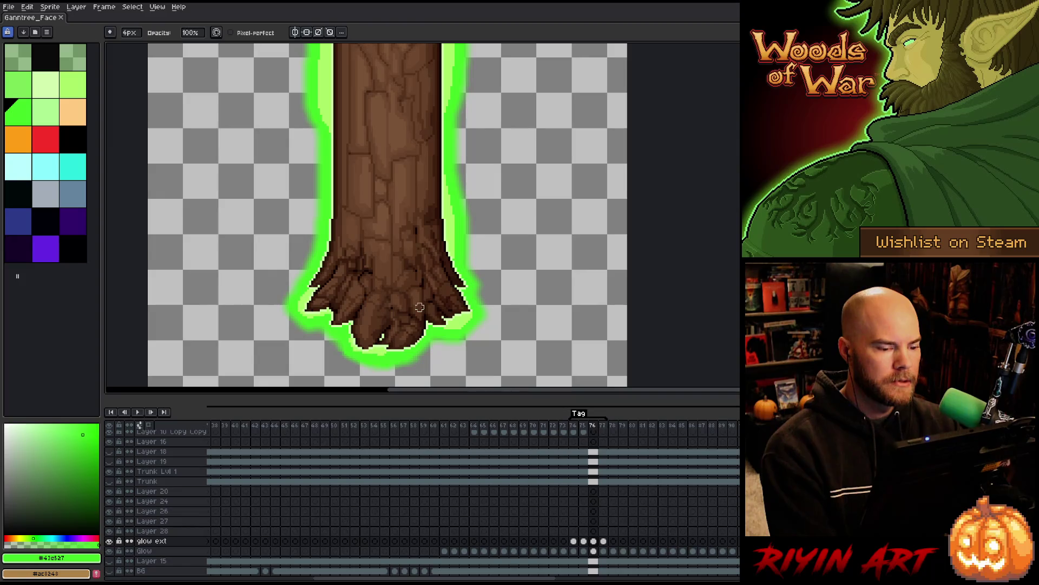
{"action": "scroll", "coordinate": [420, 307], "scroll_direction": "down", "scroll_amount": 1}
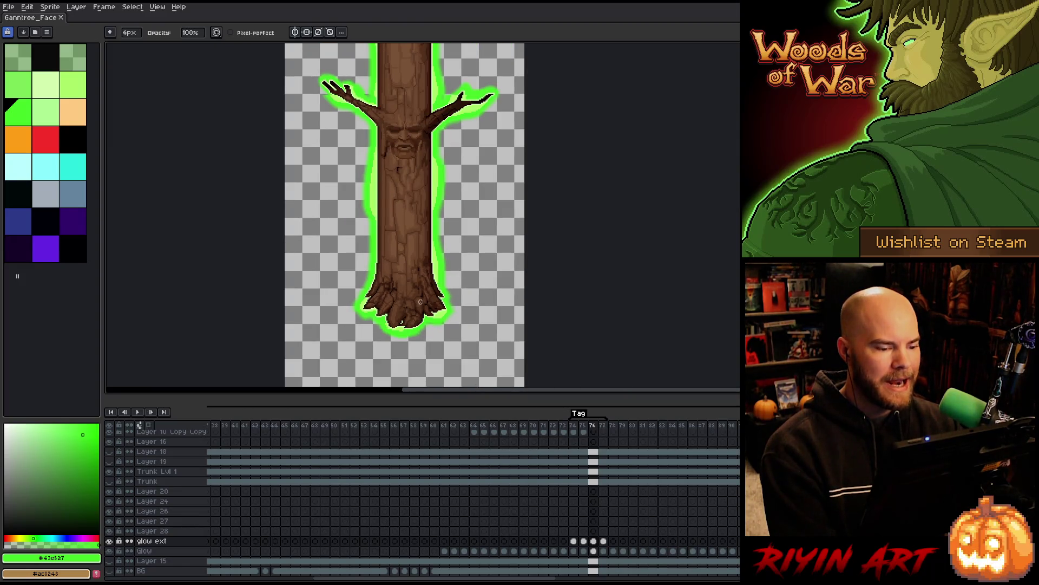
{"action": "left_click_drag", "start_coordinate": [409, 185], "coordinate": [401, 250]}
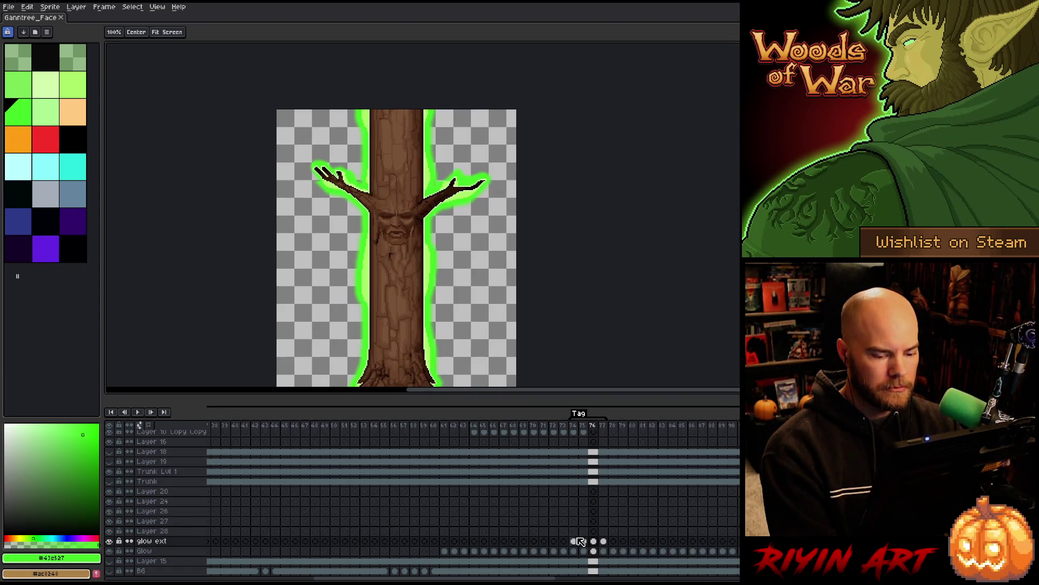
Step: Select the glow ext cels across frames 74–76 and reframe the whole tree
{"action": "left_click_drag", "start_coordinate": [572, 541], "coordinate": [603, 541]}
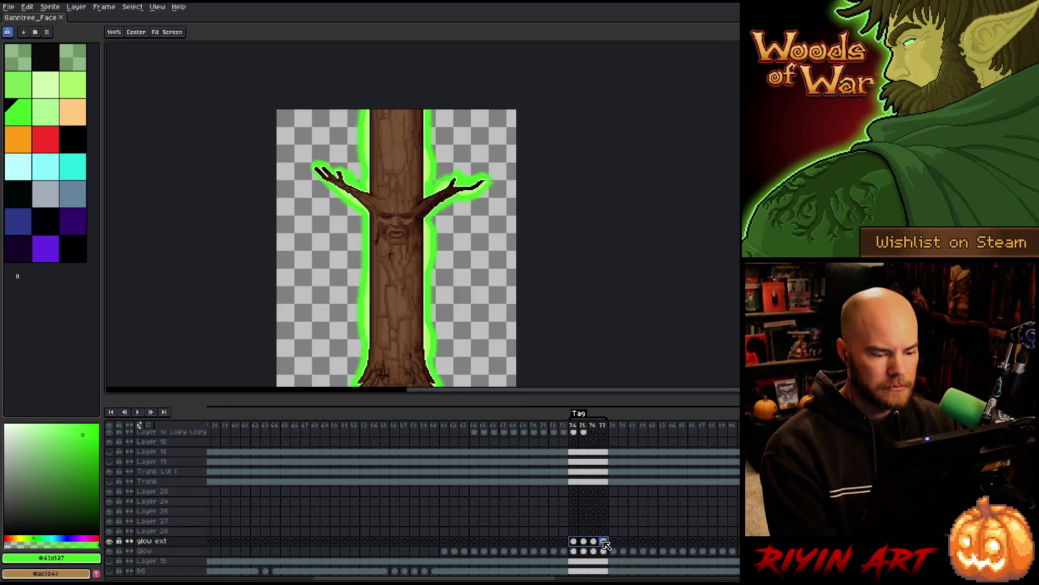
{"action": "key", "text": "b"}
{"action": "scroll", "coordinate": [445, 317], "scroll_direction": "down", "scroll_amount": 1}
{"action": "scroll", "coordinate": [445, 317], "scroll_direction": "up", "scroll_amount": 1}
{"action": "left_click_drag", "start_coordinate": [445, 318], "coordinate": [491, 476]}
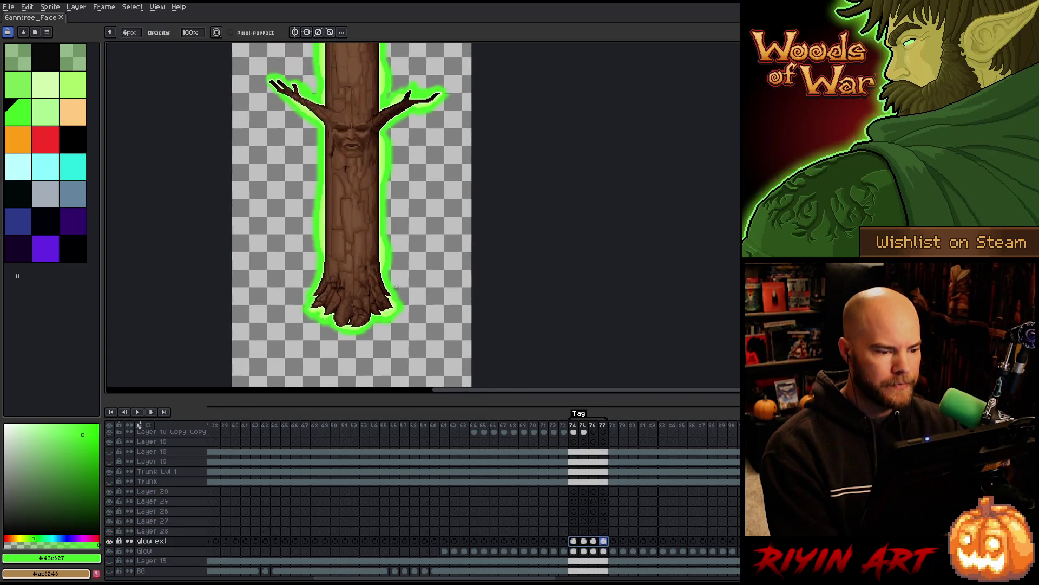
{"action": "scroll", "coordinate": [365, 182], "scroll_direction": "down", "scroll_amount": 1}
{"action": "key", "text": "v"}
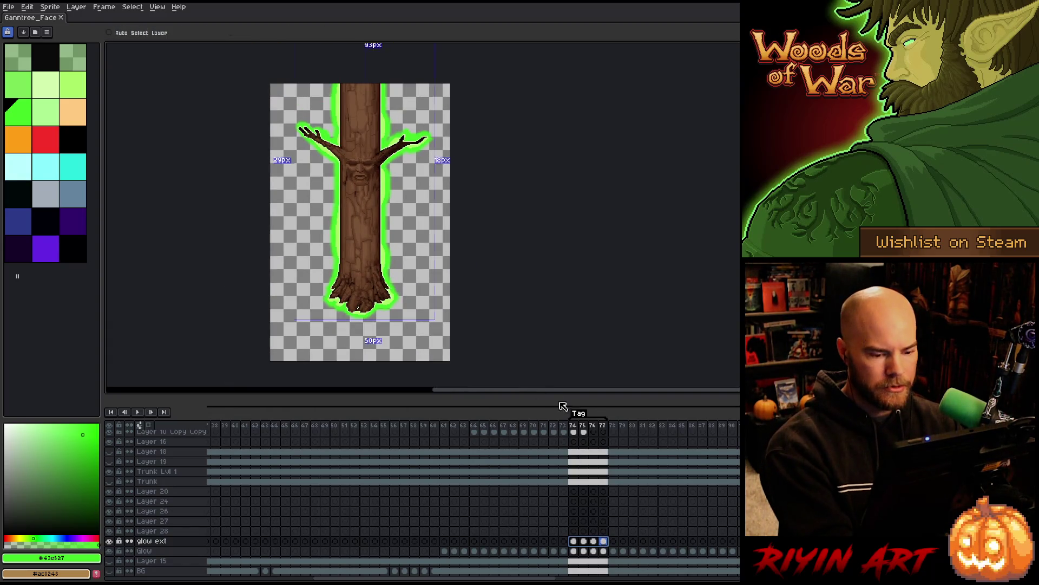
Step: Delete the animation tag over frames 74–77 and select the glow ext cel at frame 78
{"action": "right_click", "coordinate": [577, 416]}
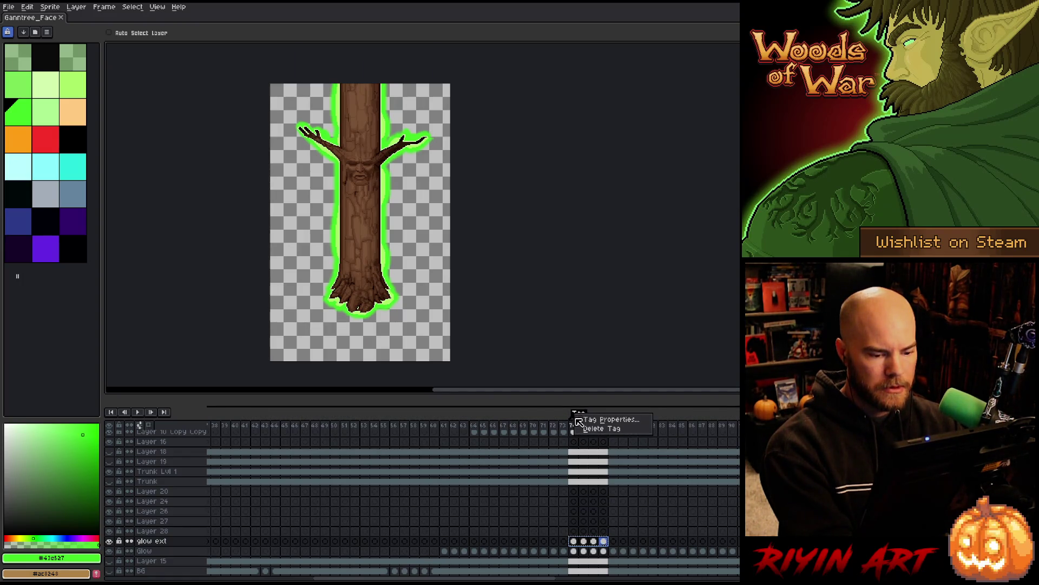
{"action": "left_click", "coordinate": [586, 429]}
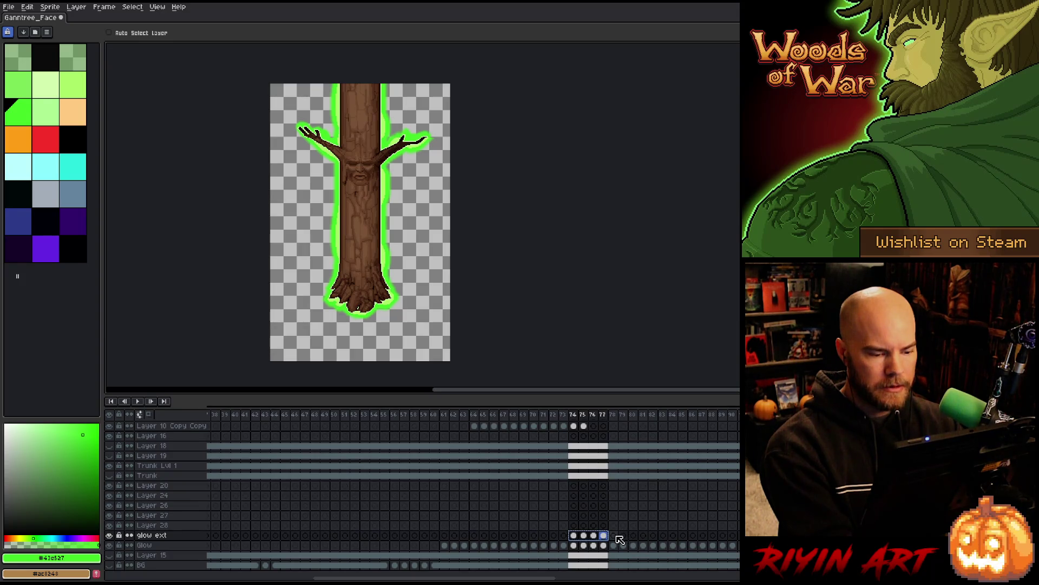
{"action": "left_click", "coordinate": [613, 535]}
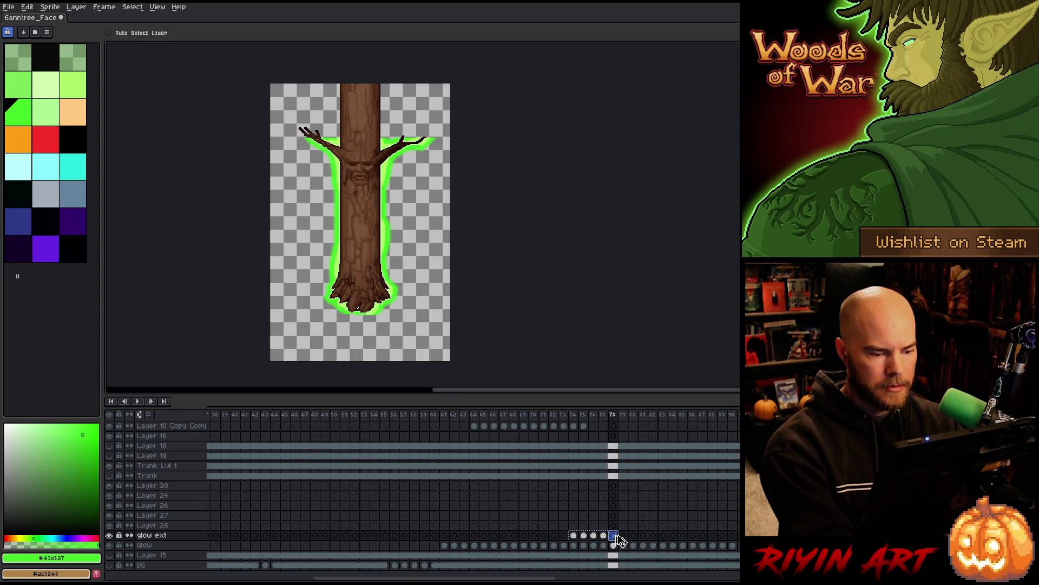
Step: Paste the four copied glow ext frames at frames 78, 82, 86 and further along
{"action": "key", "text": "ctrl+v"}
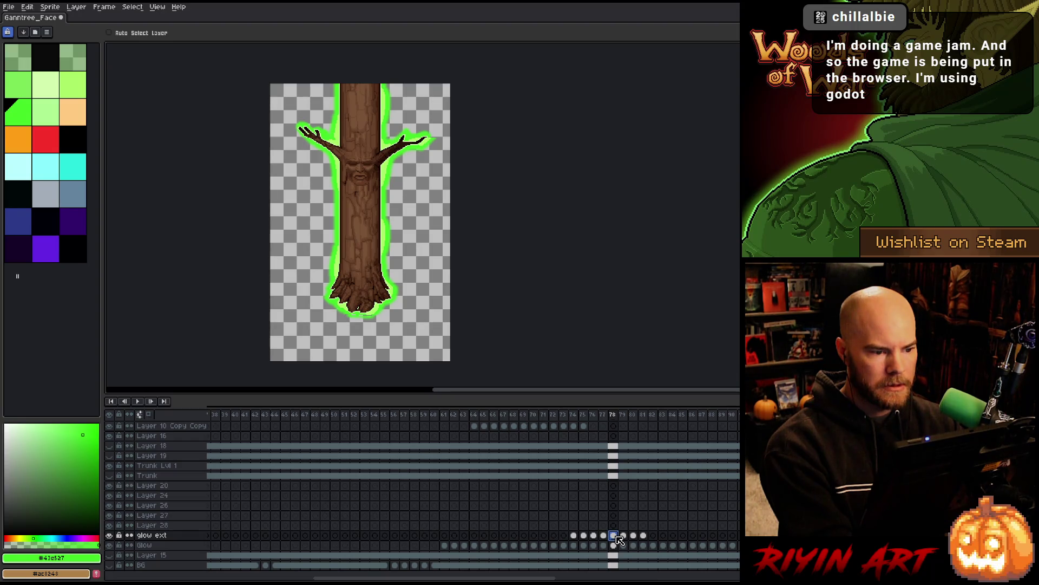
{"action": "left_click", "coordinate": [653, 536]}
{"action": "key", "text": "ctrl+v"}
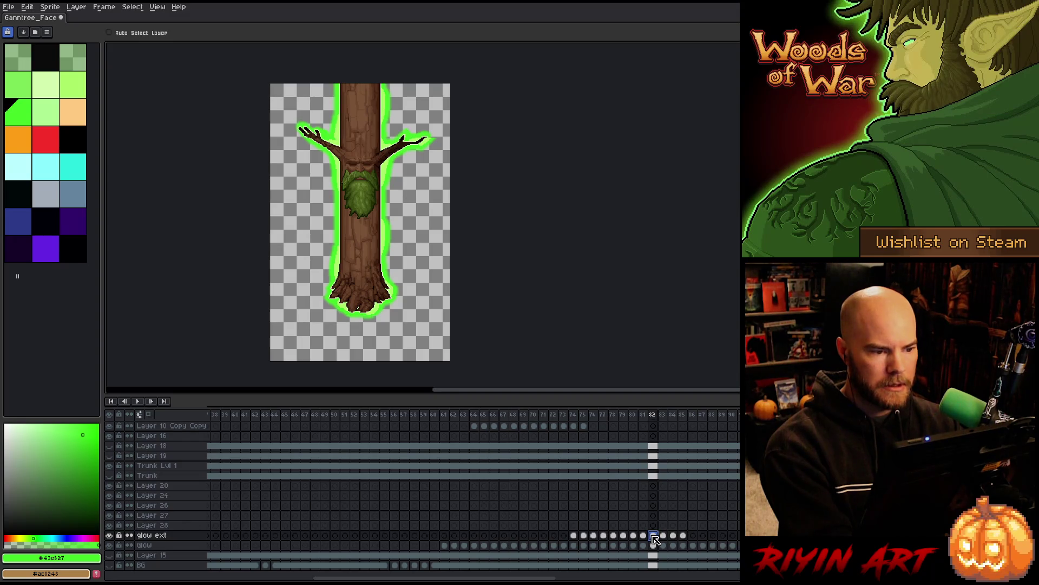
{"action": "left_click", "coordinate": [694, 536]}
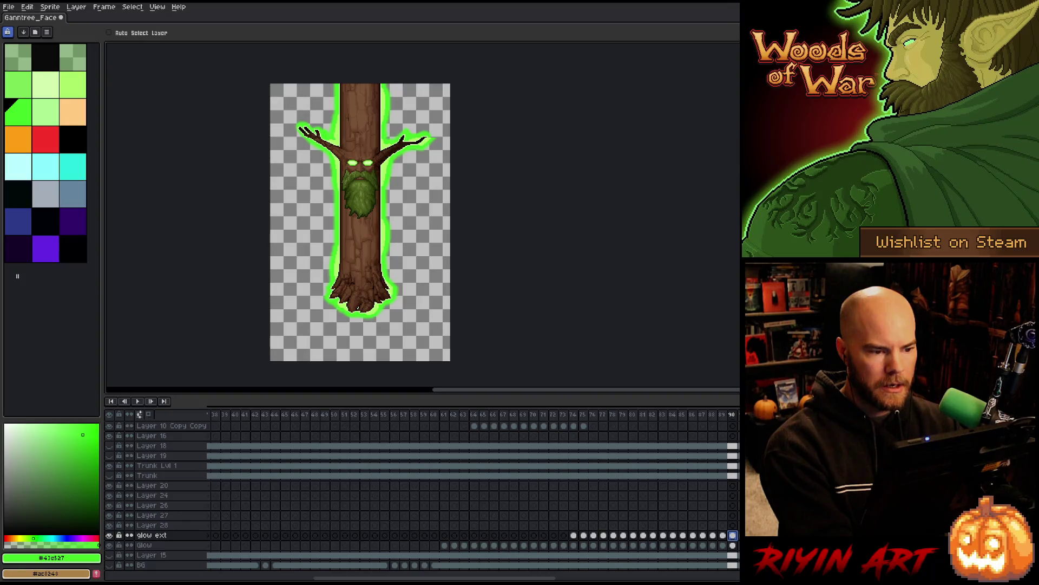
{"action": "left_click", "coordinate": [744, 536]}
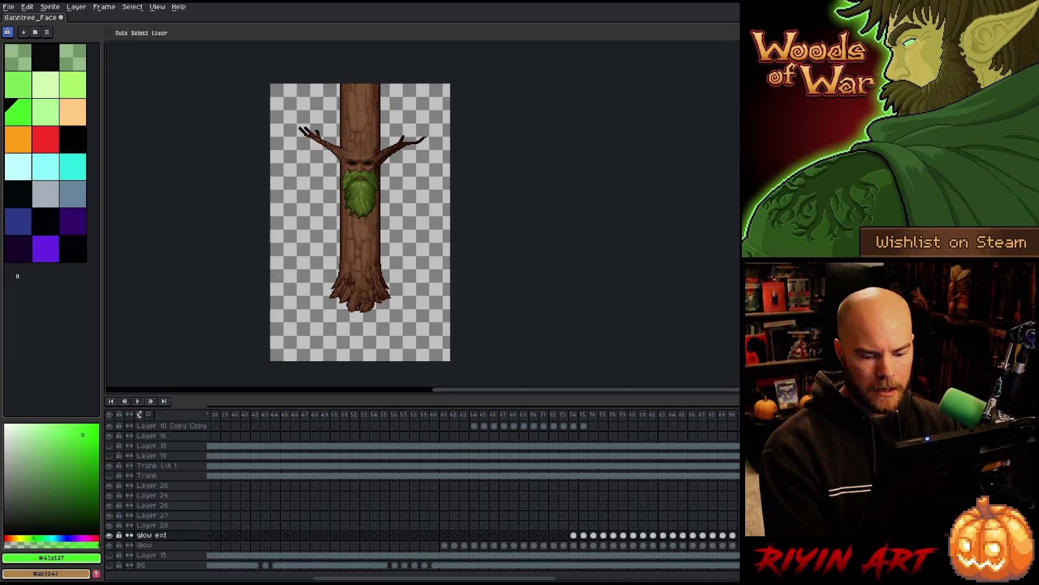
Step: Preview the animation playing from frames 75 and 74 to check the pulsing glow
{"action": "left_click", "coordinate": [580, 415]}
{"action": "key", "text": "Return"}
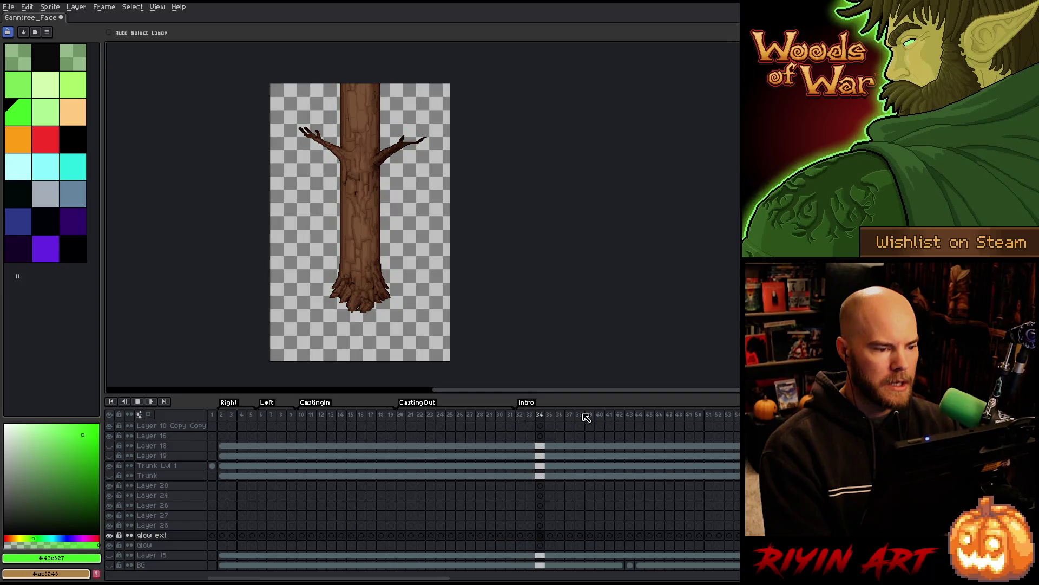
{"action": "key", "text": "Return"}
{"action": "left_click_drag", "start_coordinate": [465, 579], "coordinate": [569, 578]}
{"action": "left_click", "coordinate": [517, 415]}
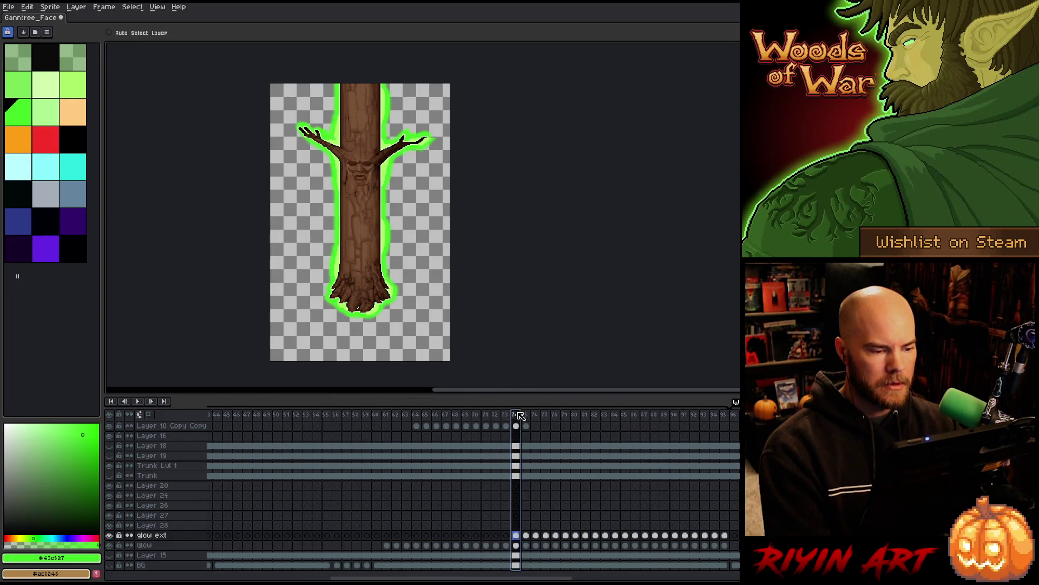
{"action": "key", "text": "Return"}
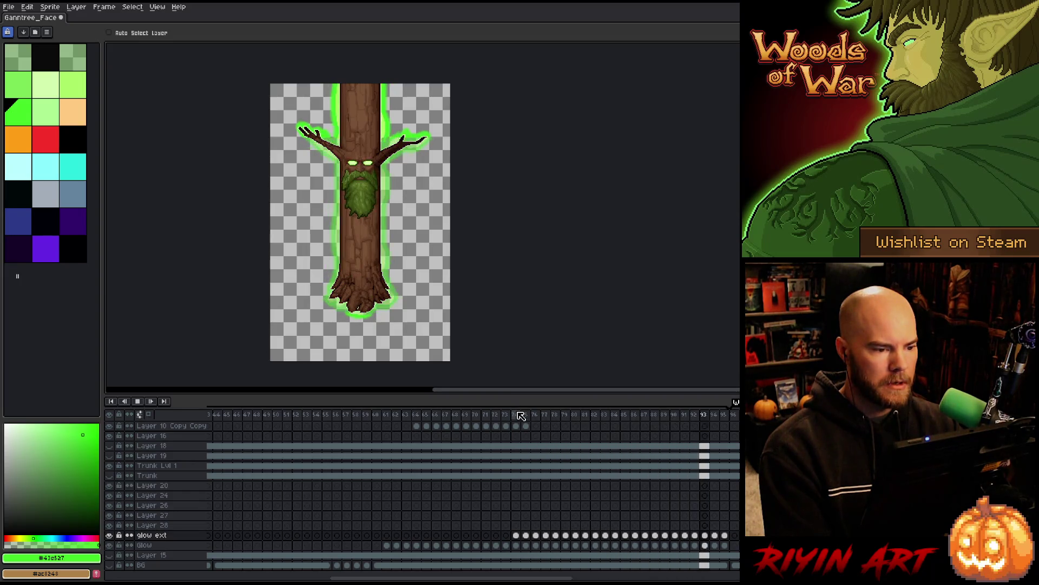
{"action": "key", "text": "Return"}
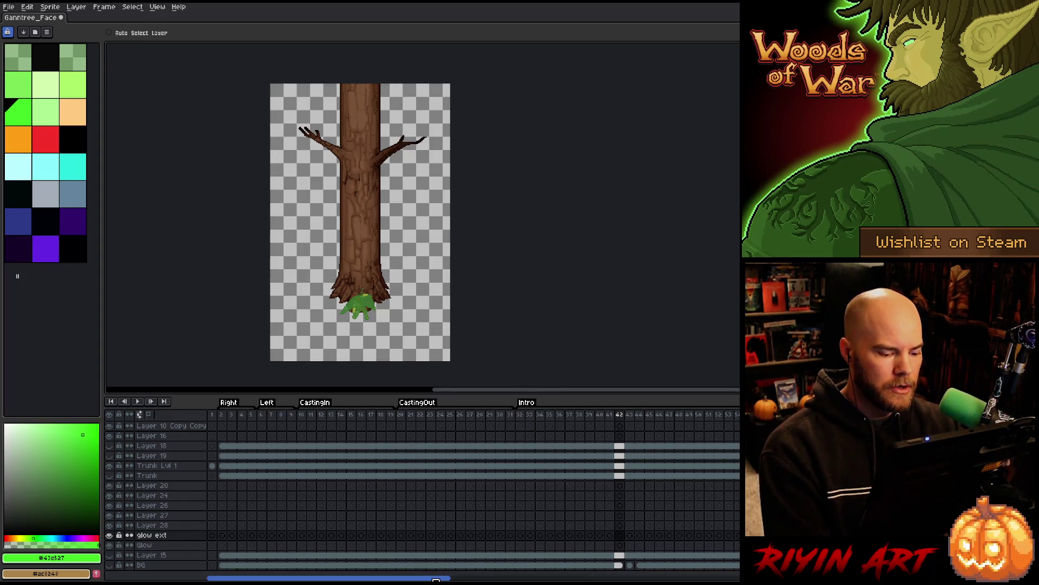
{"action": "left_click_drag", "start_coordinate": [436, 579], "coordinate": [580, 579]}
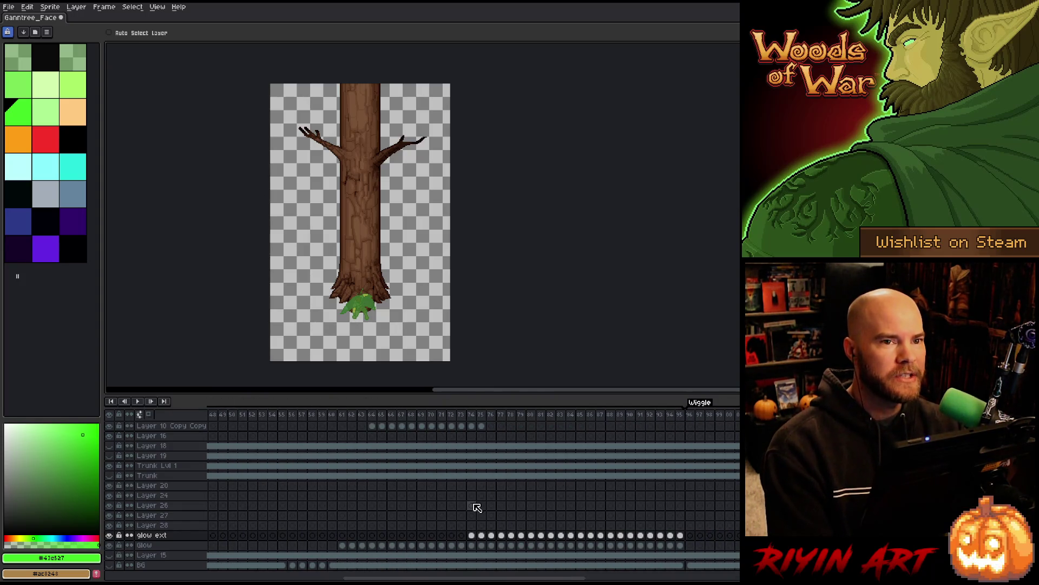
Step: Jump to frame 74 and zoom in on the tree's roots
{"action": "key", "text": "b"}
{"action": "scroll", "coordinate": [345, 291], "scroll_direction": "up", "scroll_amount": 1}
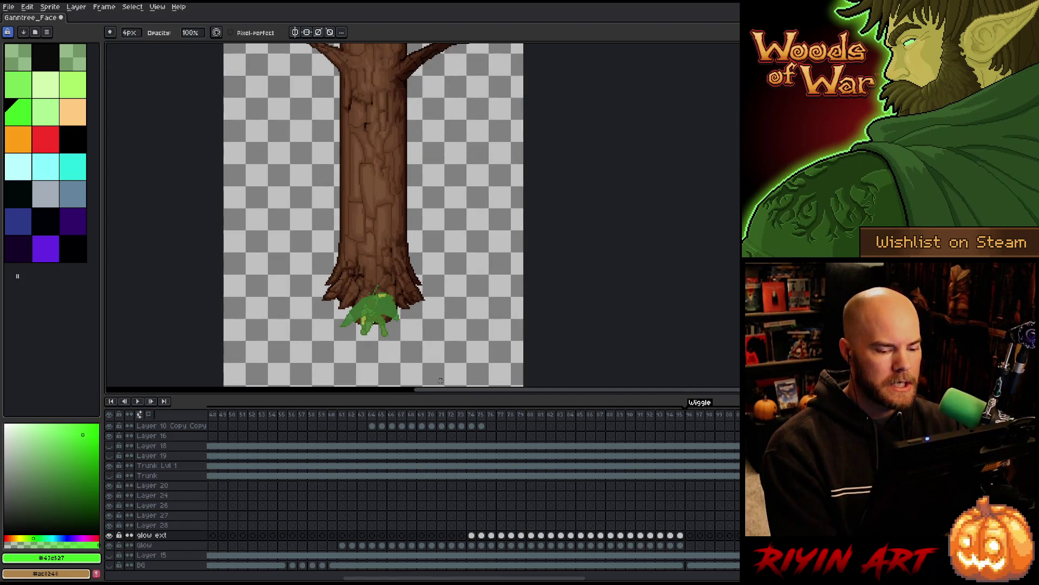
{"action": "left_click", "coordinate": [472, 415]}
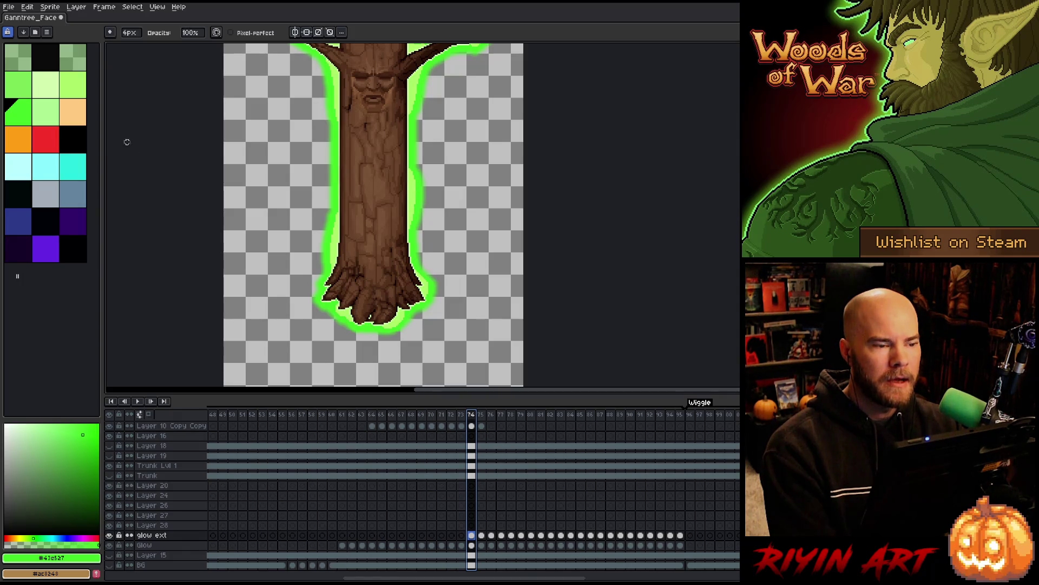
{"action": "scroll", "coordinate": [353, 162], "scroll_direction": "down", "scroll_amount": 2}
{"action": "scroll", "coordinate": [353, 179], "scroll_direction": "up", "scroll_amount": 3}
{"action": "scroll", "coordinate": [354, 210], "scroll_direction": "down", "scroll_amount": 2}
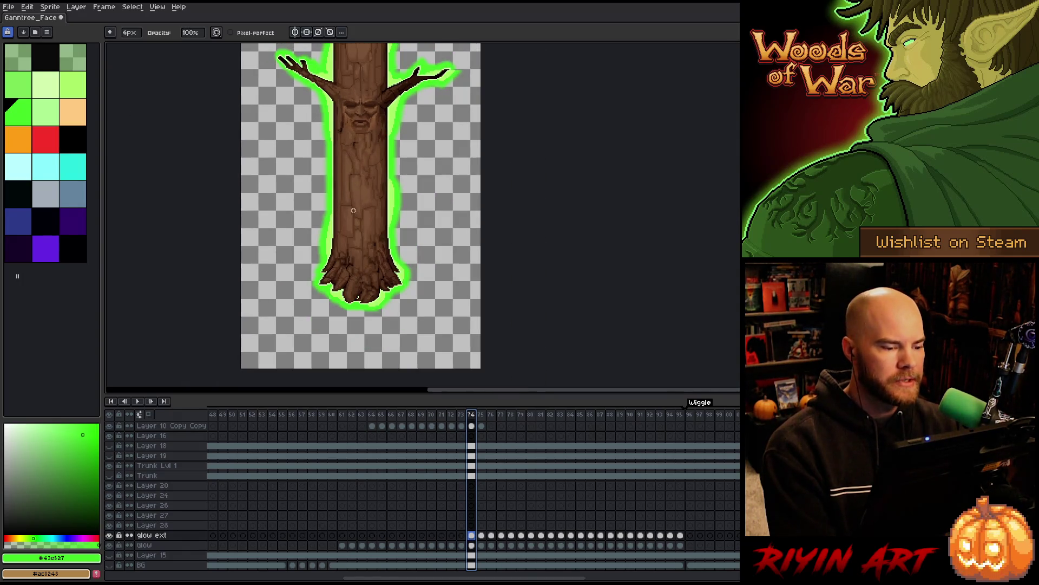
{"action": "scroll", "coordinate": [353, 210], "scroll_direction": "up", "scroll_amount": 1}
Step: Step through the frames up to 88, then back to 87, checking the root glow
{"action": "key", "text": "Right"}
{"action": "key", "text": "Right"}
{"action": "key", "text": "Right"}
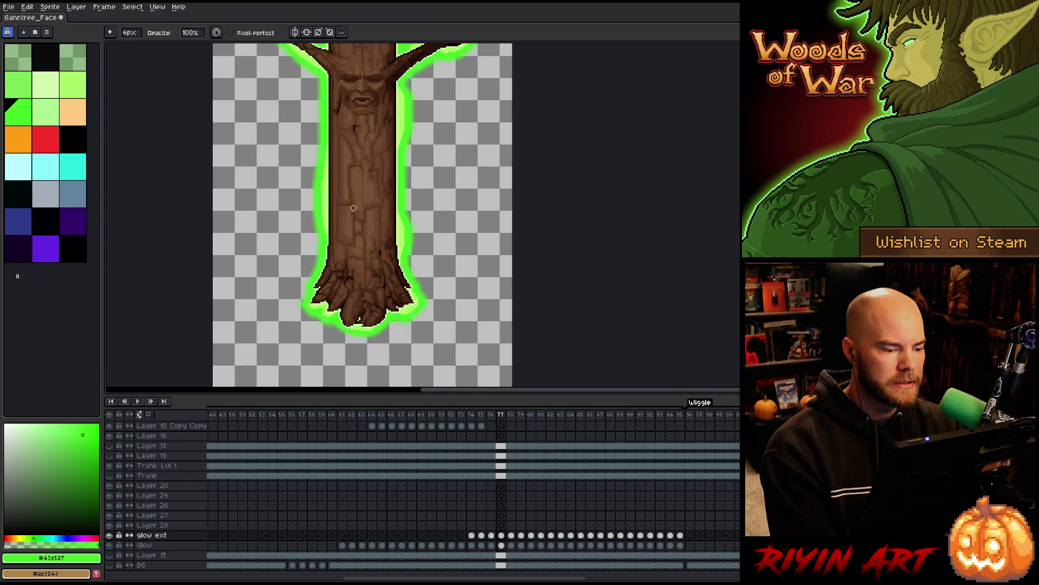
{"action": "key", "text": "Right"}
{"action": "scroll", "coordinate": [353, 337], "scroll_direction": "up", "scroll_amount": 2}
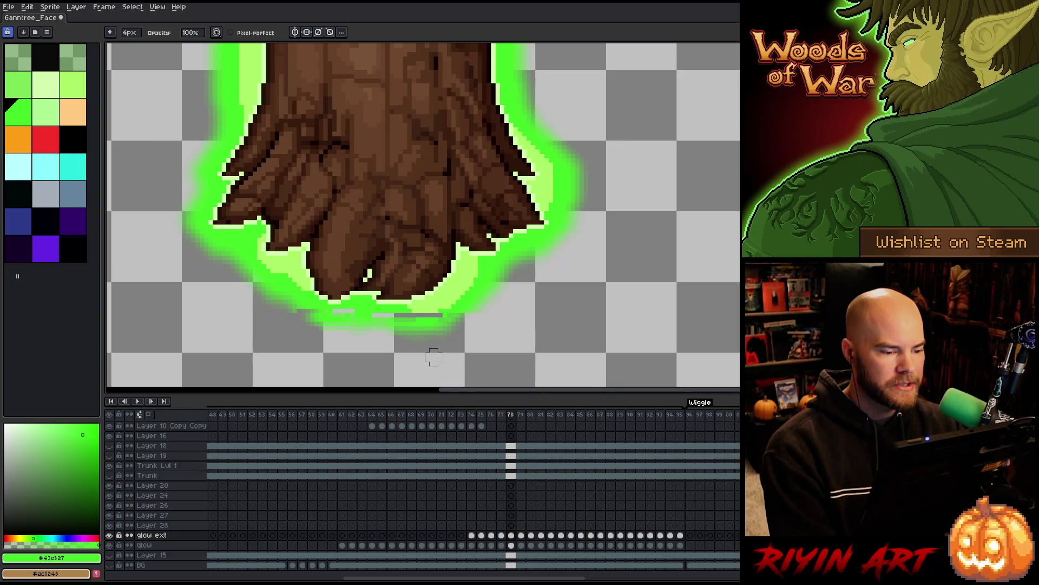
{"action": "key", "text": "Right"}
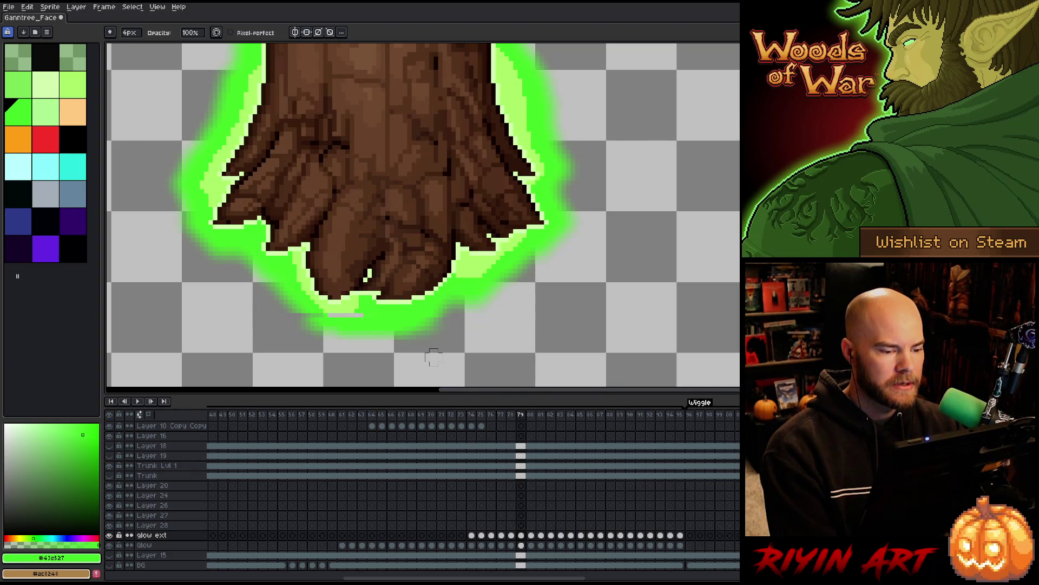
{"action": "key", "text": "Right"}
{"action": "key", "text": "Right"}
{"action": "key", "text": "Right"}
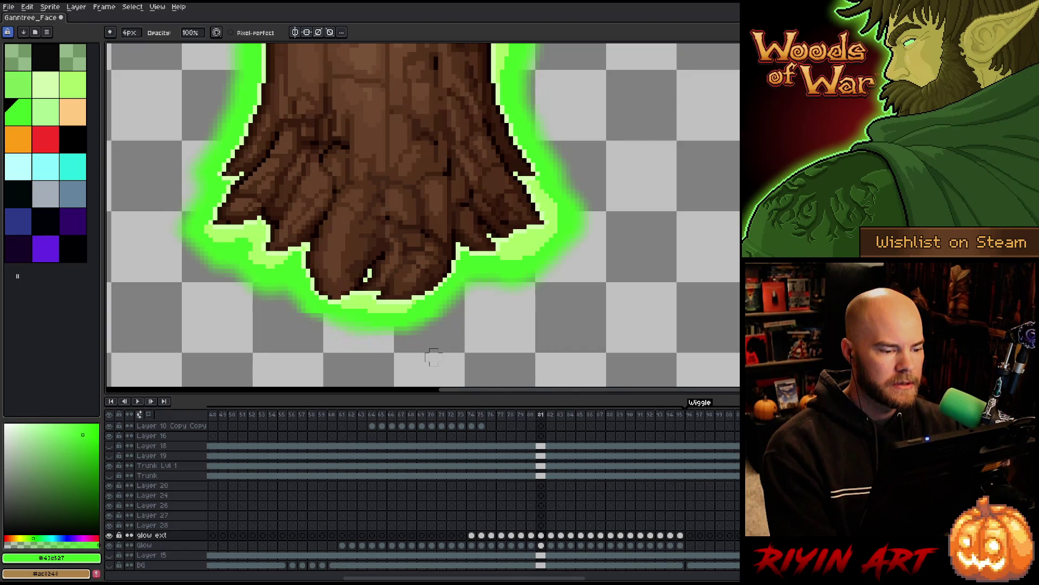
{"action": "key", "text": "Right"}
{"action": "key", "text": "Right"}
{"action": "key", "text": "Right"}
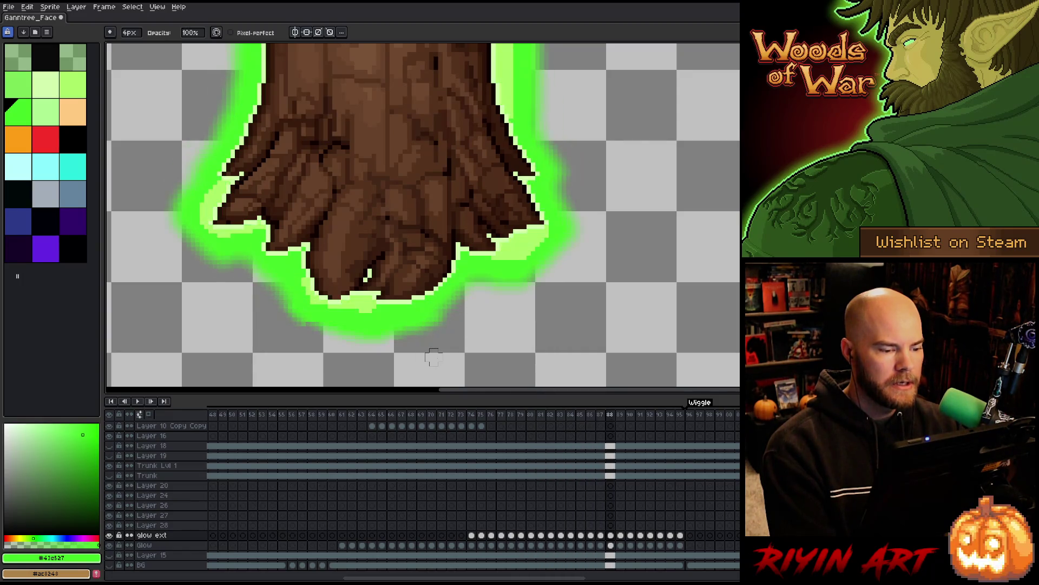
{"action": "key", "text": "Left"}
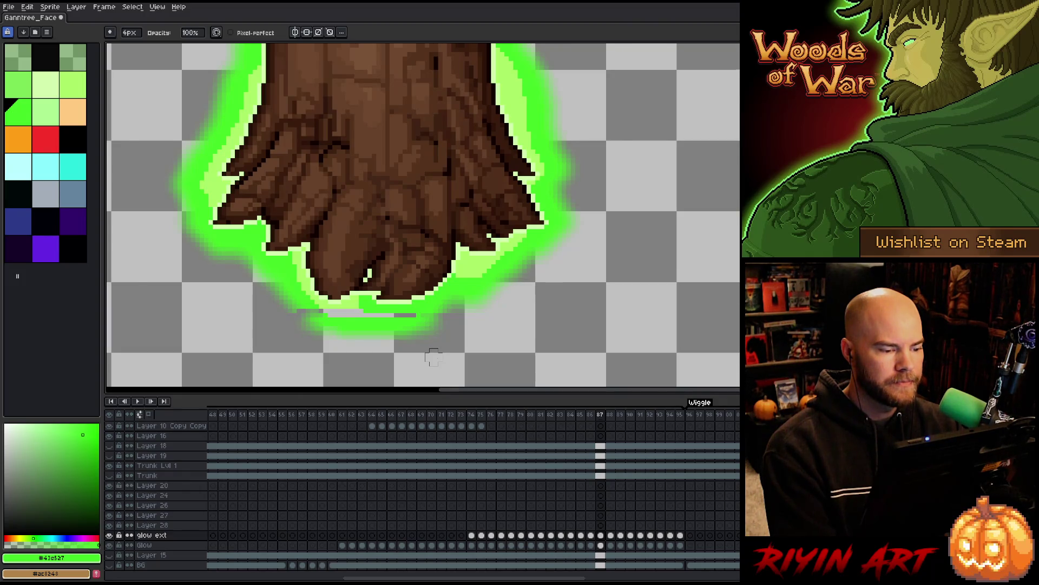
{"action": "scroll", "coordinate": [433, 357], "scroll_direction": "down", "scroll_amount": 3}
{"action": "scroll", "coordinate": [436, 358], "scroll_direction": "up", "scroll_amount": 3}
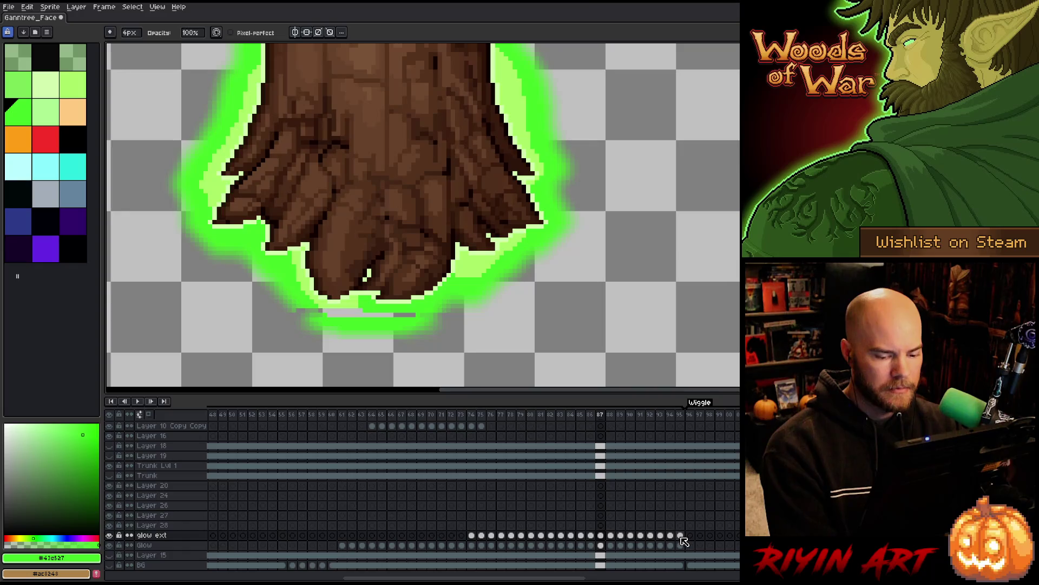
Step: Select frame 74's glow ext cel and show only the glow ext layer
{"action": "left_click_drag", "start_coordinate": [681, 535], "coordinate": [515, 541]}
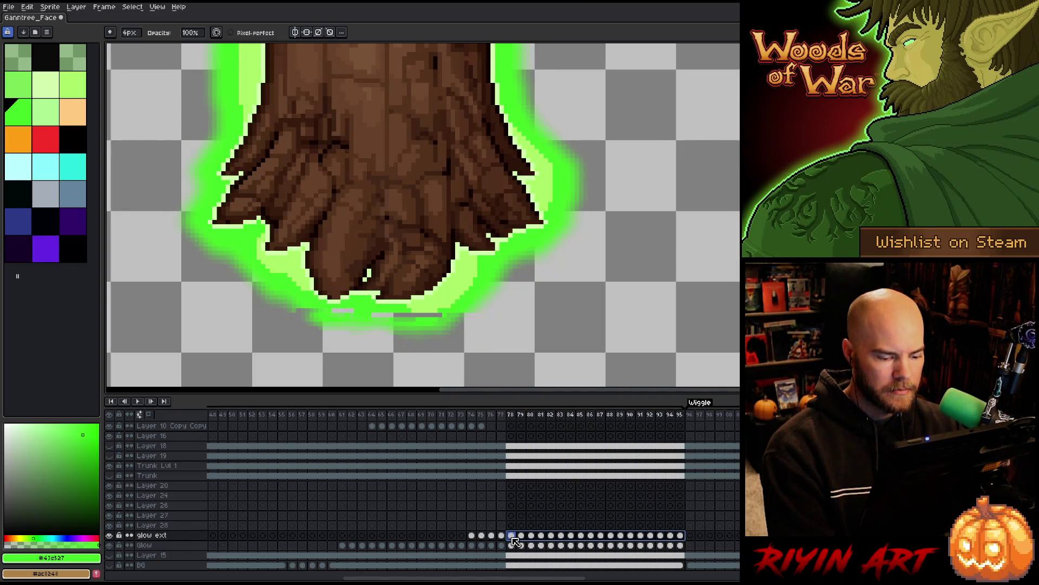
{"action": "left_click", "coordinate": [474, 536]}
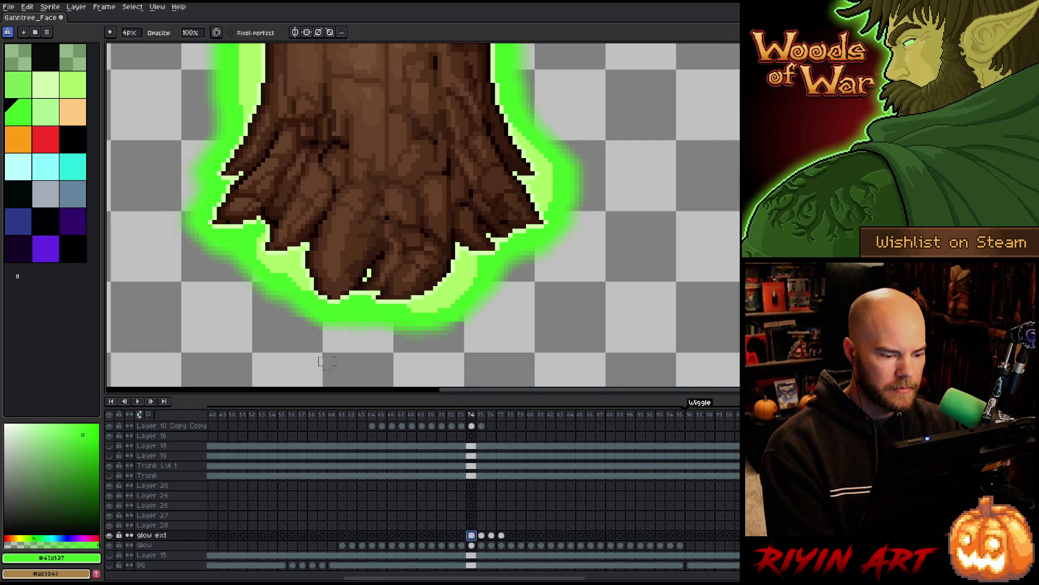
{"action": "left_click", "coordinate": [109, 535], "text": "alt"}
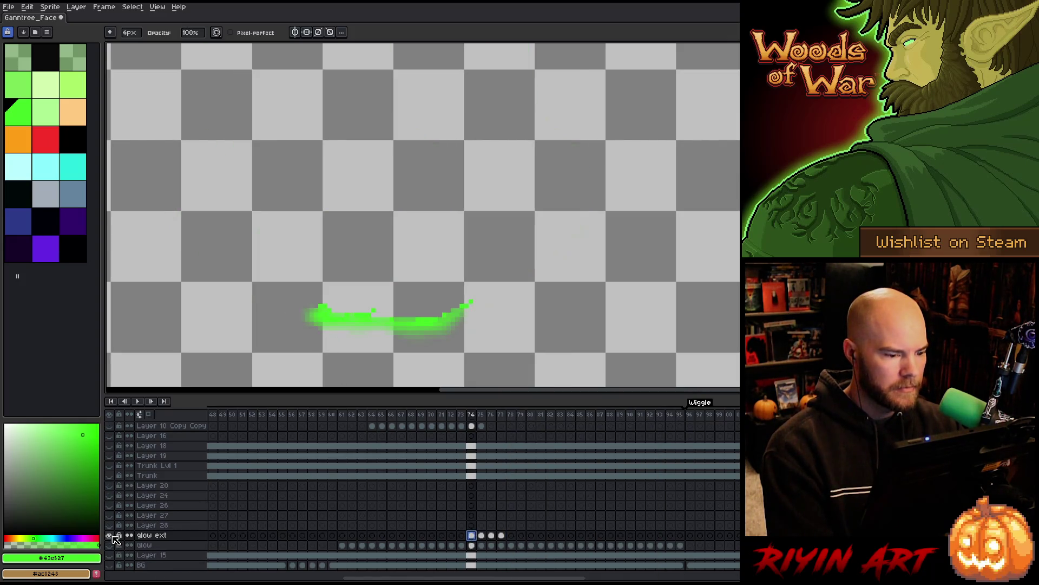
{"action": "left_click", "coordinate": [110, 535], "text": "alt"}
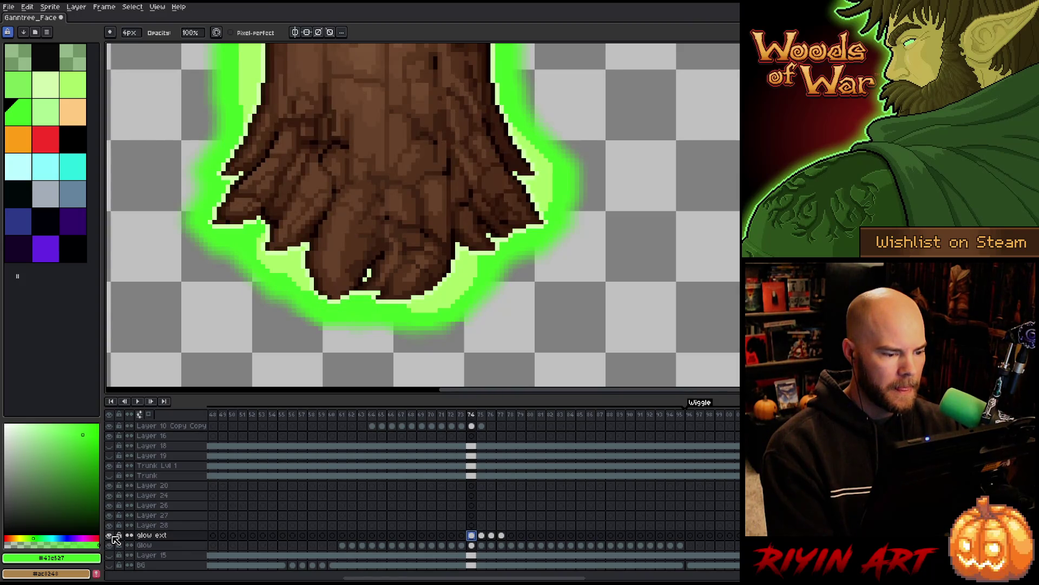
{"action": "scroll", "coordinate": [204, 343], "scroll_direction": "up", "scroll_amount": 2}
{"action": "scroll", "coordinate": [368, 287], "scroll_direction": "down", "scroll_amount": 2}
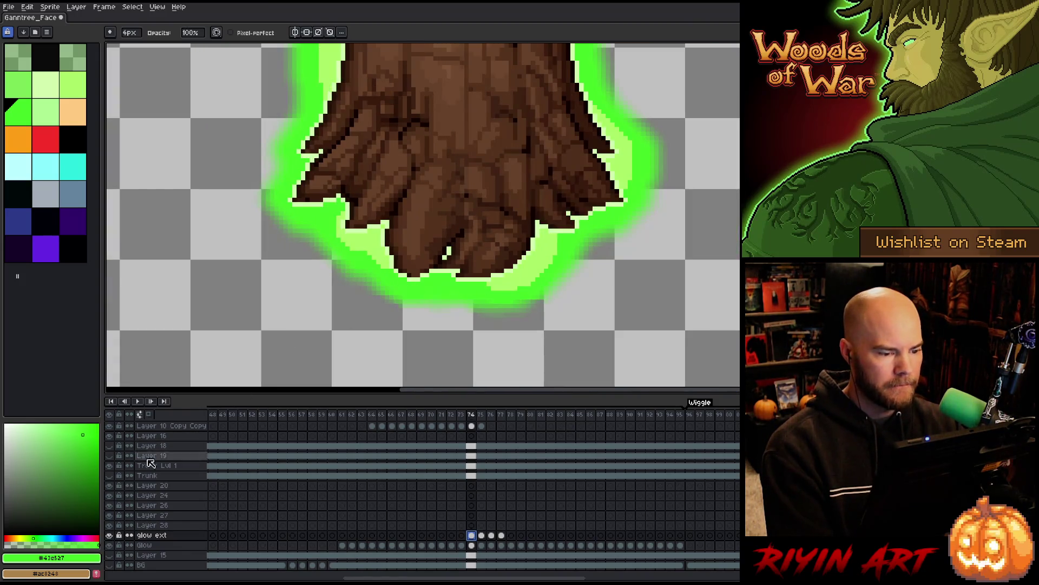
{"action": "left_click", "coordinate": [109, 535], "text": "alt"}
{"action": "scroll", "coordinate": [433, 300], "scroll_direction": "up", "scroll_amount": 2}
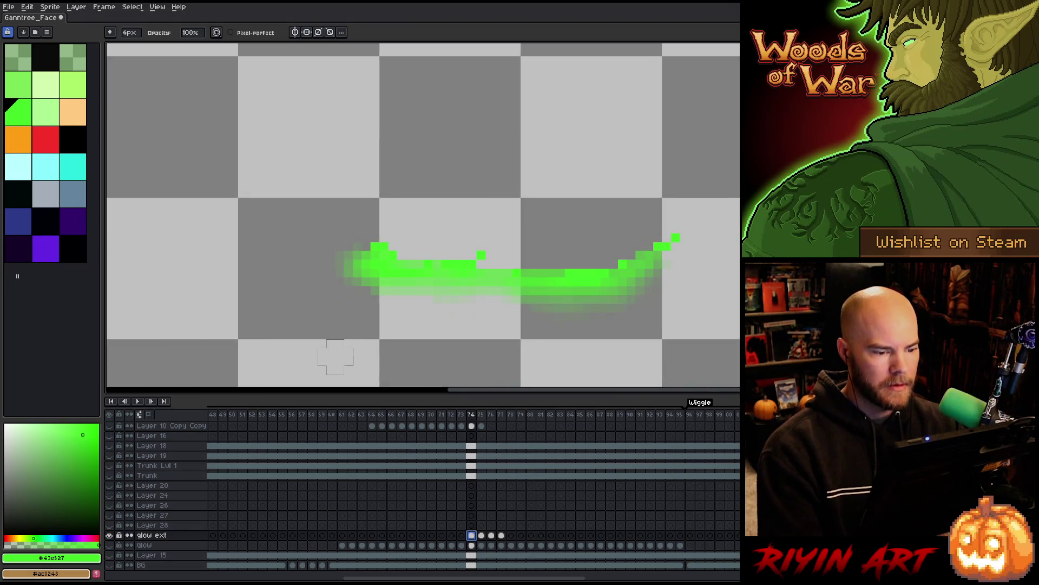
Step: Thicken frame 74's green glow stroke with solid single pixels
{"action": "key", "text": "e"}
{"action": "left_click_drag", "start_coordinate": [567, 271], "coordinate": [521, 273]}
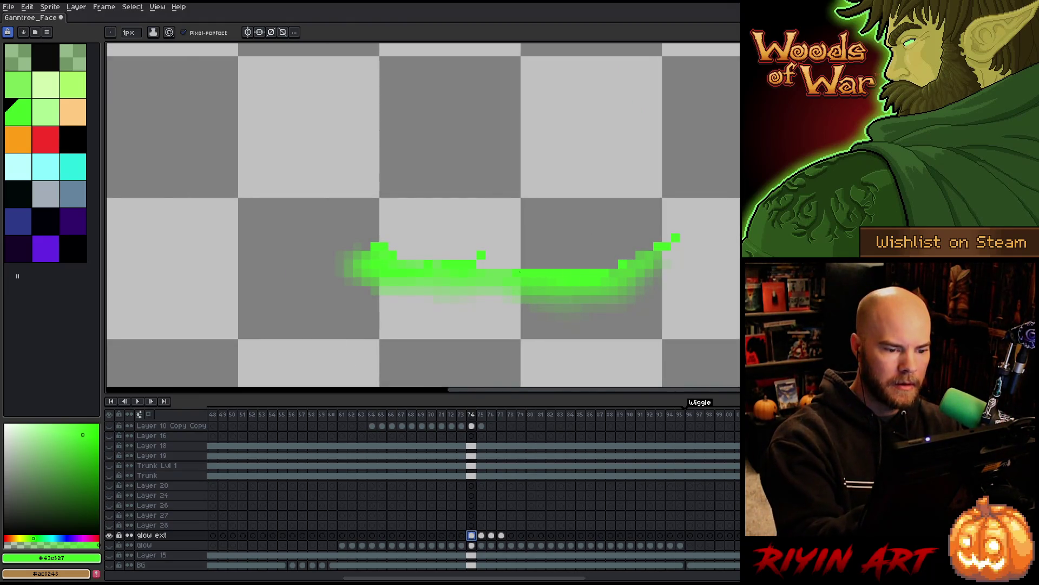
{"action": "mouse_move", "coordinate": [607, 264]}
{"action": "left_mouse_down"}
{"action": "mouse_move", "coordinate": [398, 254]}
{"action": "mouse_move", "coordinate": [477, 247]}
{"action": "mouse_move", "coordinate": [502, 255]}
{"action": "left_mouse_up"}
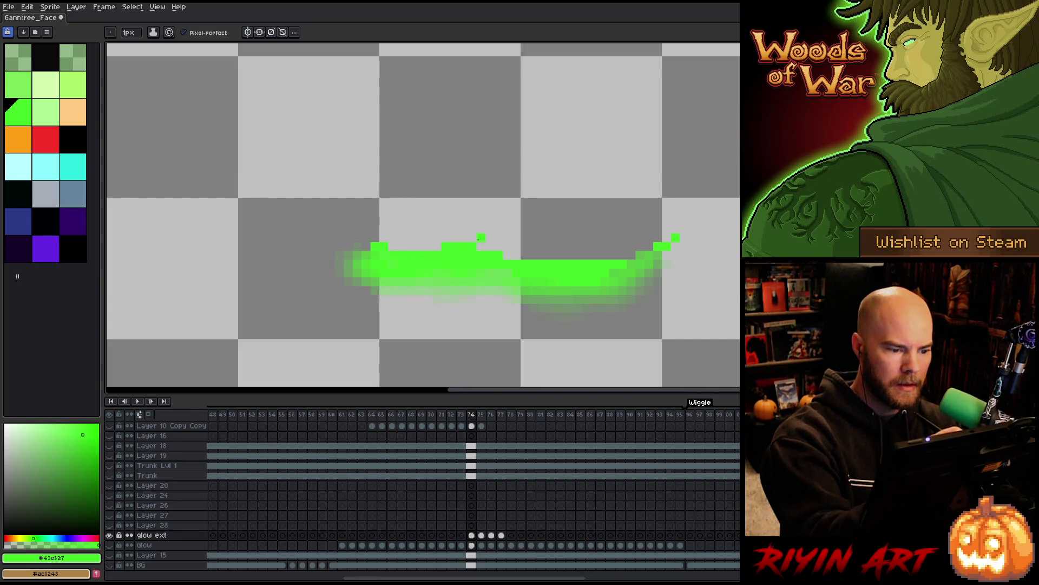
Step: Fill the notches and extend the top edge of frame 74's glow stroke
{"action": "left_click", "coordinate": [420, 246]}
{"action": "left_click_drag", "start_coordinate": [396, 247], "coordinate": [441, 246]}
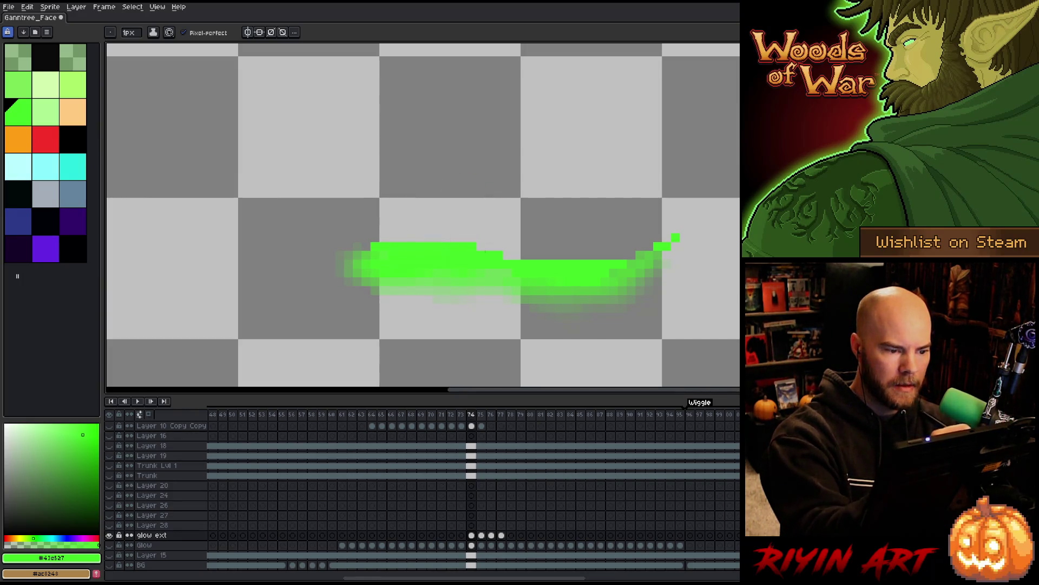
{"action": "left_click", "coordinate": [366, 247]}
{"action": "left_click", "coordinate": [480, 246]}
{"action": "mouse_move", "coordinate": [365, 242]}
{"action": "left_mouse_down"}
{"action": "mouse_move", "coordinate": [357, 237]}
{"action": "mouse_move", "coordinate": [414, 237]}
{"action": "left_mouse_up"}
{"action": "left_click_drag", "start_coordinate": [488, 247], "coordinate": [531, 247]}
{"action": "left_click_drag", "start_coordinate": [416, 237], "coordinate": [459, 237]}
{"action": "mouse_move", "coordinate": [505, 254]}
{"action": "left_mouse_down"}
{"action": "mouse_move", "coordinate": [574, 246]}
{"action": "mouse_move", "coordinate": [636, 255]}
{"action": "mouse_move", "coordinate": [653, 242]}
{"action": "left_mouse_up"}
Step: Paint continuous, higher top rows across frame 74's glow stroke
{"action": "left_click", "coordinate": [587, 247]}
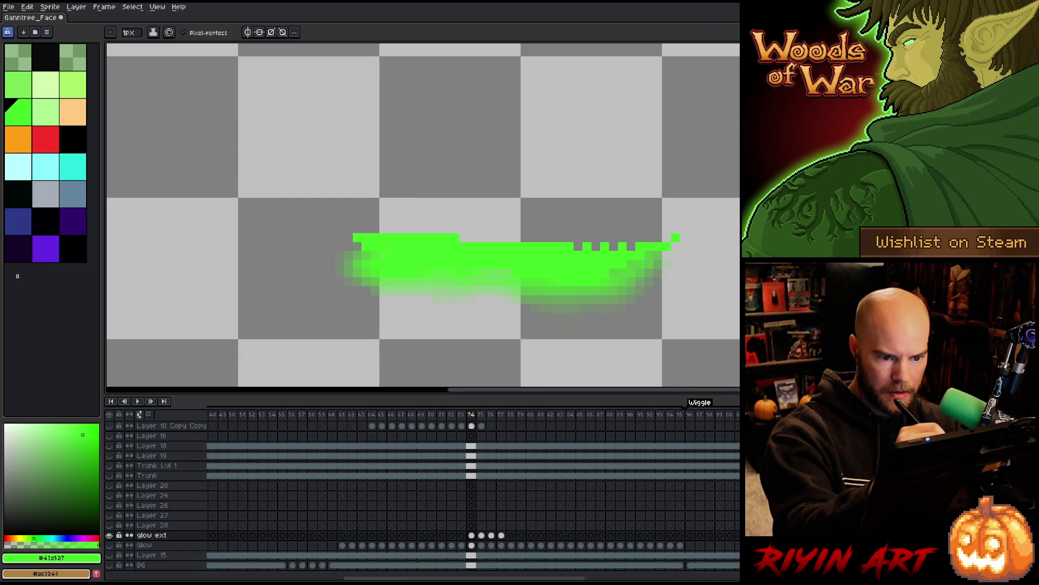
{"action": "left_click_drag", "start_coordinate": [578, 246], "coordinate": [596, 247]}
{"action": "left_click_drag", "start_coordinate": [667, 237], "coordinate": [460, 237]}
{"action": "left_click_drag", "start_coordinate": [575, 237], "coordinate": [599, 237]}
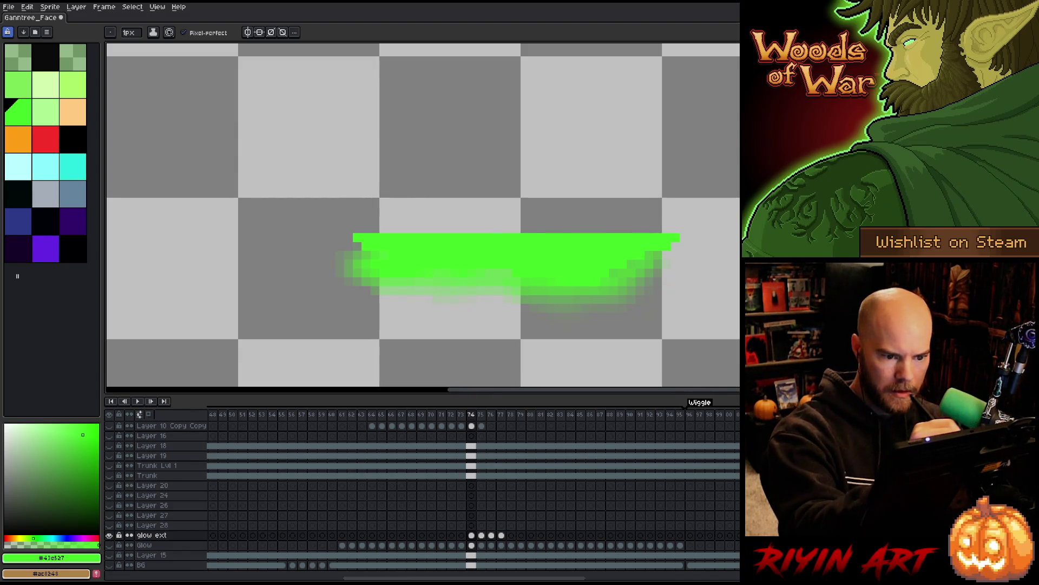
{"action": "left_click_drag", "start_coordinate": [468, 229], "coordinate": [362, 229]}
{"action": "left_click_drag", "start_coordinate": [467, 229], "coordinate": [583, 229]}
{"action": "mouse_move", "coordinate": [662, 229]}
{"action": "left_mouse_down"}
{"action": "mouse_move", "coordinate": [583, 229]}
{"action": "mouse_move", "coordinate": [578, 252]}
{"action": "mouse_move", "coordinate": [537, 255]}
{"action": "mouse_move", "coordinate": [349, 246]}
{"action": "mouse_move", "coordinate": [583, 247]}
{"action": "mouse_move", "coordinate": [606, 237]}
{"action": "mouse_move", "coordinate": [347, 237]}
{"action": "left_mouse_up"}
Step: On frame 75, fill the gap row, add a top row and fill the stepped edges
{"action": "left_click", "coordinate": [481, 535]}
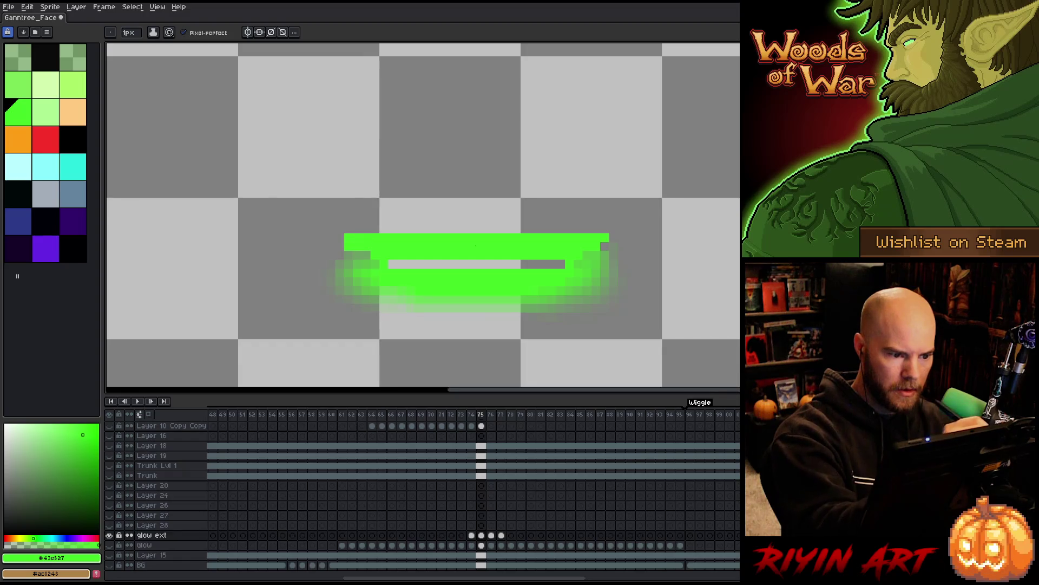
{"action": "left_click_drag", "start_coordinate": [555, 264], "coordinate": [388, 264]}
{"action": "left_click_drag", "start_coordinate": [358, 229], "coordinate": [617, 229]}
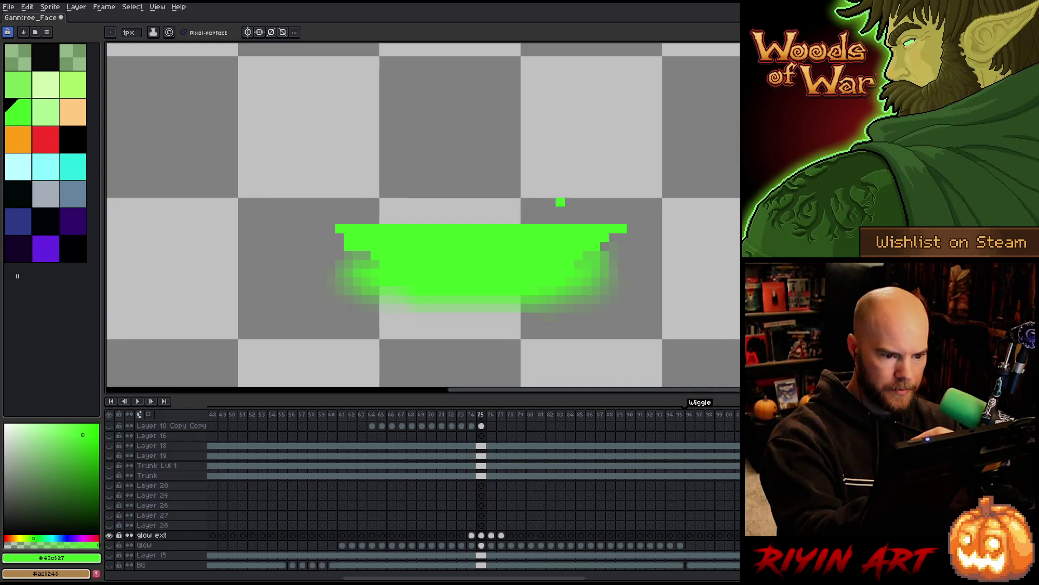
{"action": "left_click_drag", "start_coordinate": [614, 237], "coordinate": [578, 264]}
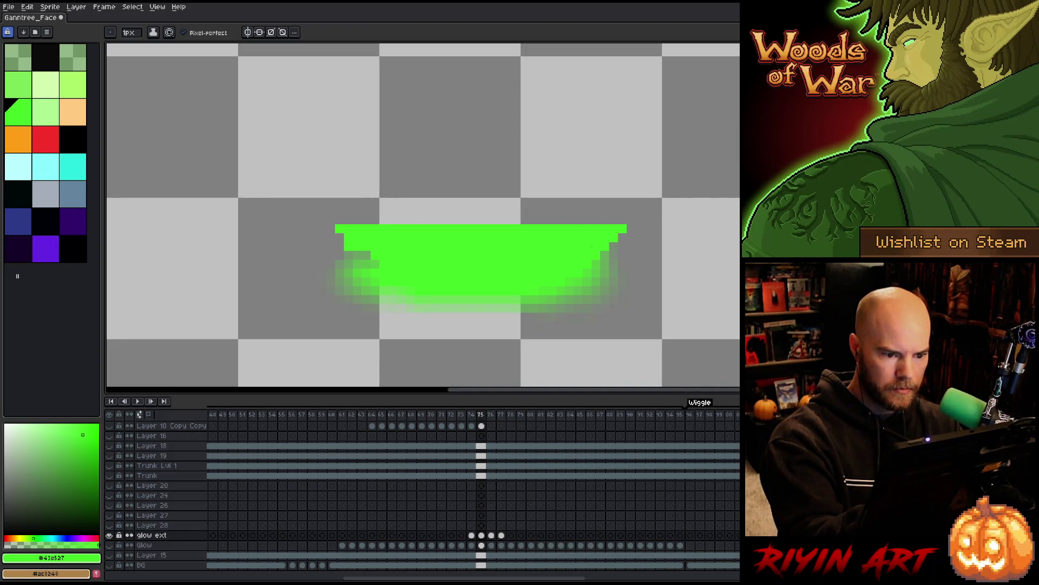
{"action": "left_click_drag", "start_coordinate": [366, 255], "coordinate": [376, 264]}
{"action": "left_click", "coordinate": [330, 228]}
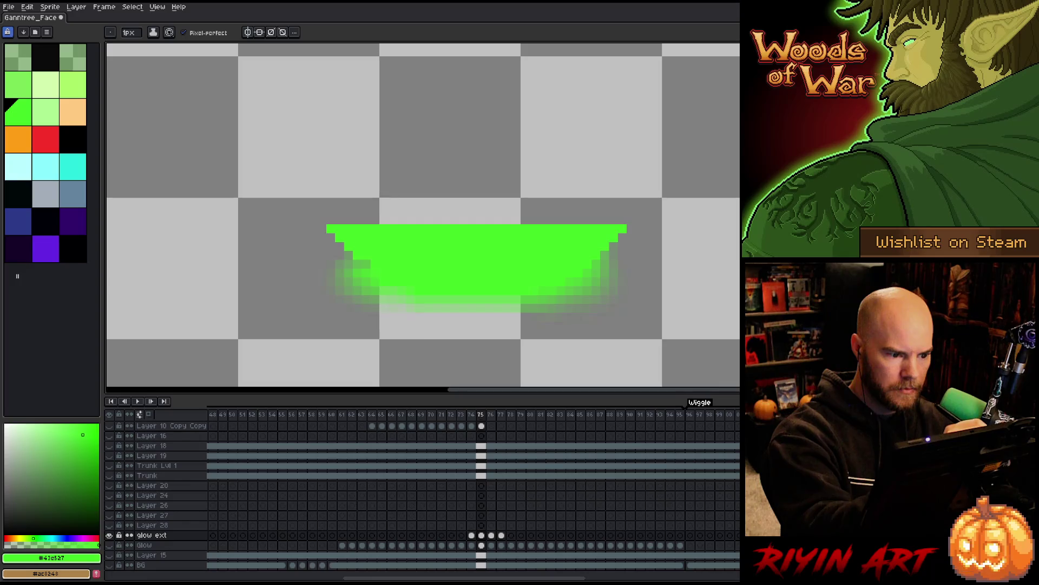
Step: Erase the solid top-right and top-left corners of the stroke with a 4px eraser
{"action": "key", "text": "e"}
{"action": "left_click_drag", "start_coordinate": [614, 242], "coordinate": [595, 234]}
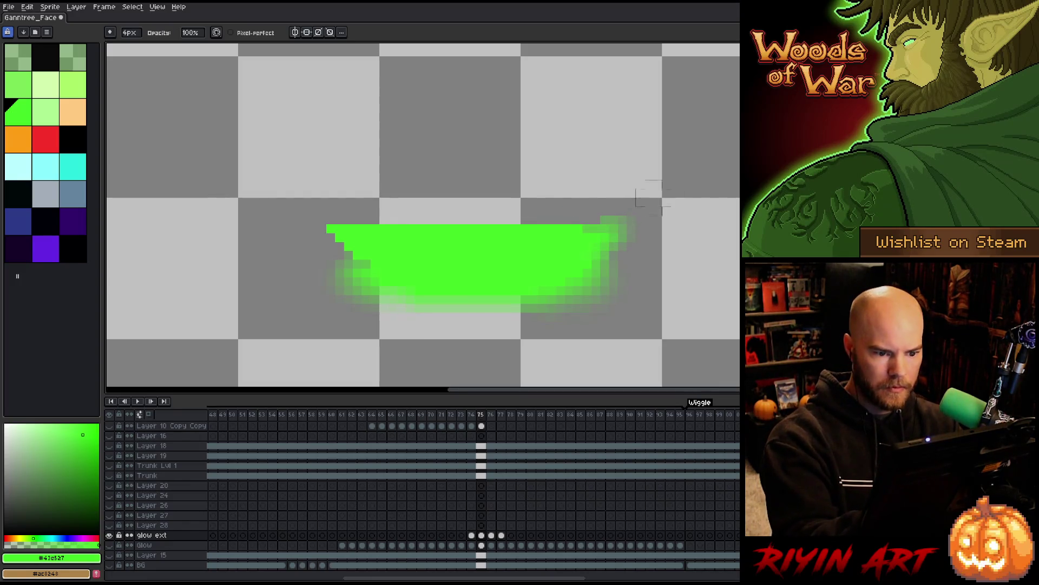
{"action": "left_click_drag", "start_coordinate": [379, 238], "coordinate": [338, 230]}
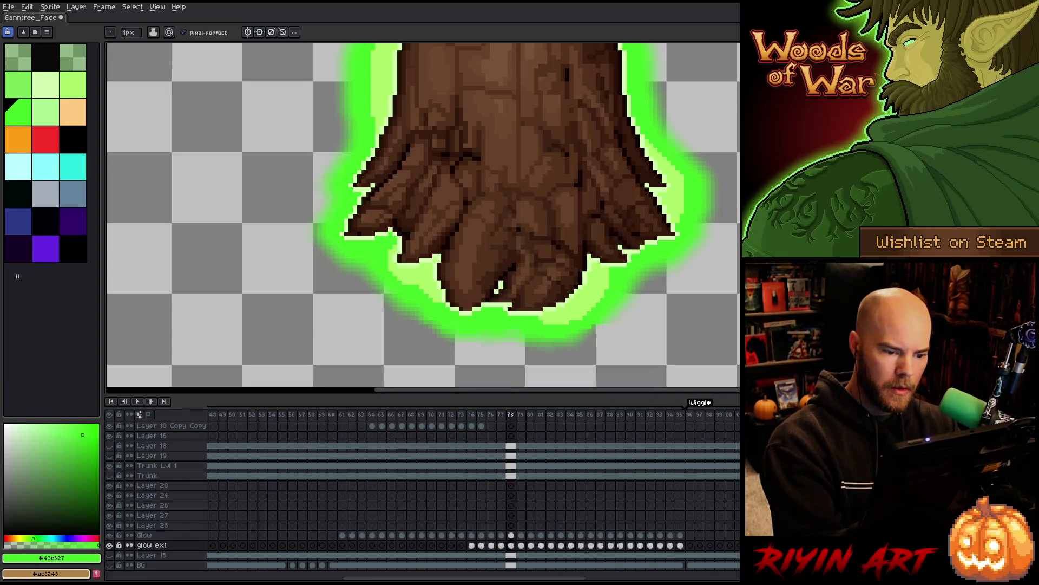
Step: Review and touch up the glow on frames 79 through 81
{"action": "key", "text": "e"}
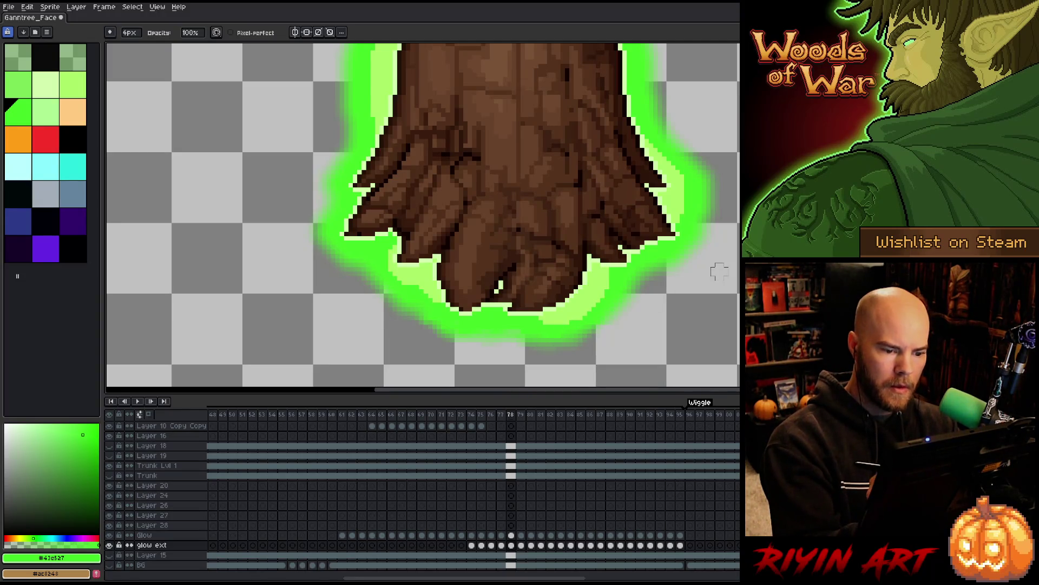
{"action": "key", "text": "period"}
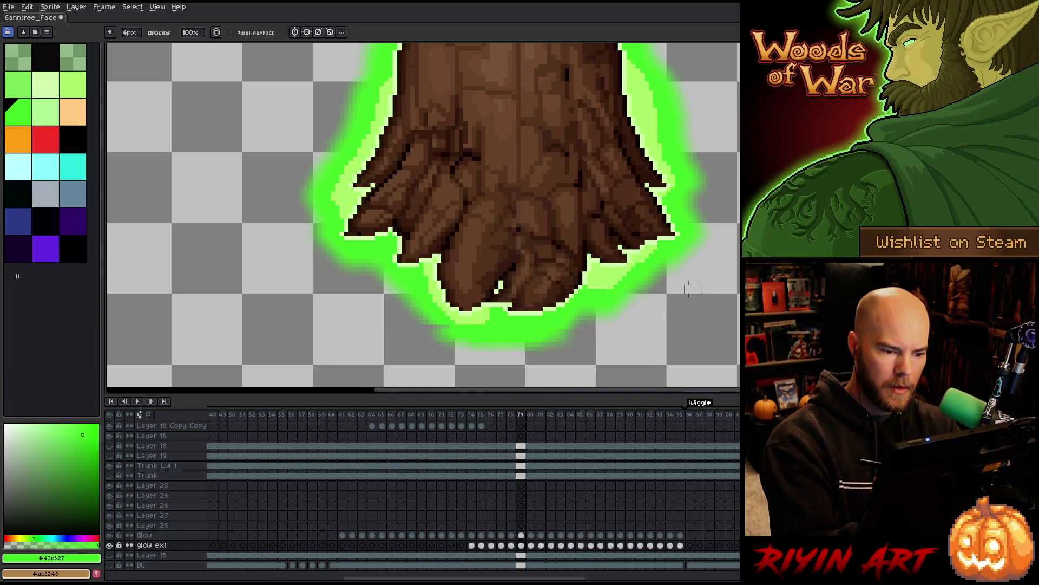
{"action": "key", "text": "b"}
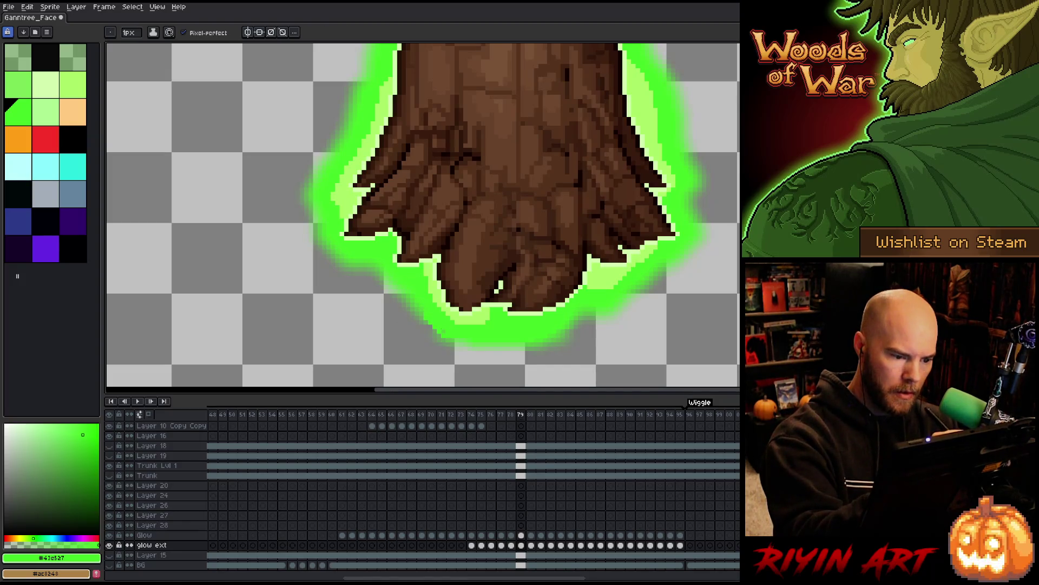
{"action": "key", "text": "e"}
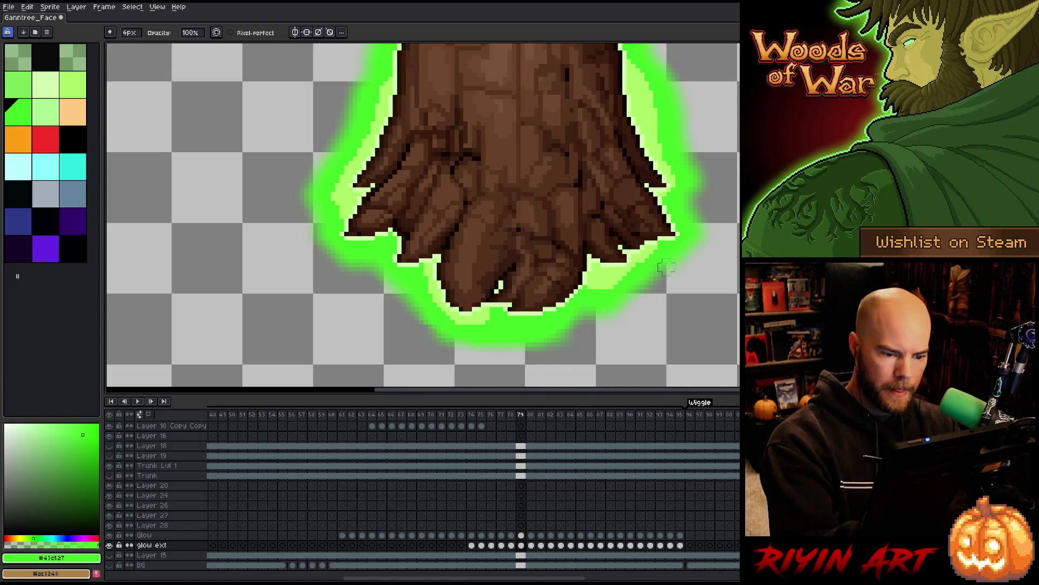
{"action": "key", "text": "period"}
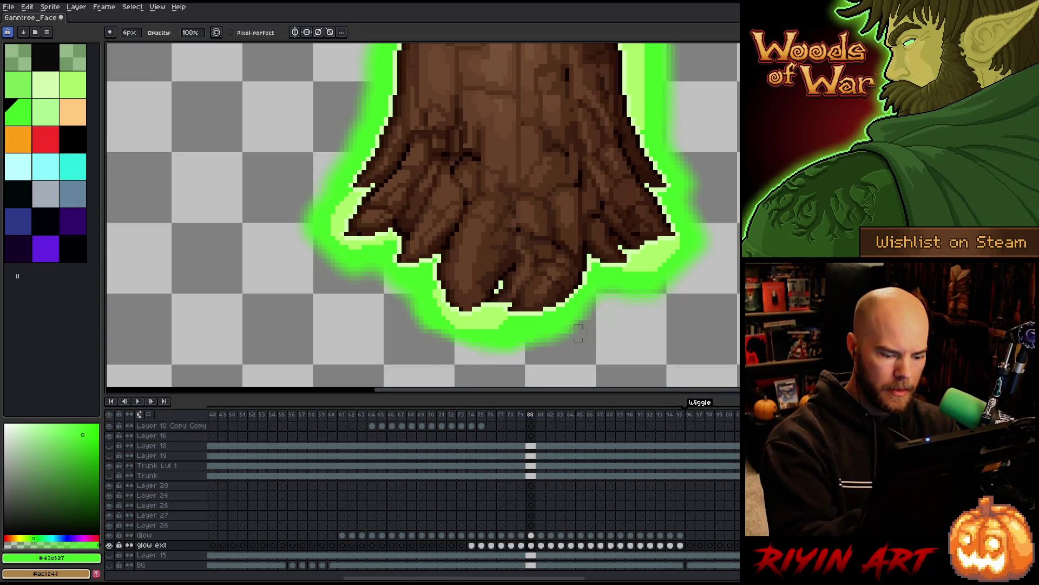
{"action": "key", "text": "period"}
{"action": "key", "text": "e"}
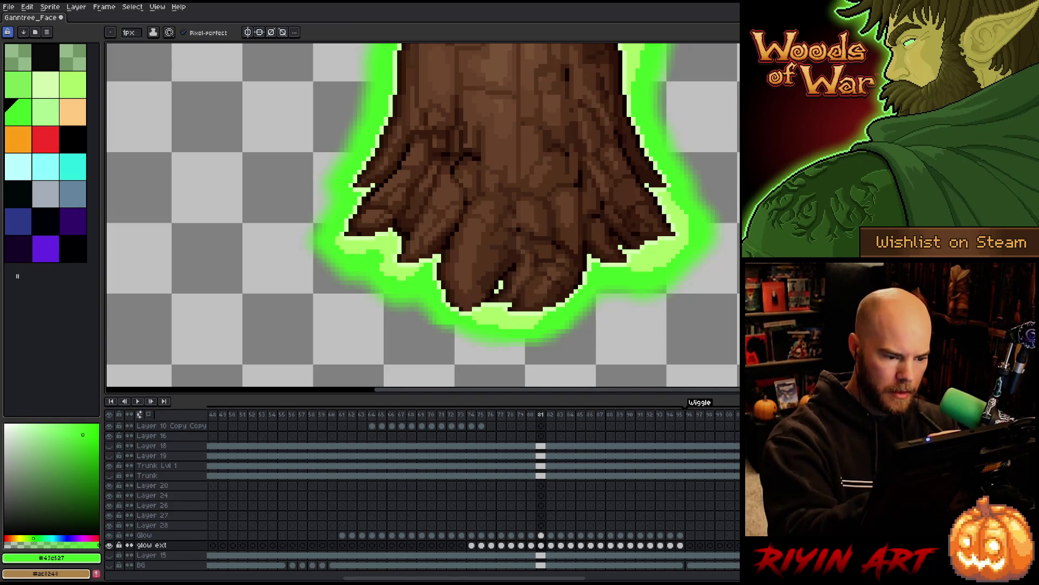
{"action": "key", "text": "b"}
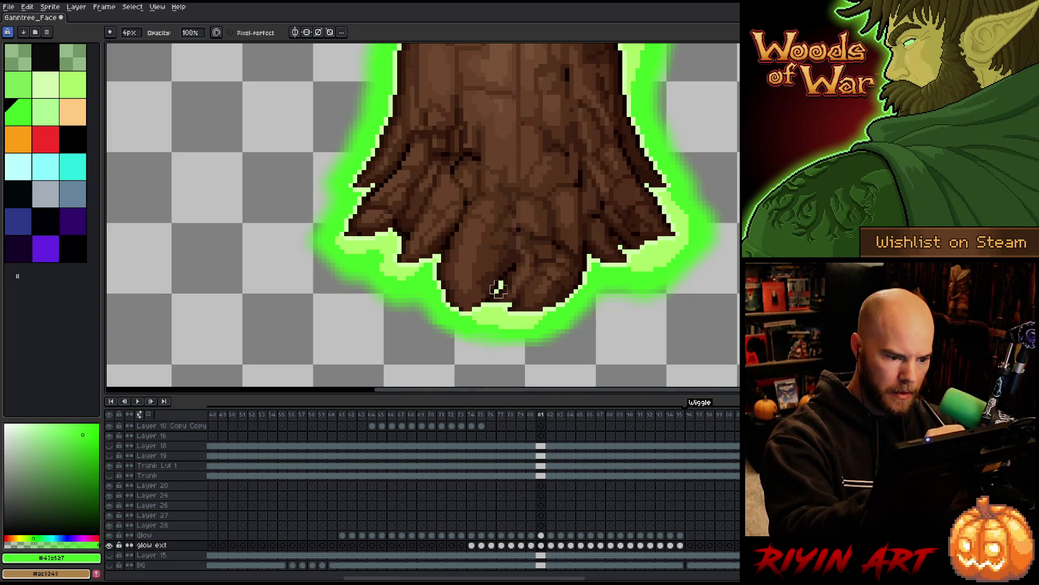
Step: Step through frames 82 to 86, touching up glow pixels with brush and eraser
{"action": "key", "text": "period"}
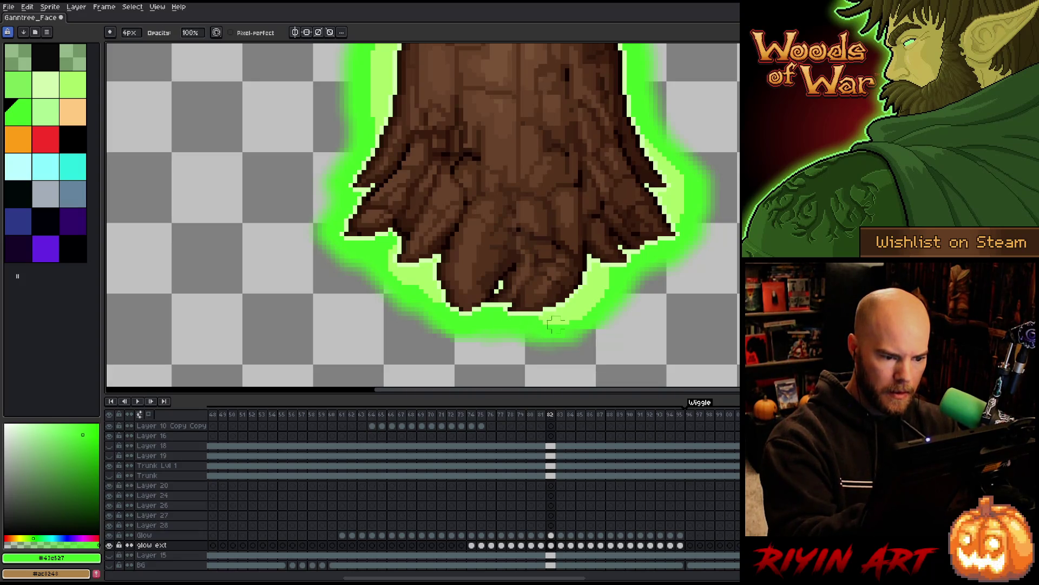
{"action": "key", "text": "period"}
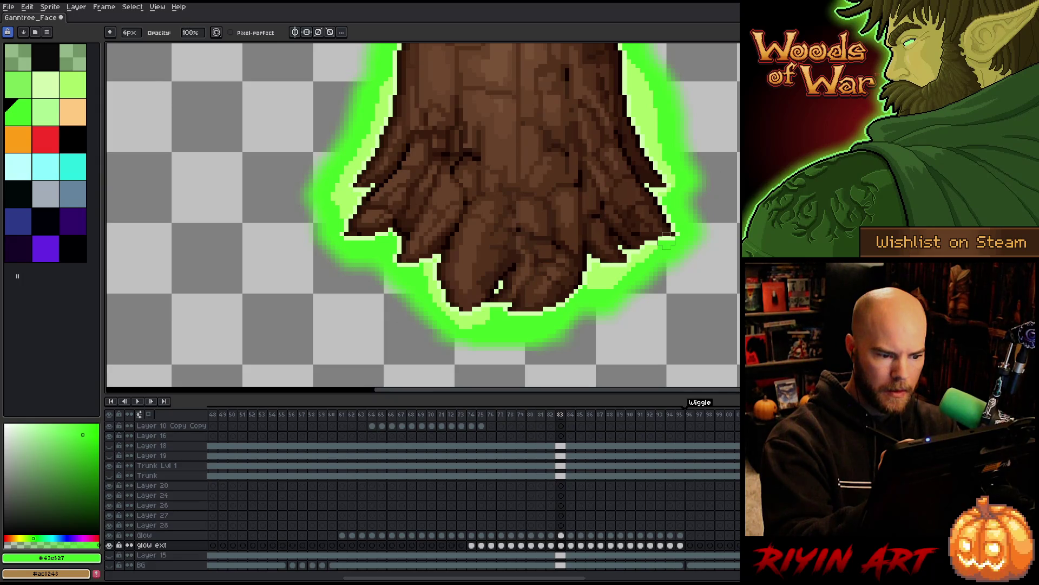
{"action": "key", "text": "period"}
{"action": "key", "text": "period"}
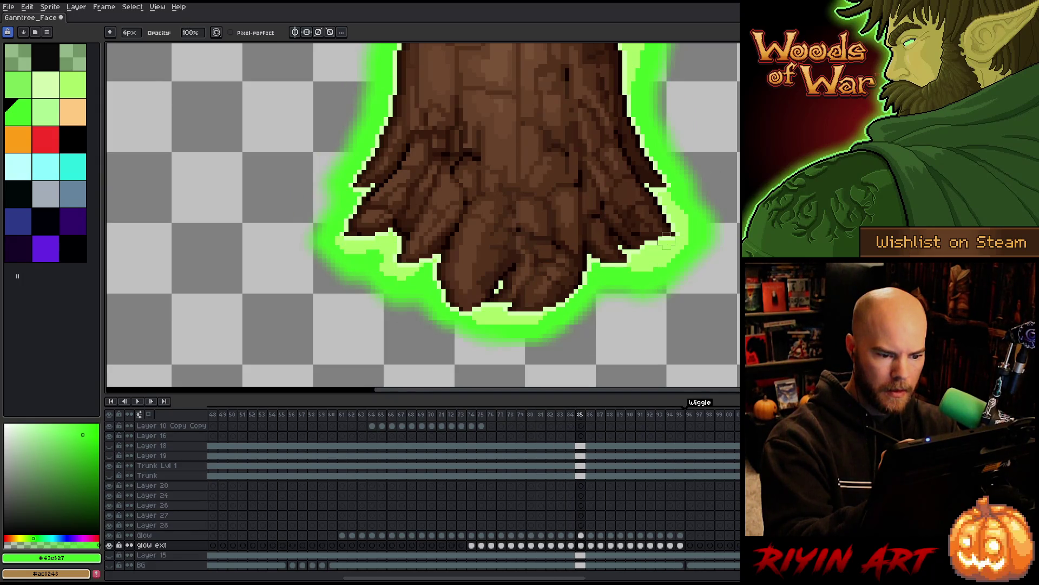
{"action": "key", "text": "period"}
{"action": "key", "text": "e"}
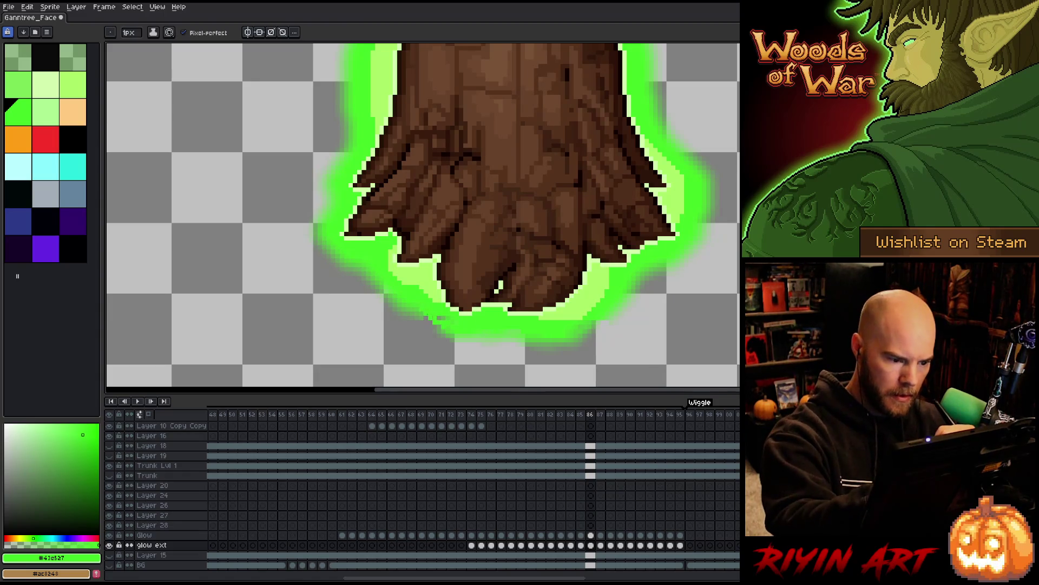
{"action": "key", "text": "b"}
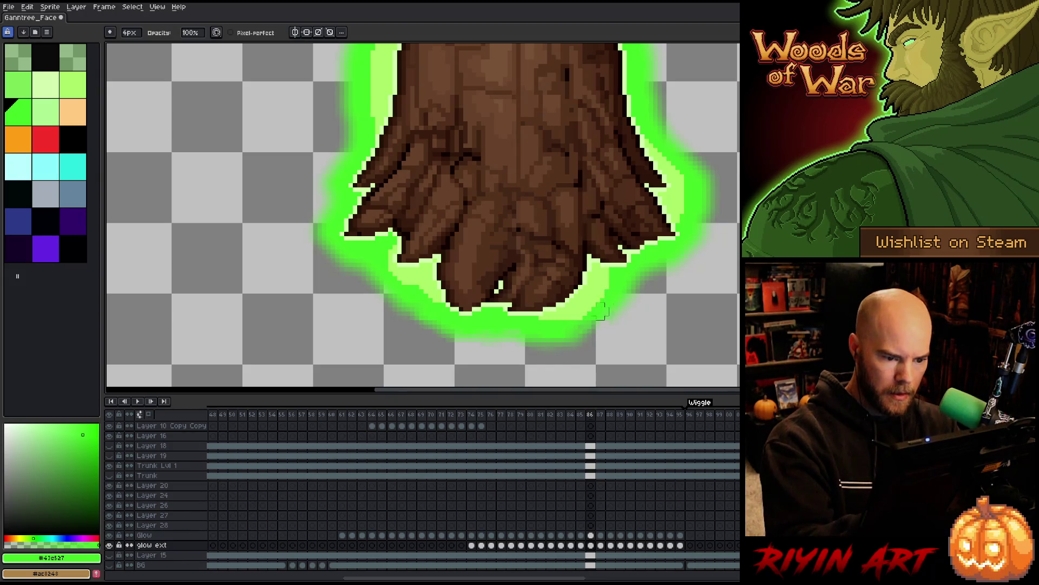
{"action": "key", "text": "e"}
{"action": "key", "text": "b"}
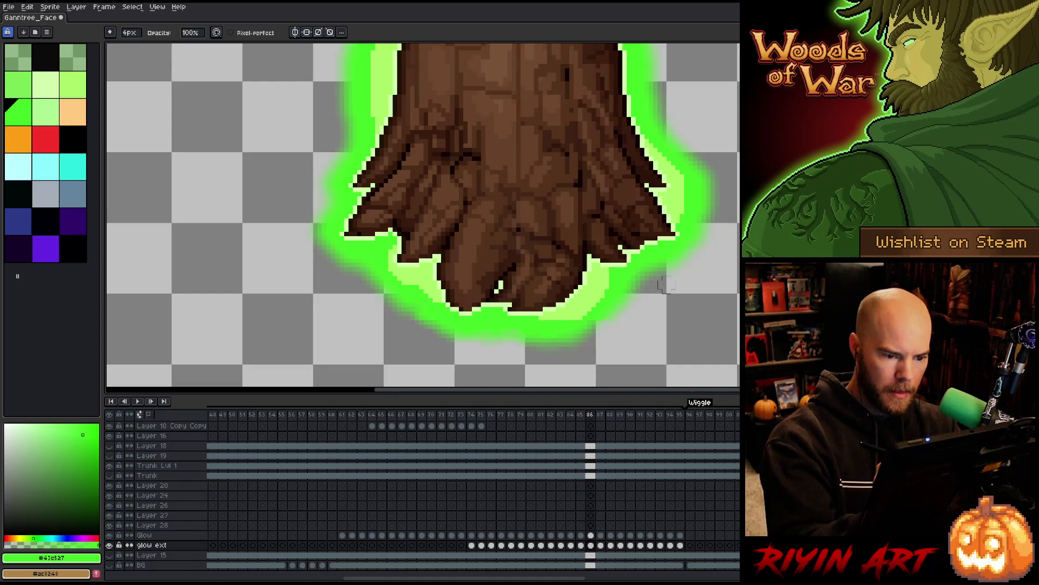
{"action": "key", "text": "e"}
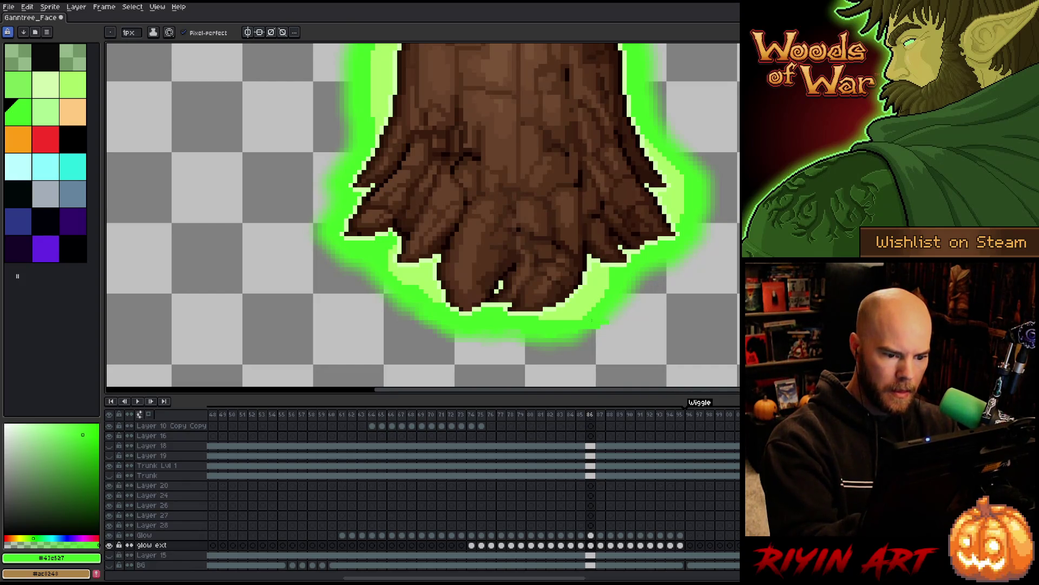
{"action": "key", "text": "b"}
Step: Touch up the glow on frames 87 to 89, undoing a stray erase at the bottom
{"action": "key", "text": "period"}
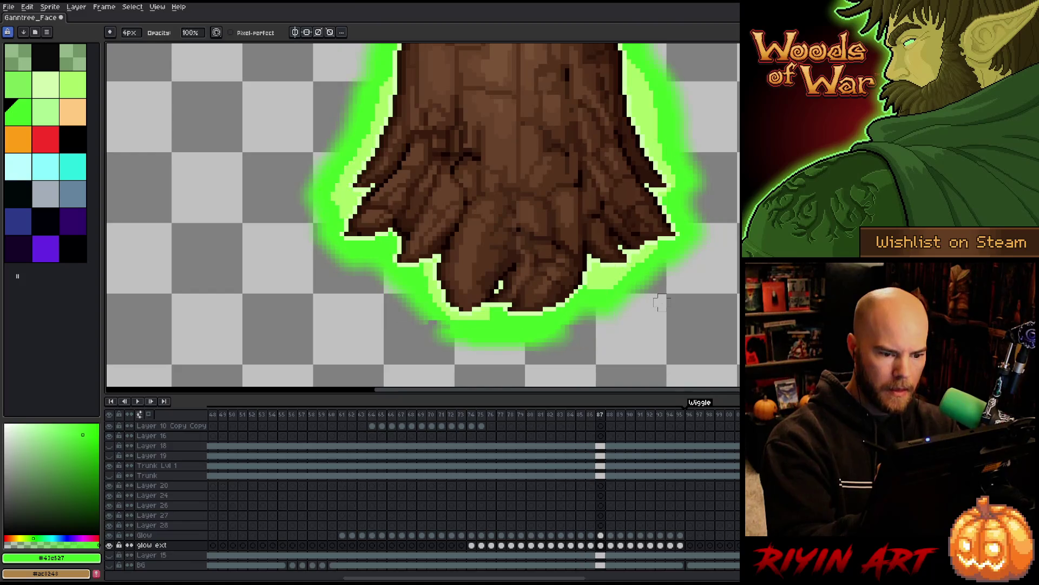
{"action": "key", "text": "e"}
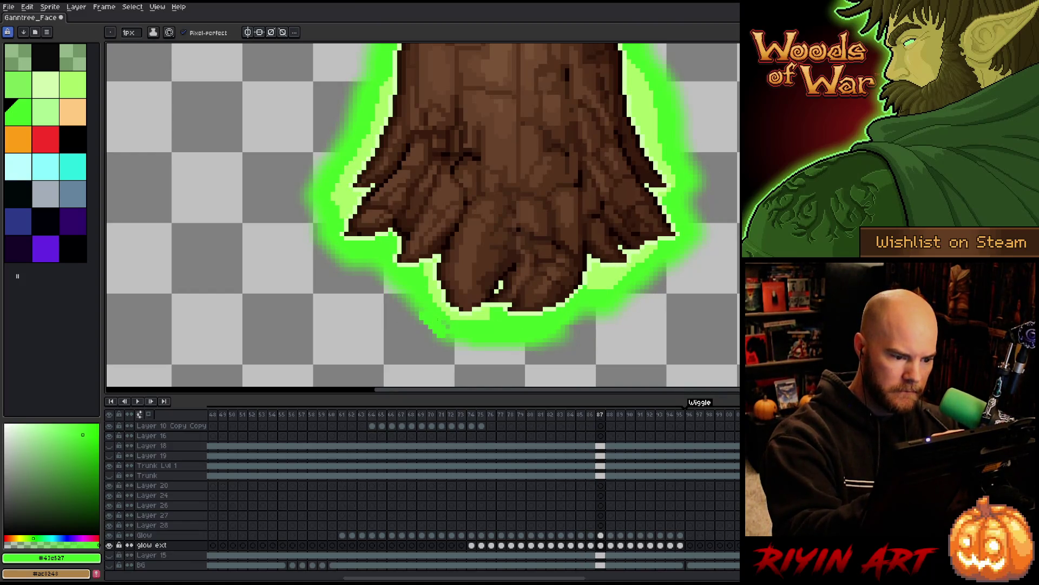
{"action": "key", "text": "b"}
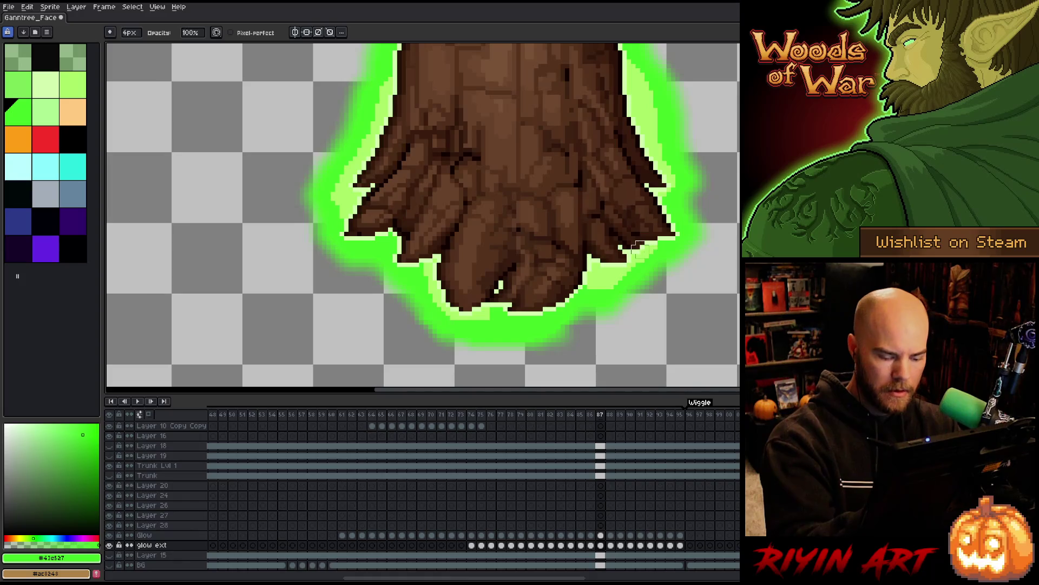
{"action": "key", "text": "period"}
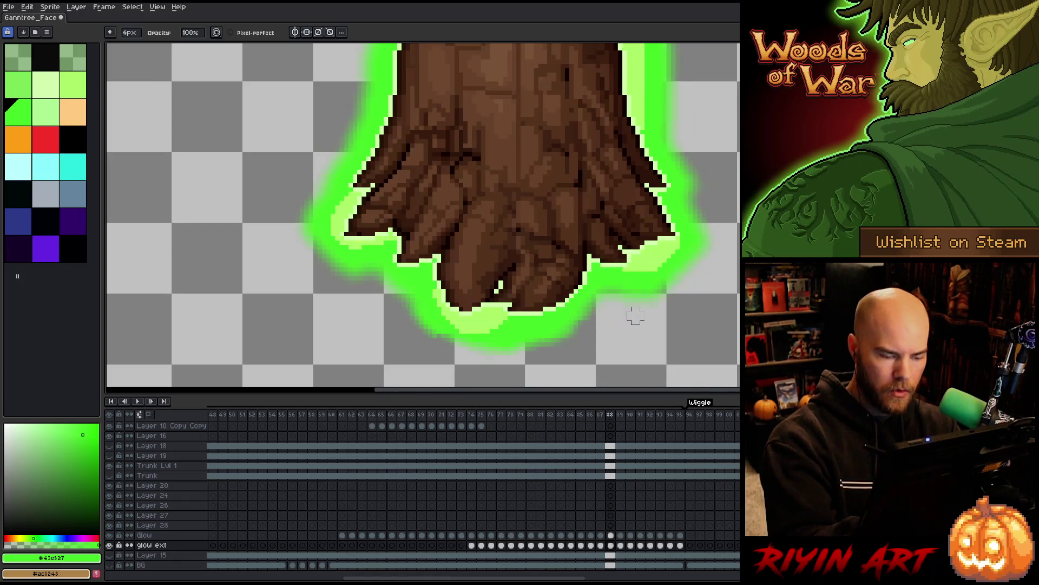
{"action": "key", "text": "e"}
{"action": "left_click_drag", "start_coordinate": [439, 336], "coordinate": [464, 342]}
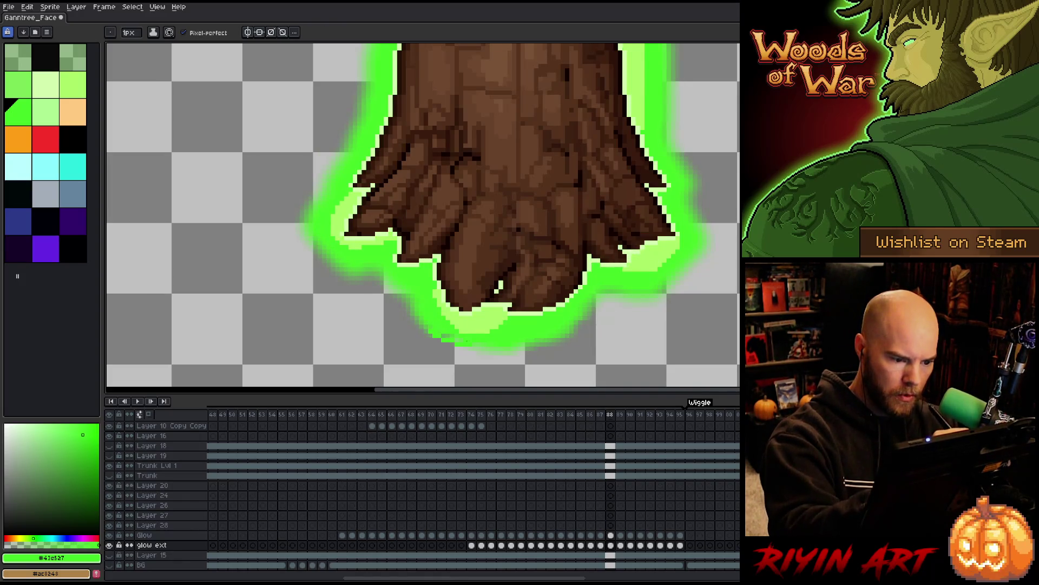
{"action": "key", "text": "ctrl+z"}
{"action": "key", "text": "b"}
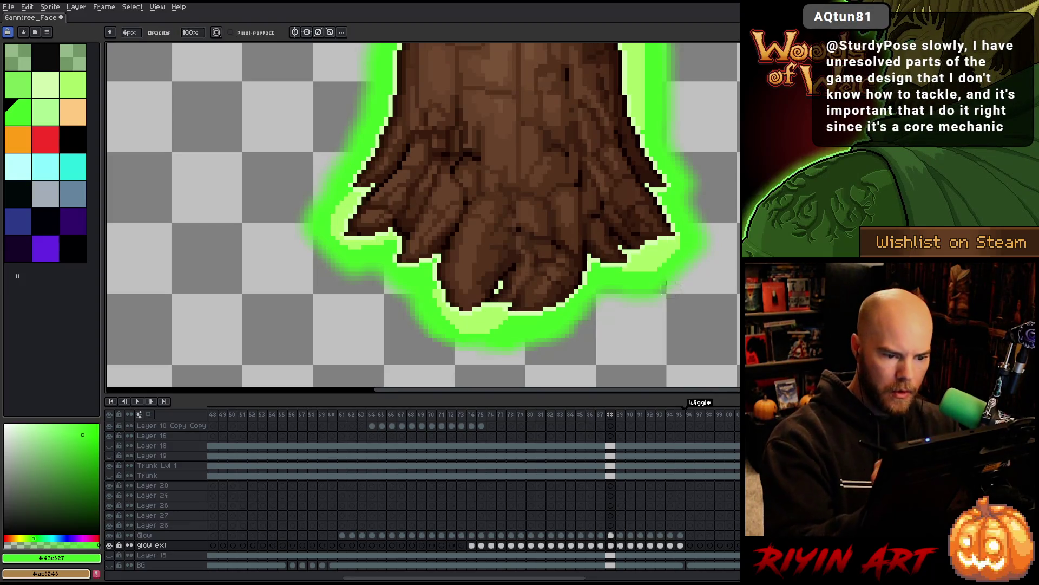
{"action": "key", "text": "period"}
{"action": "key", "text": "e"}
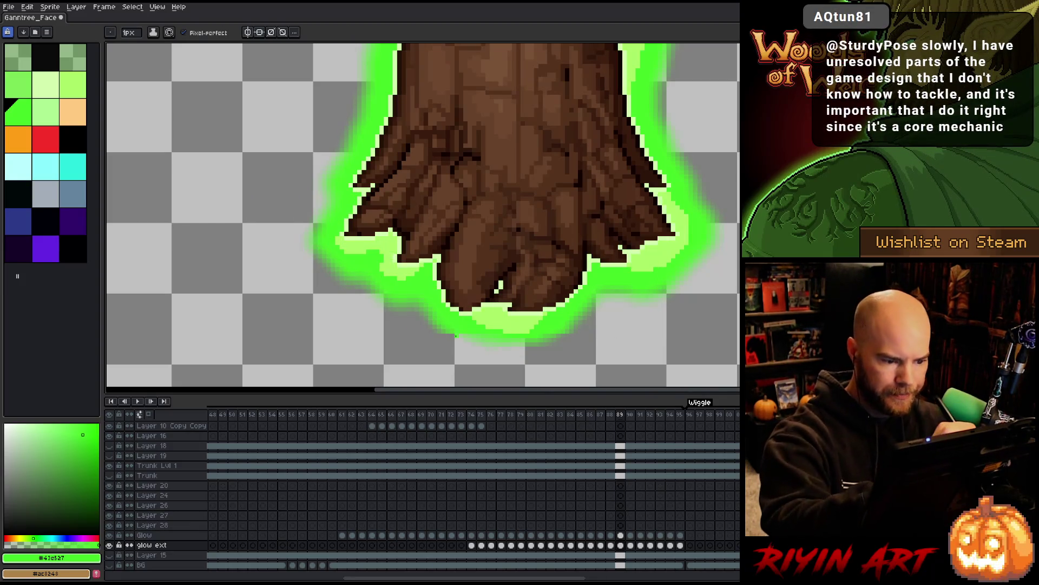
{"action": "key", "text": "b"}
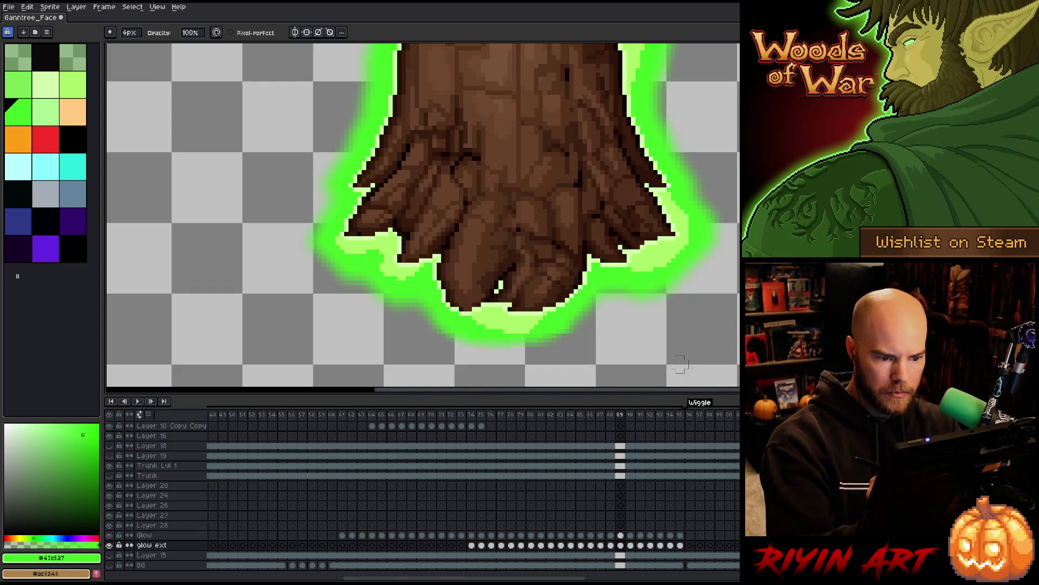
Step: Step through frames 90 to 92 and on past the loop back to frame 32
{"action": "key", "text": "Right"}
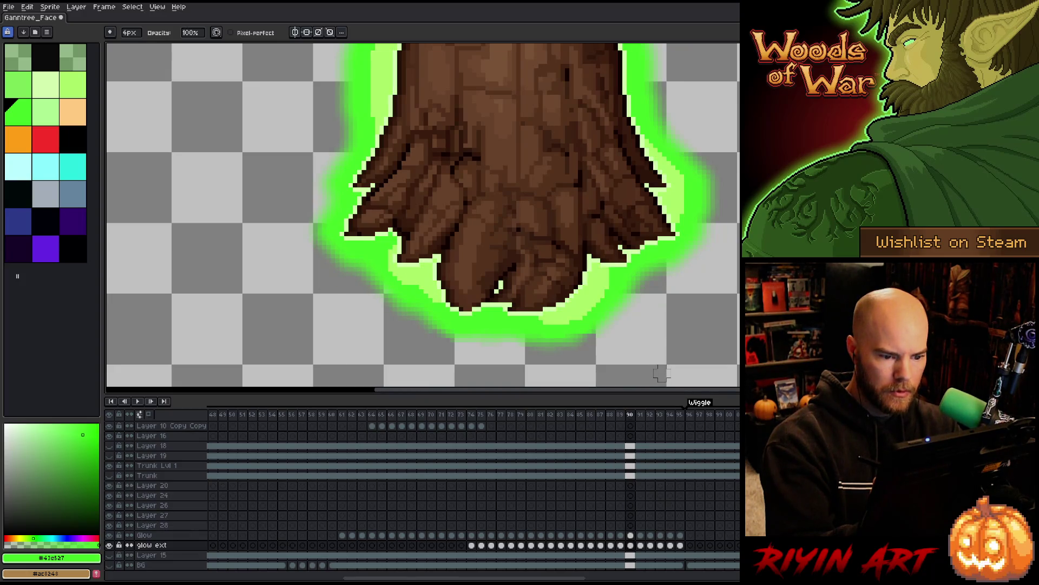
{"action": "key", "text": "Right"}
{"action": "key", "text": "Right"}
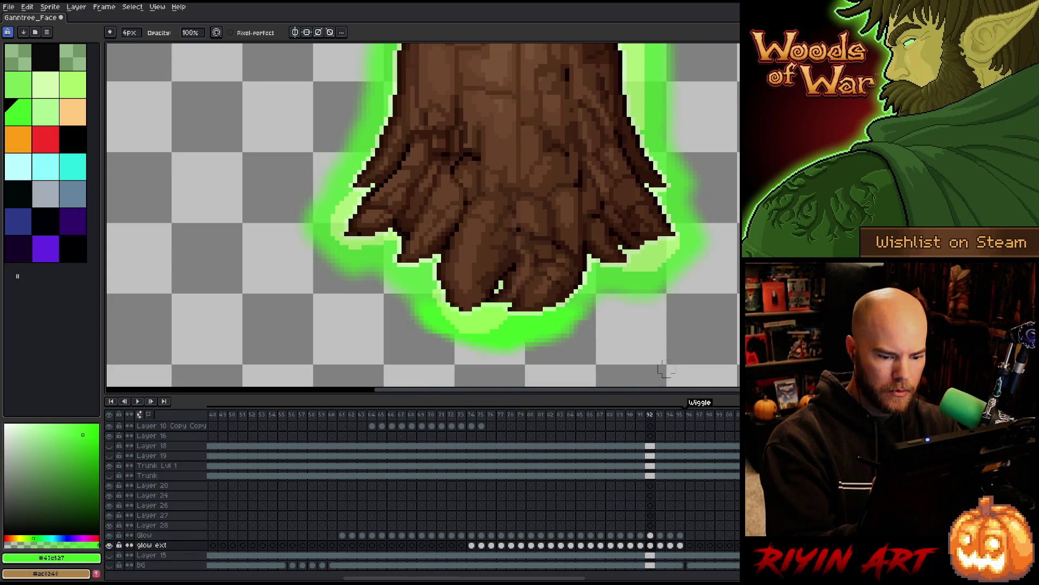
{"action": "key", "text": "Right"}
{"action": "key", "text": "Right"}
{"action": "key", "text": "Right"}
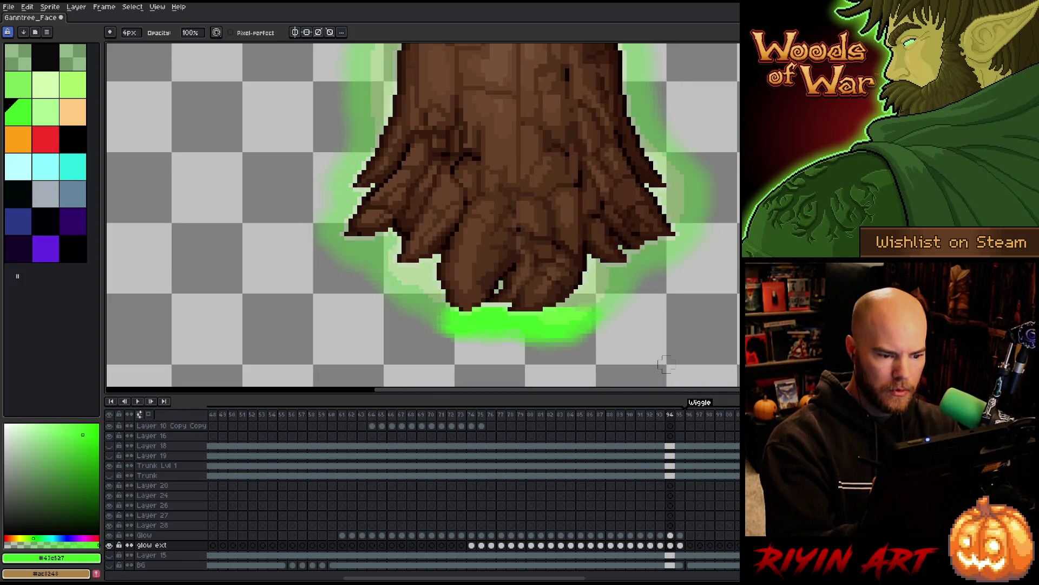
{"action": "key", "text": "Right"}
{"action": "key", "text": "Right"}
{"action": "key", "text": "Right"}
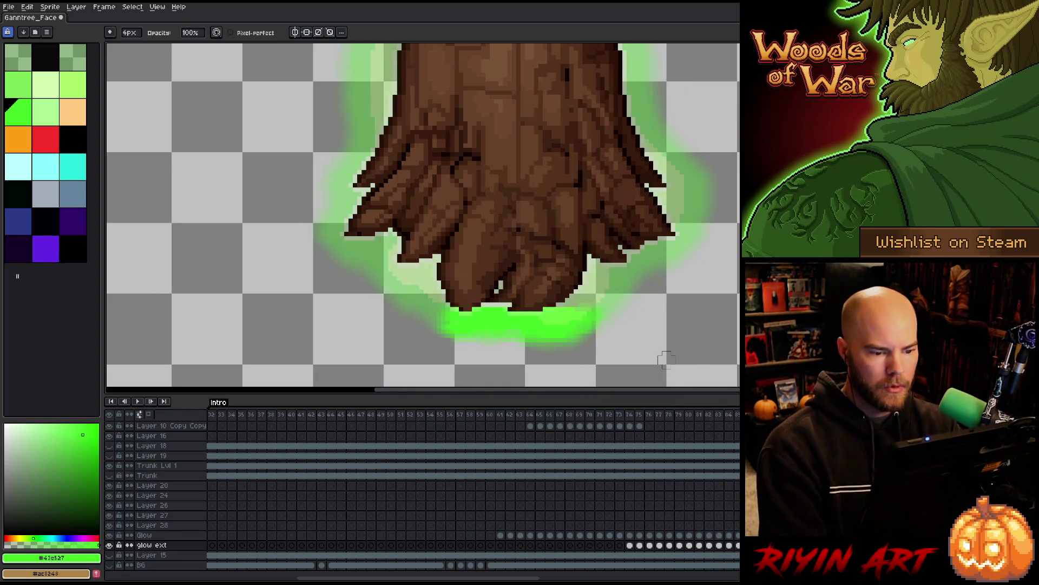
{"action": "key", "text": "Right"}
{"action": "key", "text": "Right"}
{"action": "key", "text": "Right"}
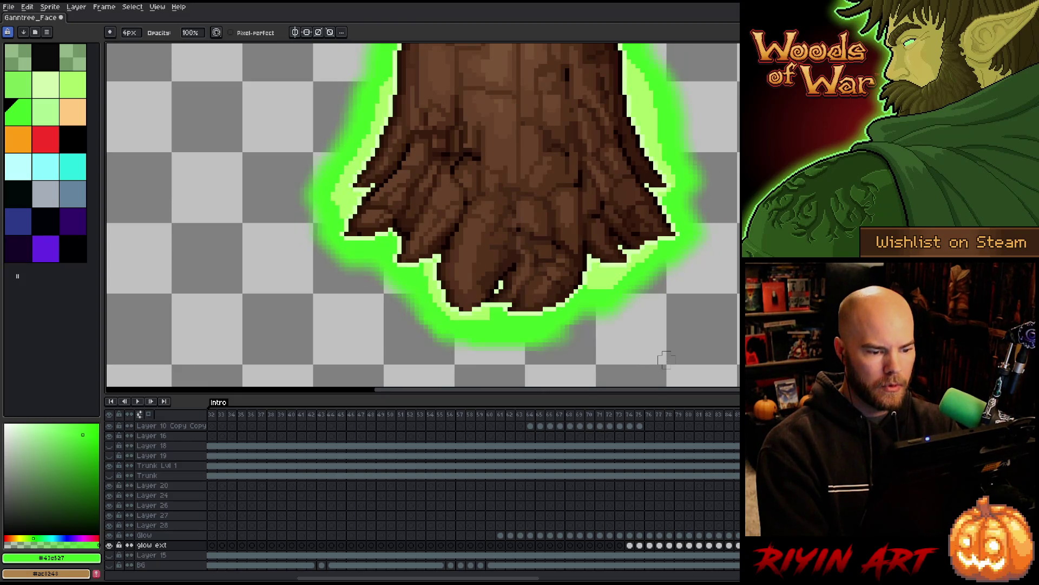
Step: Zoom out and pan to frame the whole tree, then zoom in on the face and branches
{"action": "scroll", "coordinate": [654, 312], "scroll_direction": "down", "scroll_amount": 4}
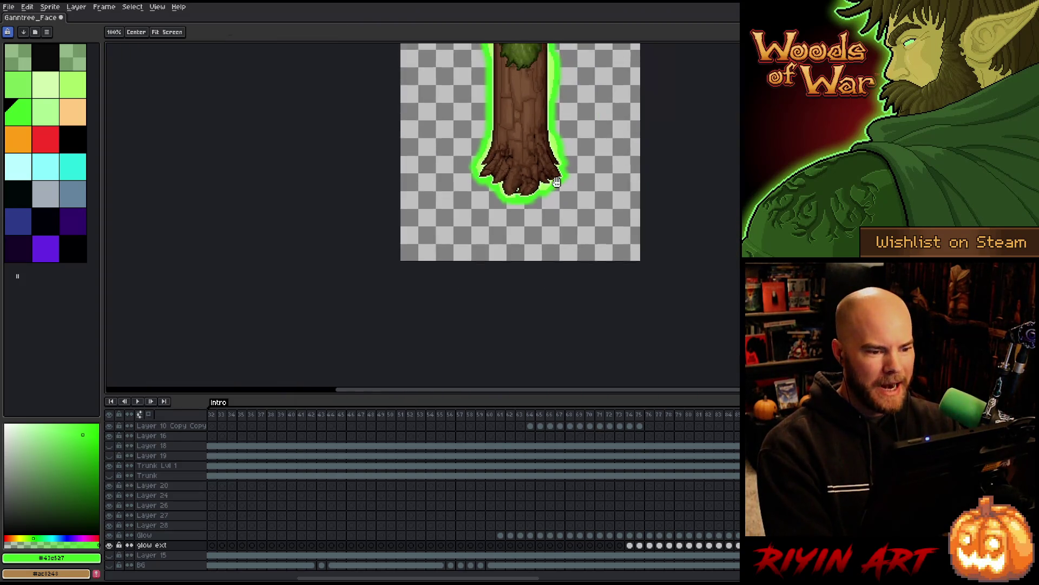
{"action": "left_click_drag", "start_coordinate": [483, 212], "coordinate": [459, 298]}
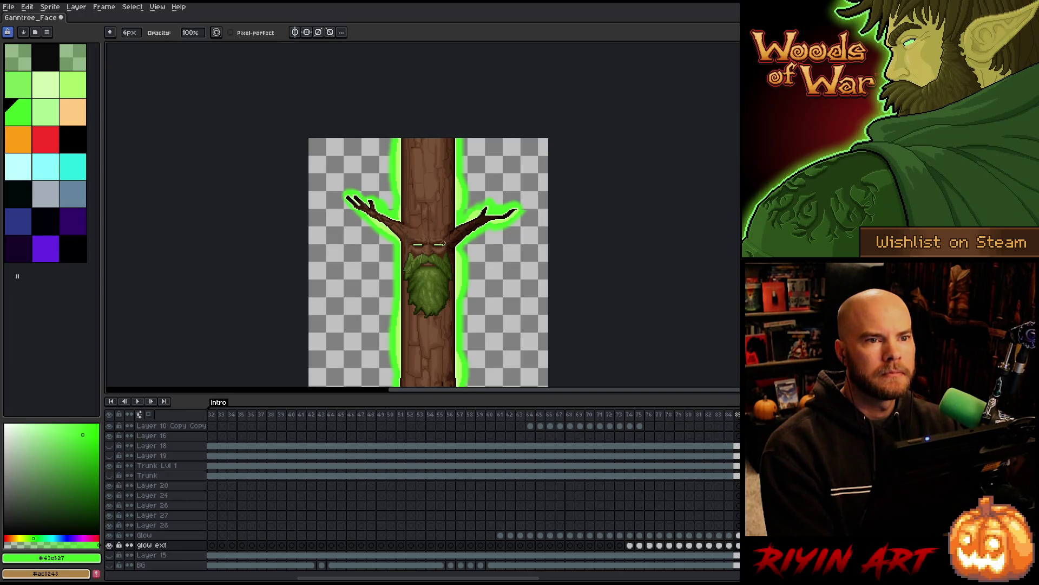
{"action": "scroll", "coordinate": [493, 230], "scroll_direction": "up", "scroll_amount": 1}
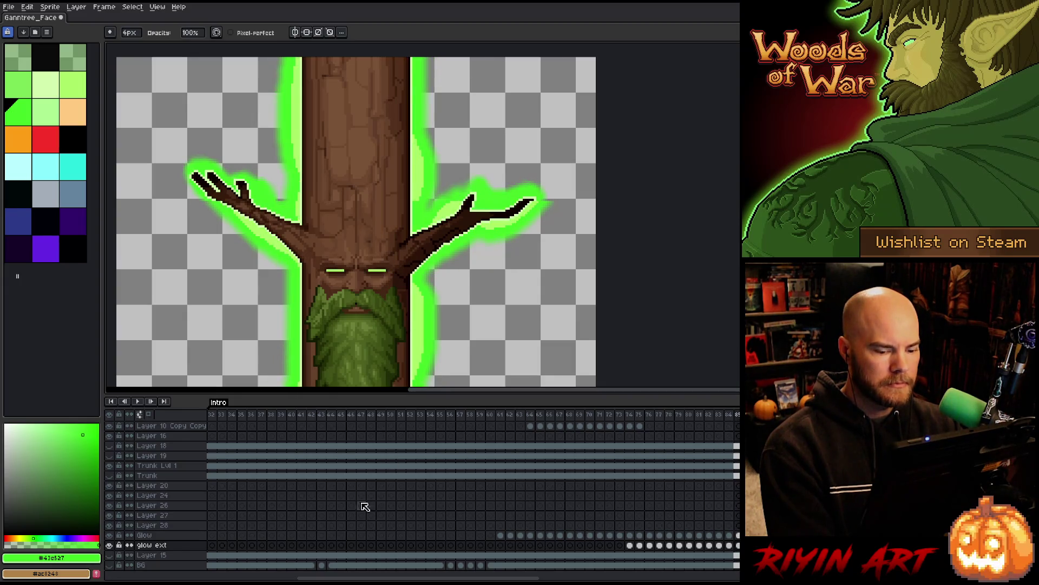
{"action": "scroll", "coordinate": [178, 542], "scroll_direction": "up", "scroll_amount": 1}
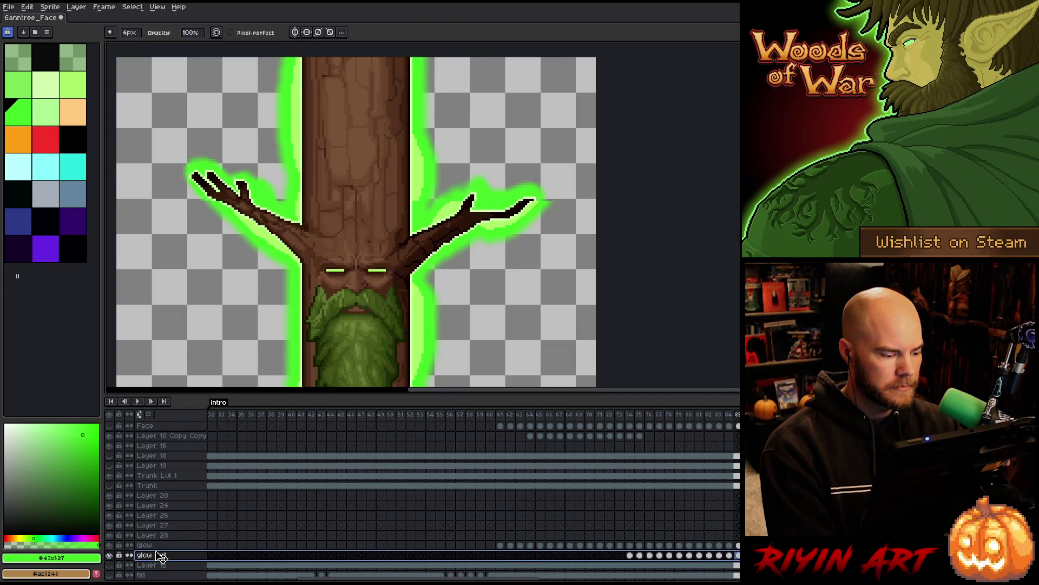
Step: Move the glow ext layer above the Glow layer and select Layer 15
{"action": "left_click_drag", "start_coordinate": [161, 545], "coordinate": [161, 544]}
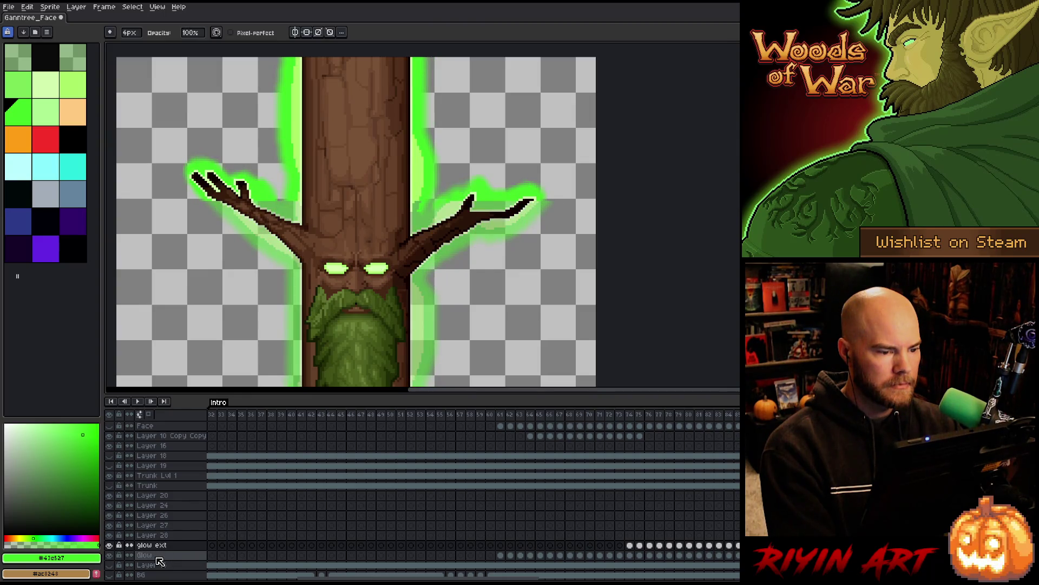
{"action": "scroll", "coordinate": [201, 547], "scroll_direction": "down", "scroll_amount": 1}
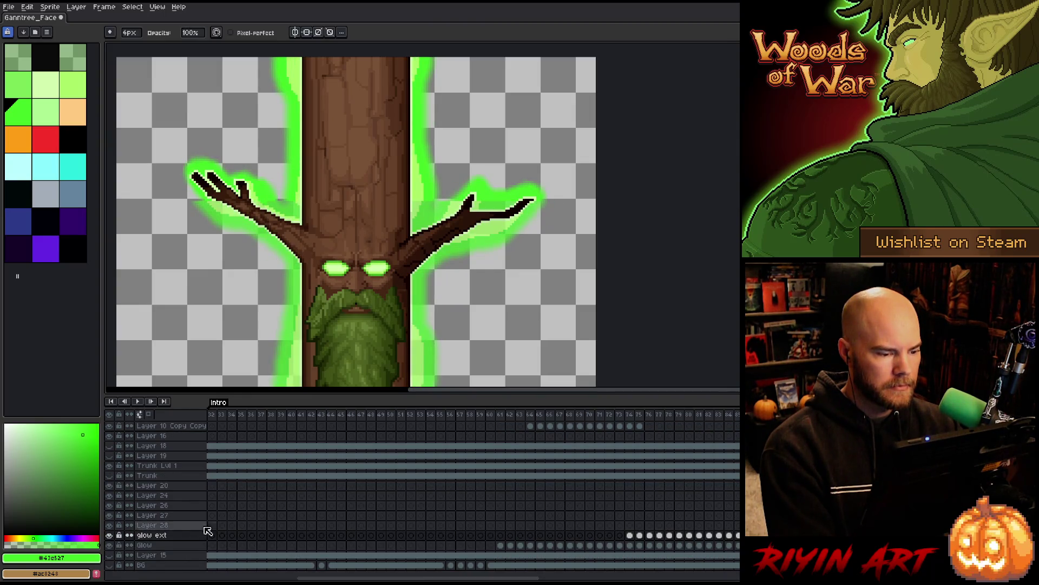
{"action": "left_click", "coordinate": [162, 556]}
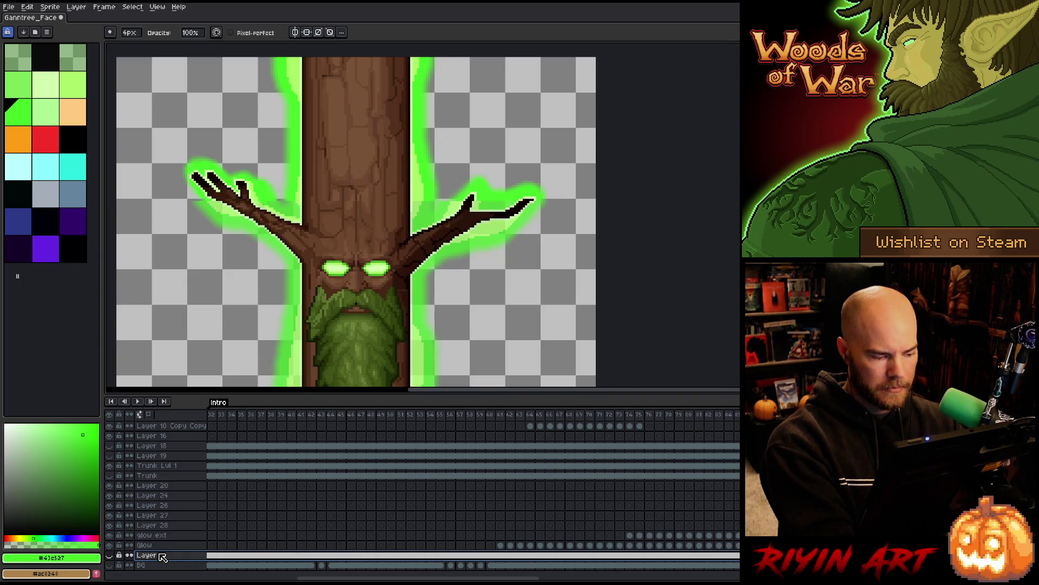
Step: Add a new layer above Layer 15 and name it 'glow ext bg'
{"action": "key", "text": "shift+n"}
{"action": "double_click", "coordinate": [170, 556]}
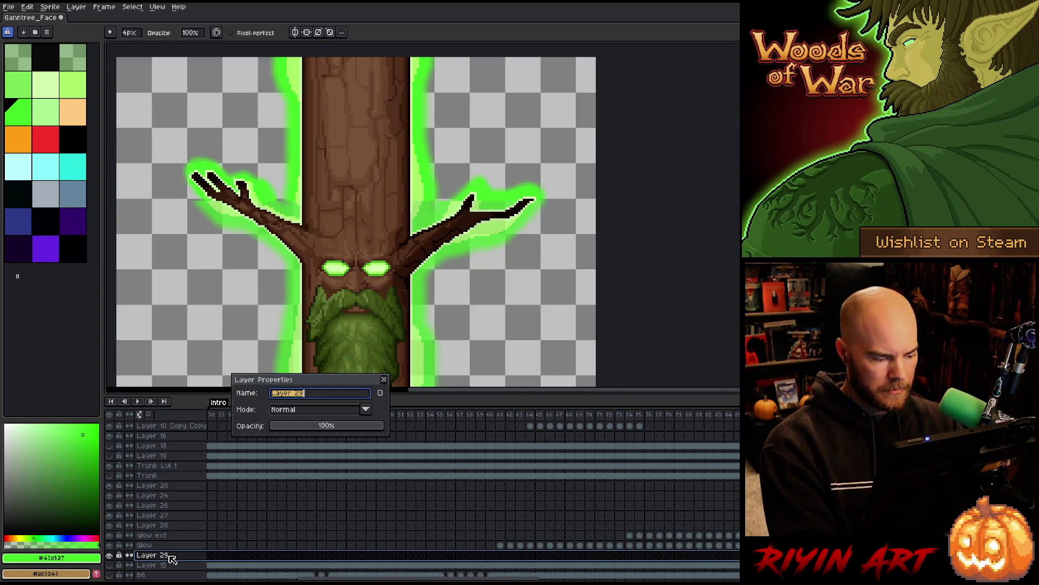
{"action": "type", "text": "glow e"}
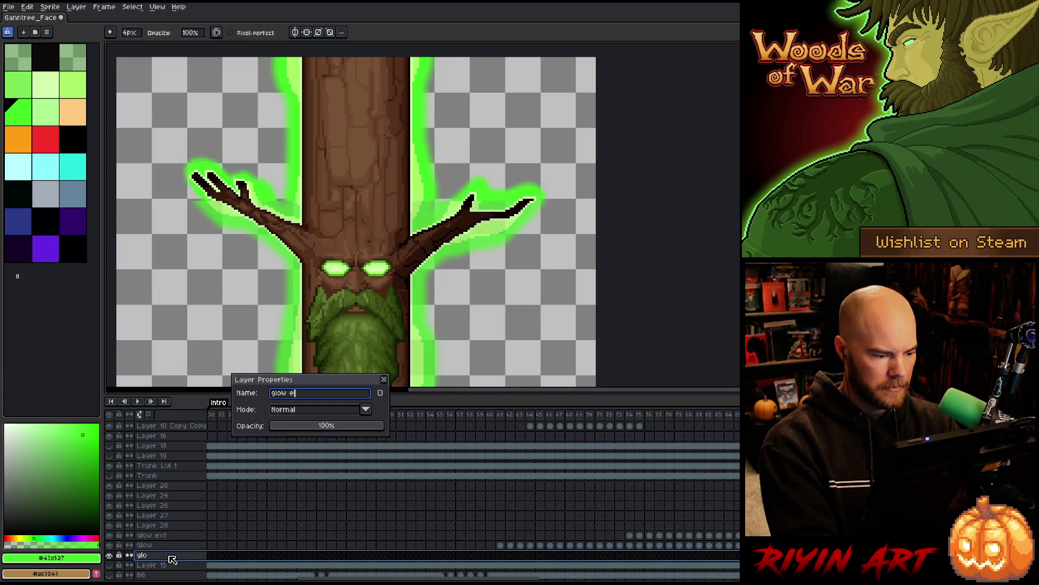
{"action": "type", "text": "xt bg"}
{"action": "key", "text": "Return"}
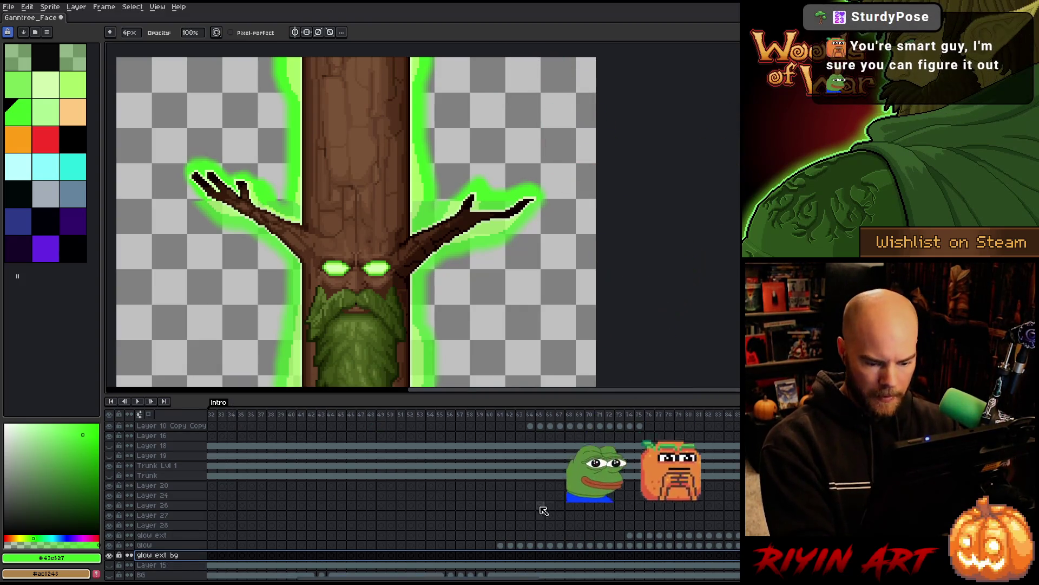
{"action": "left_click", "coordinate": [630, 536]}
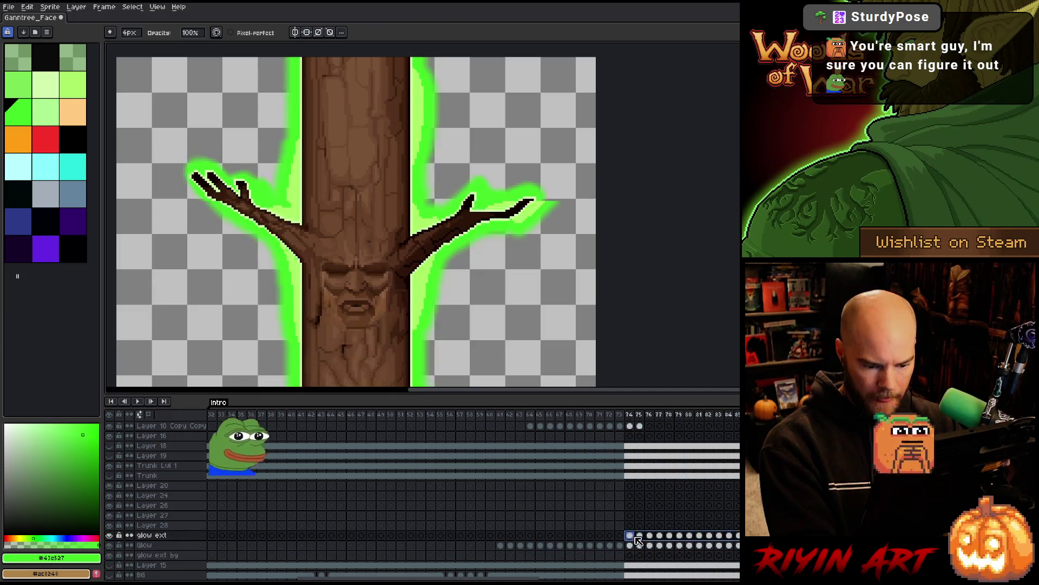
Step: Marquee-select the upper trunk and select the glow ext bg cels from frame 74 onward
{"action": "left_click", "coordinate": [630, 556]}
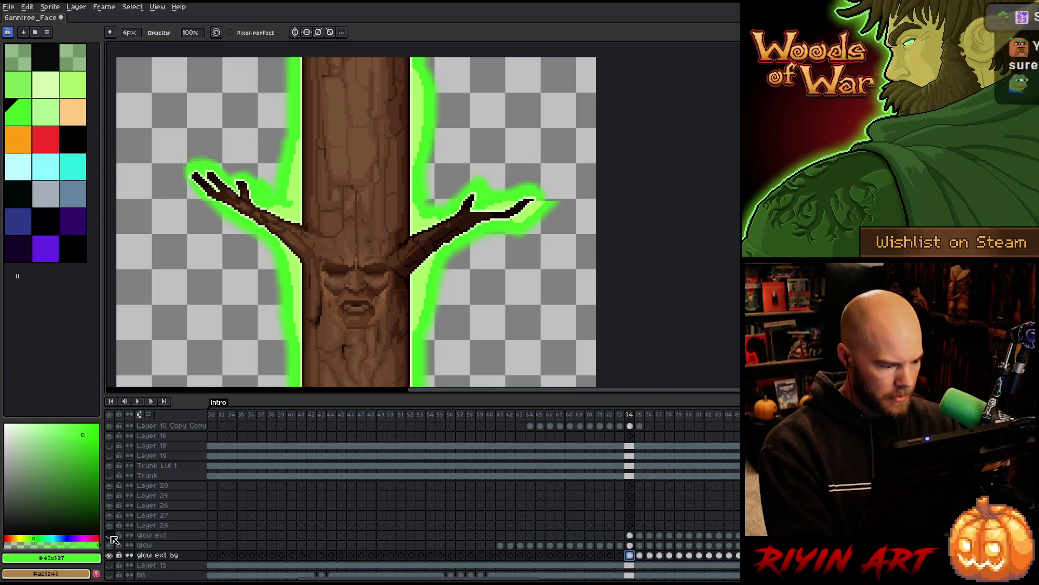
{"action": "scroll", "coordinate": [323, 204], "scroll_direction": "down", "scroll_amount": 2}
{"action": "scroll", "coordinate": [322, 204], "scroll_direction": "down", "scroll_amount": 3}
{"action": "key", "text": "m"}
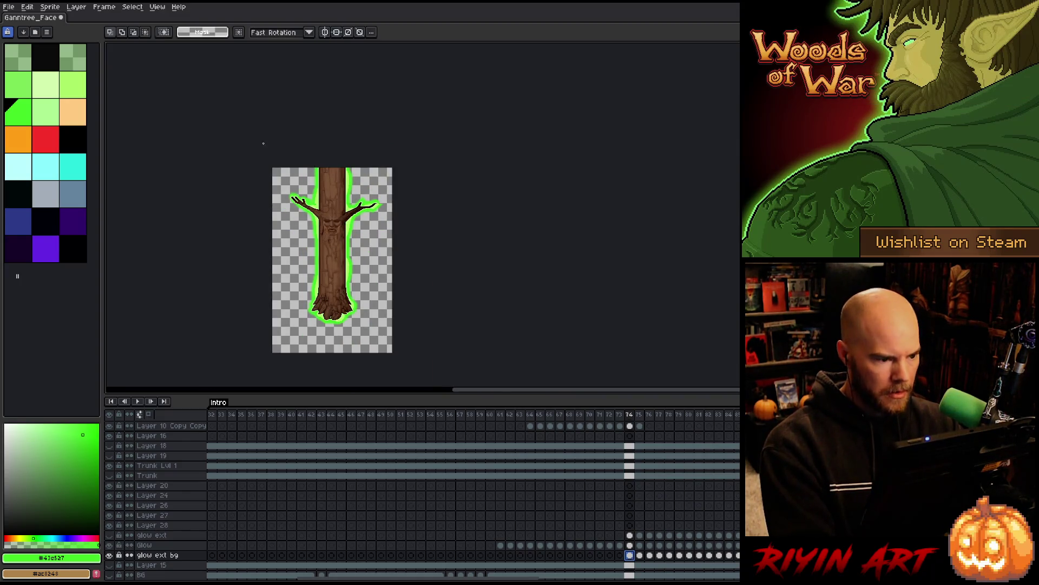
{"action": "left_click_drag", "start_coordinate": [262, 143], "coordinate": [441, 298]}
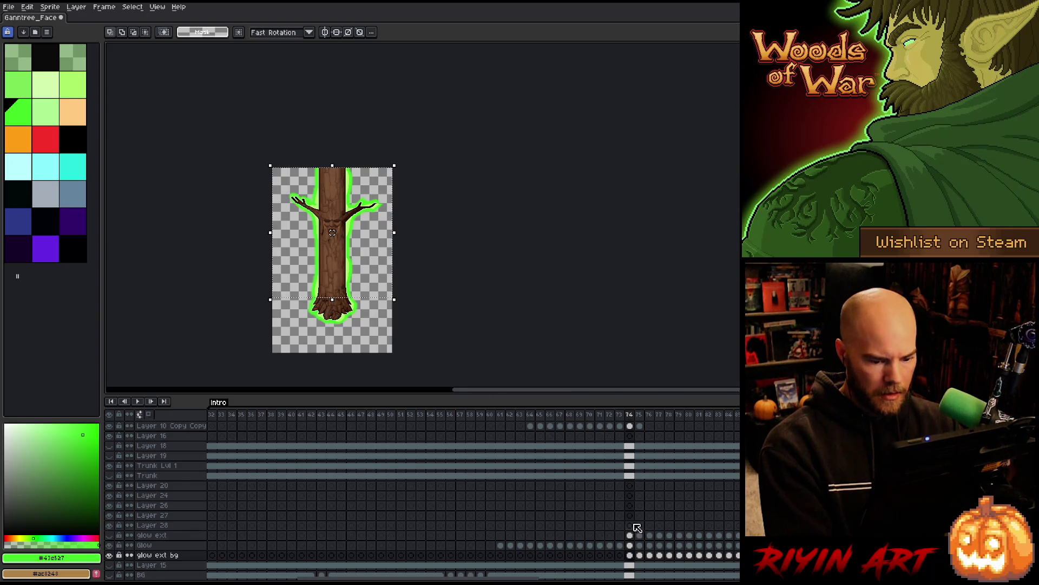
{"action": "left_click_drag", "start_coordinate": [733, 555], "coordinate": [631, 556]}
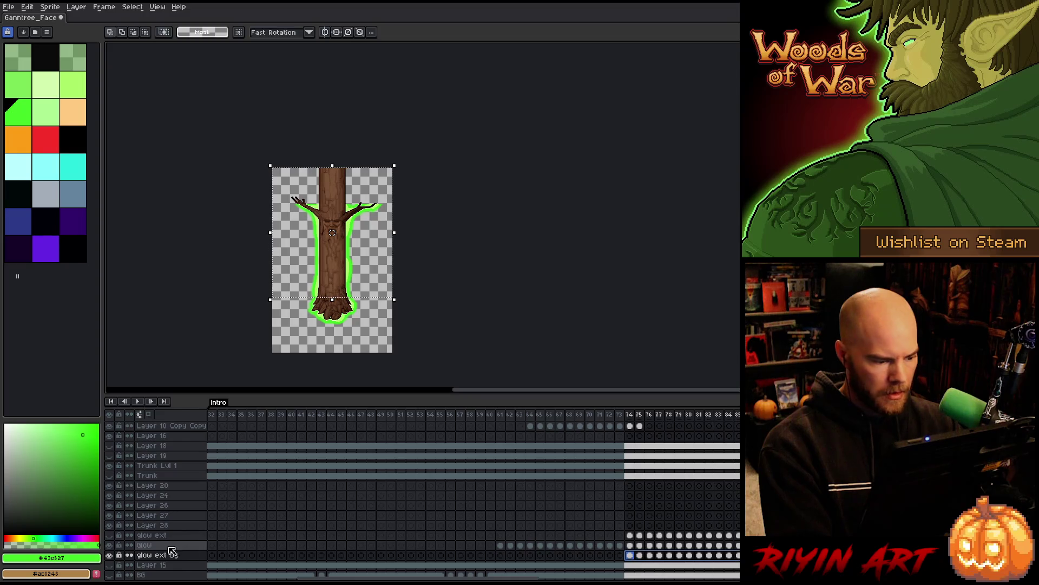
Step: Show the glow ext bg layer, invert then clear the selection, and play the animation
{"action": "left_click", "coordinate": [114, 554]}
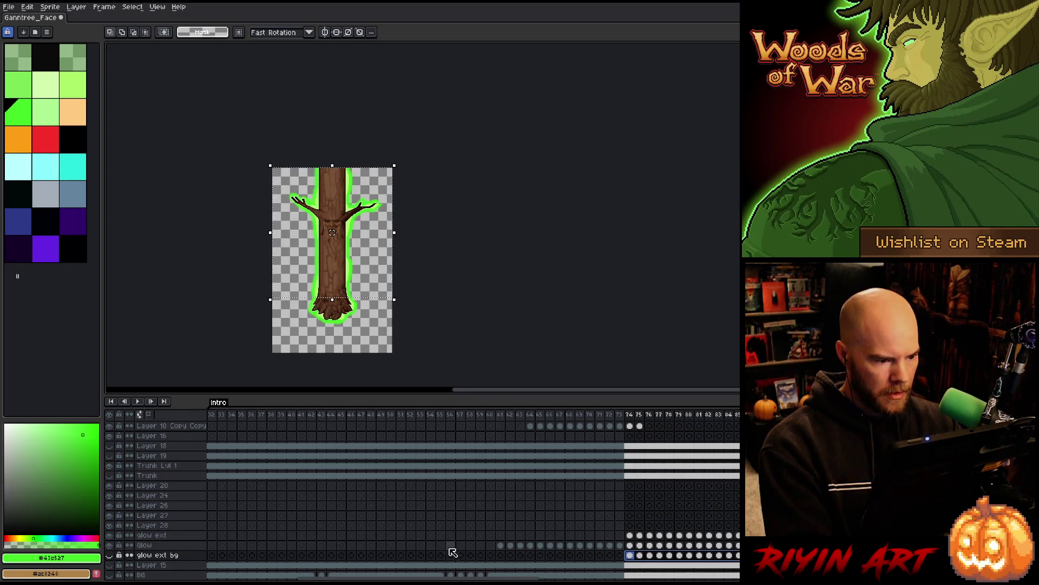
{"action": "left_click", "coordinate": [631, 535]}
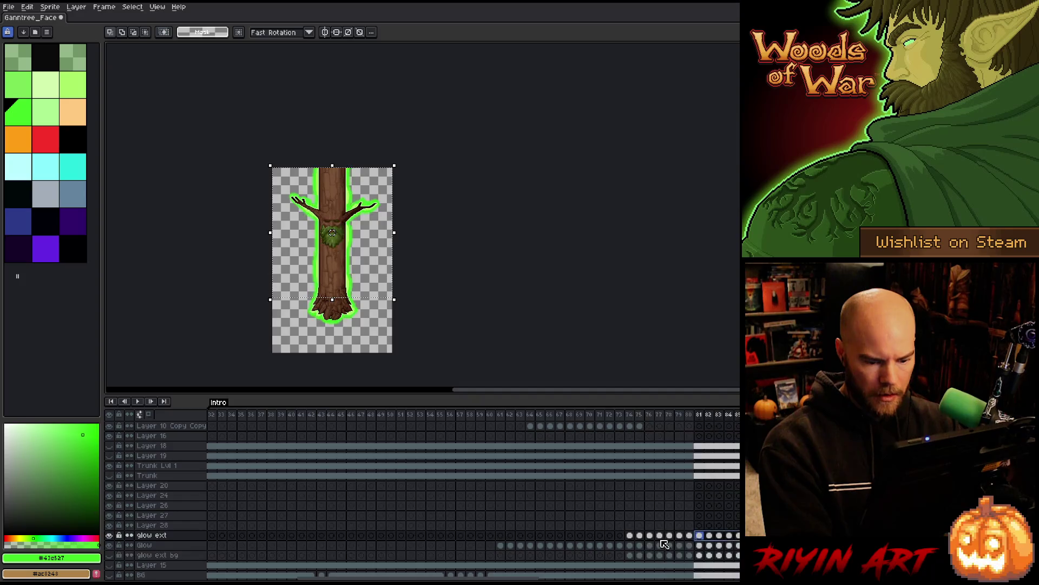
{"action": "key", "text": "ctrl+shift+i"}
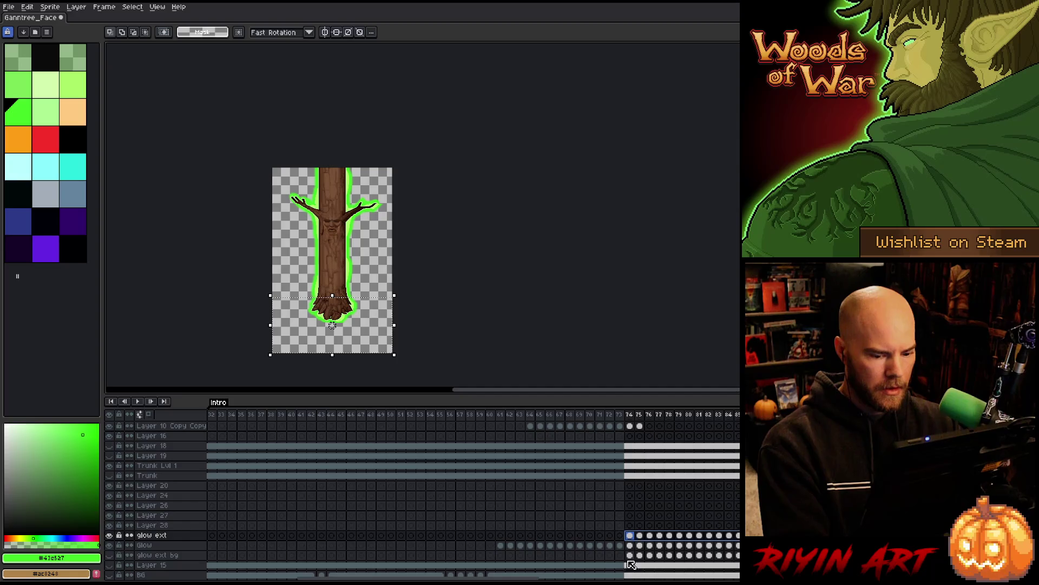
{"action": "key", "text": "ctrl+d"}
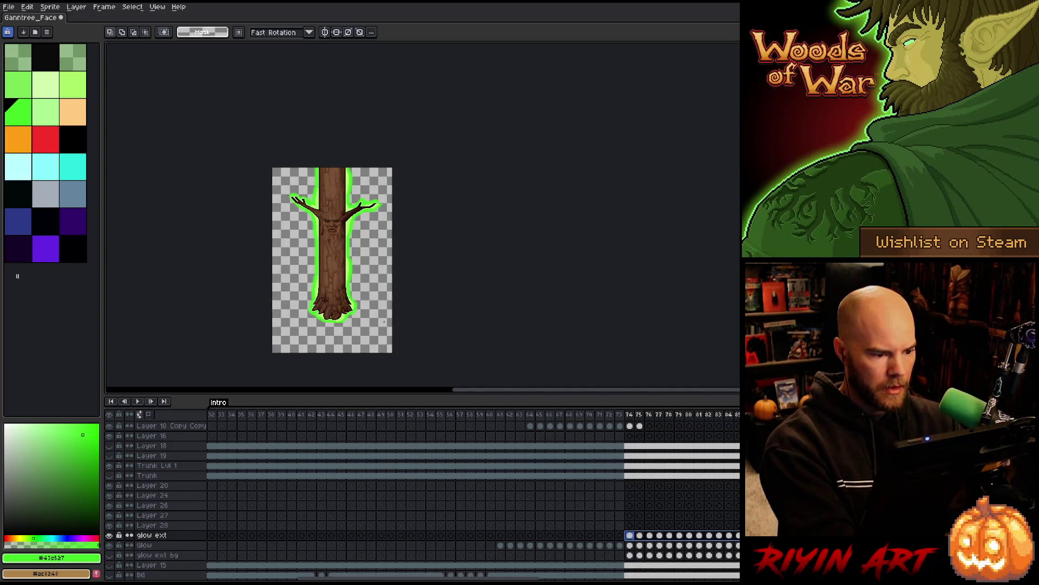
{"action": "key", "text": "Return"}
{"action": "scroll", "coordinate": [339, 192], "scroll_direction": "up", "scroll_amount": 3}
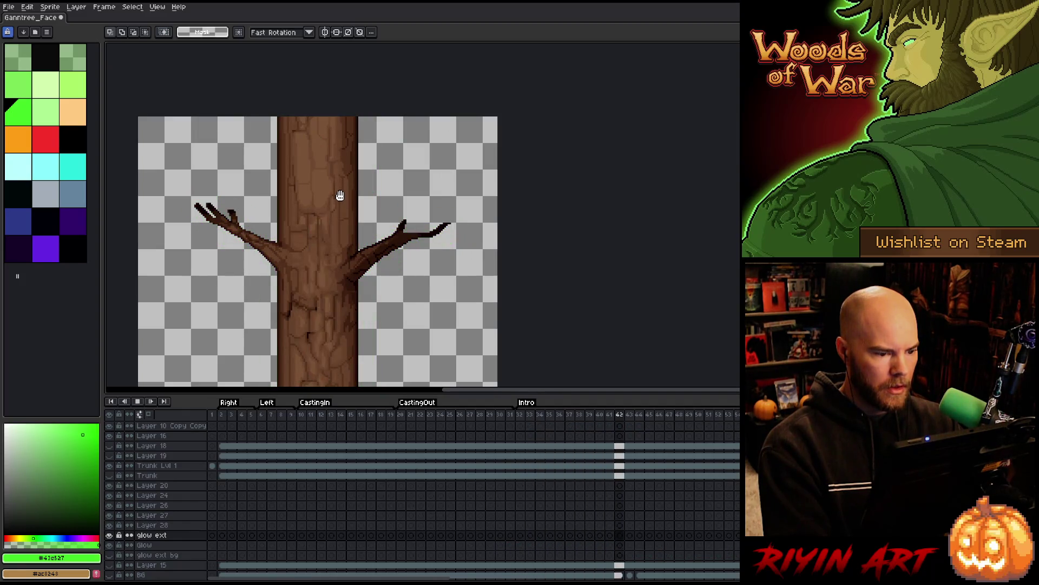
Step: Center the tree in view and select the glow ext cels in frames 74–77
{"action": "scroll", "coordinate": [340, 196], "scroll_direction": "down", "scroll_amount": 2}
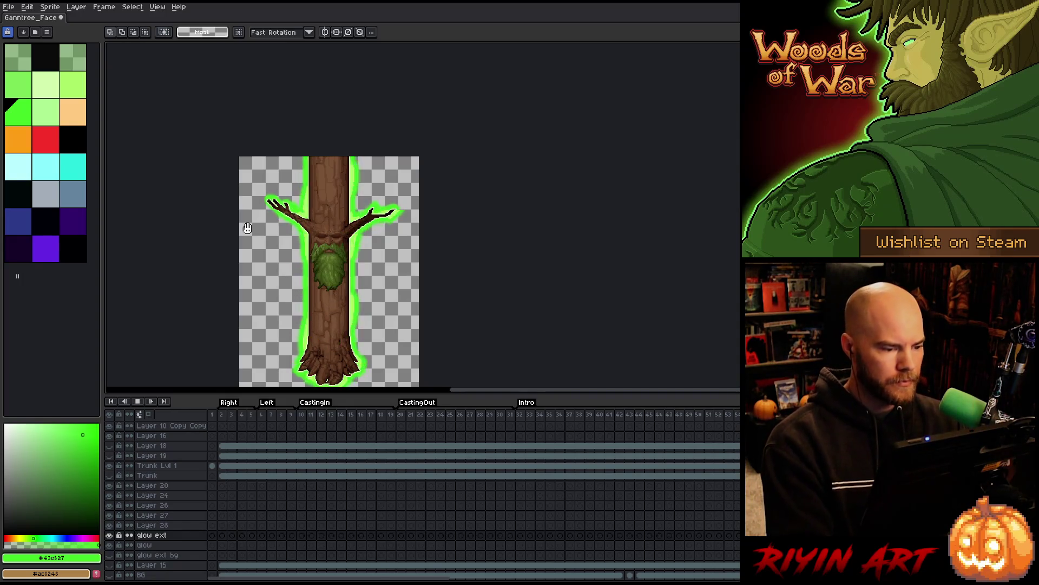
{"action": "scroll", "coordinate": [248, 228], "scroll_direction": "down", "scroll_amount": 3}
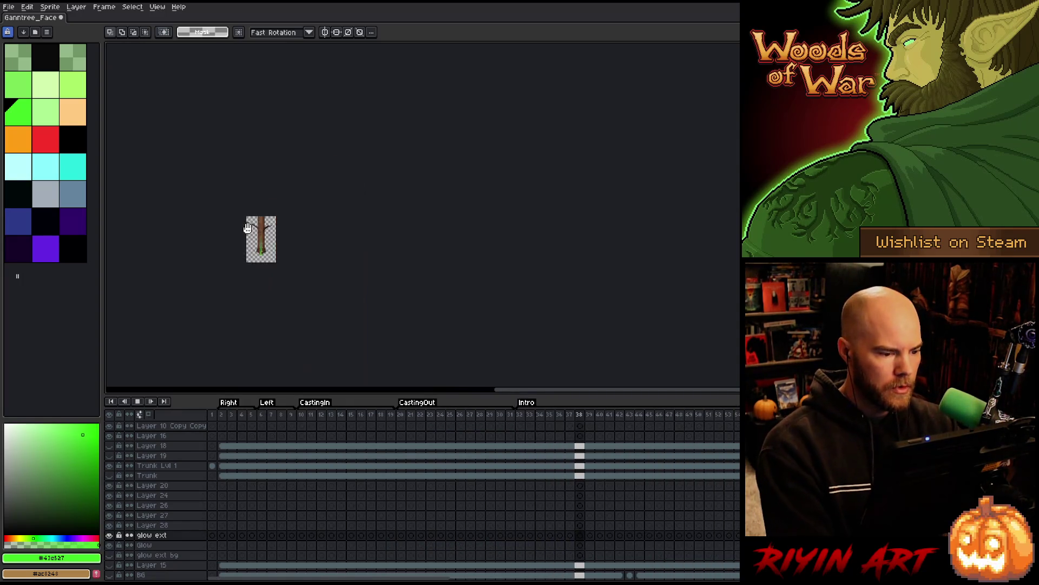
{"action": "scroll", "coordinate": [248, 228], "scroll_direction": "up", "scroll_amount": 4}
{"action": "left_click_drag", "start_coordinate": [247, 227], "coordinate": [264, 168]}
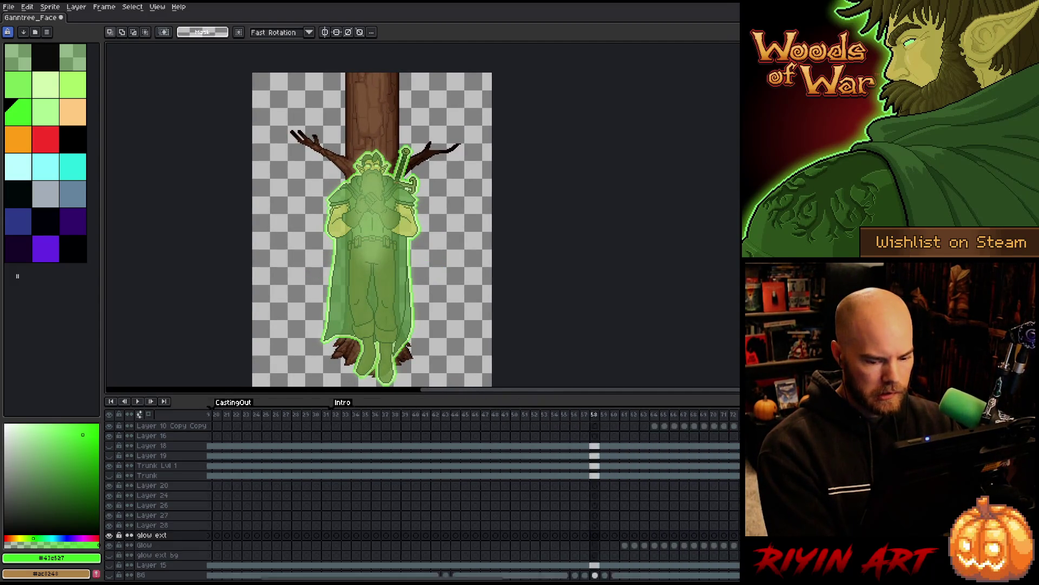
{"action": "left_click_drag", "start_coordinate": [539, 536], "coordinate": [570, 536]}
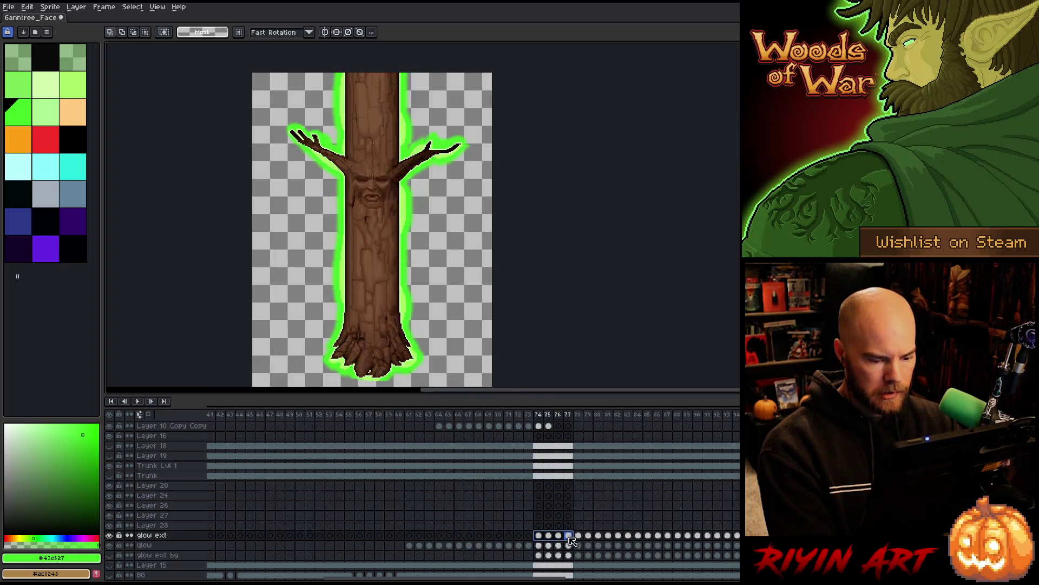
Step: Paste the four-frame glow loop at frames 70, 66 and 62
{"action": "left_click", "coordinate": [497, 537]}
{"action": "key", "text": "ctrl+v"}
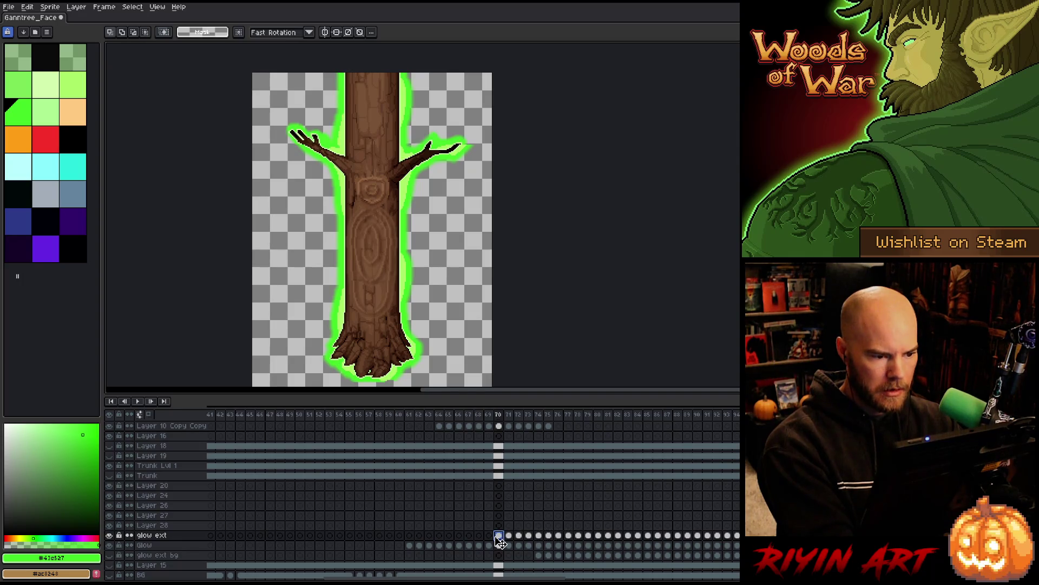
{"action": "left_click", "coordinate": [460, 536]}
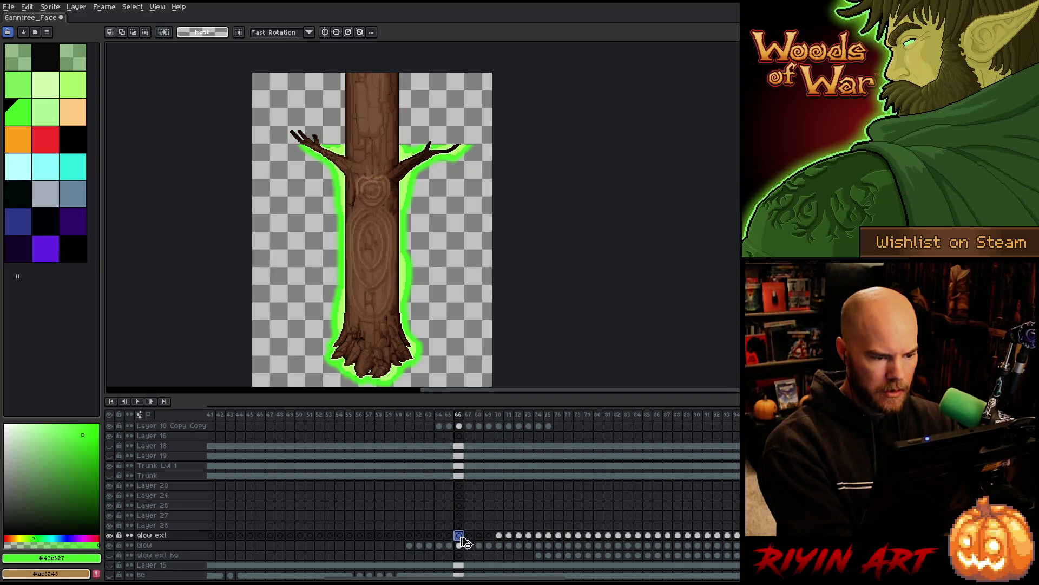
{"action": "key", "text": "ctrl+v"}
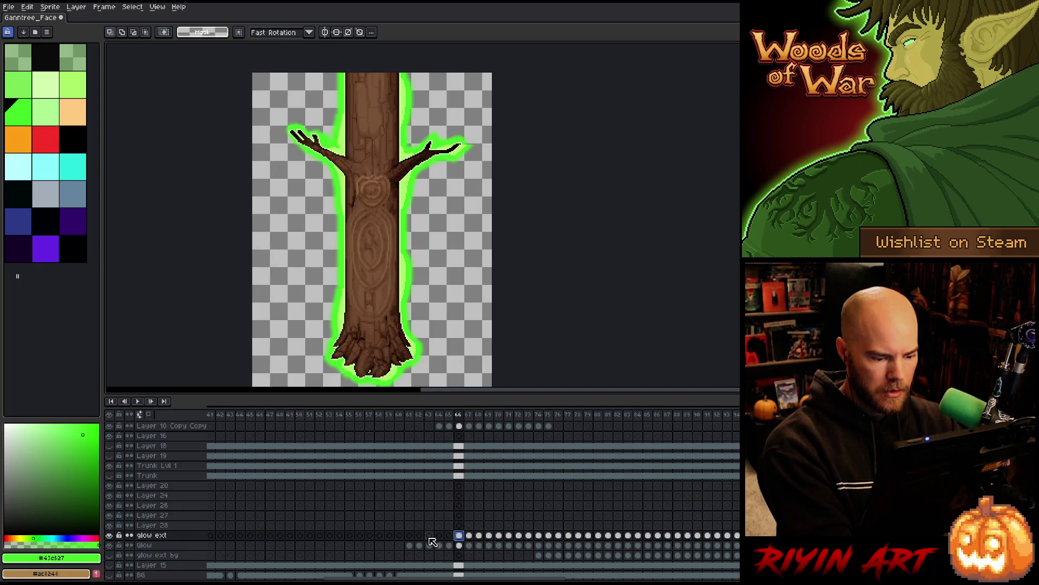
{"action": "left_click", "coordinate": [420, 536]}
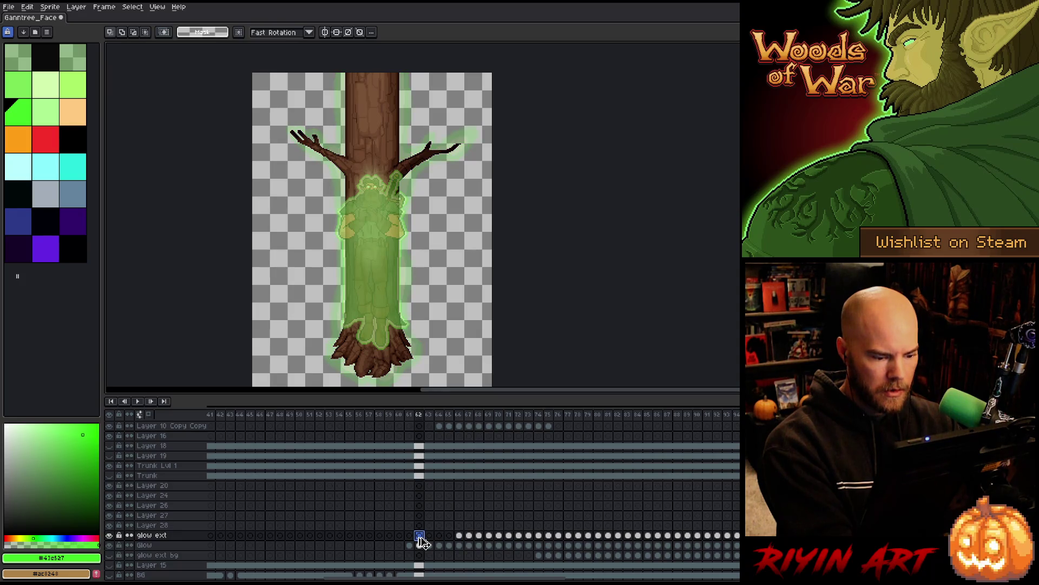
{"action": "key", "text": "ctrl+v"}
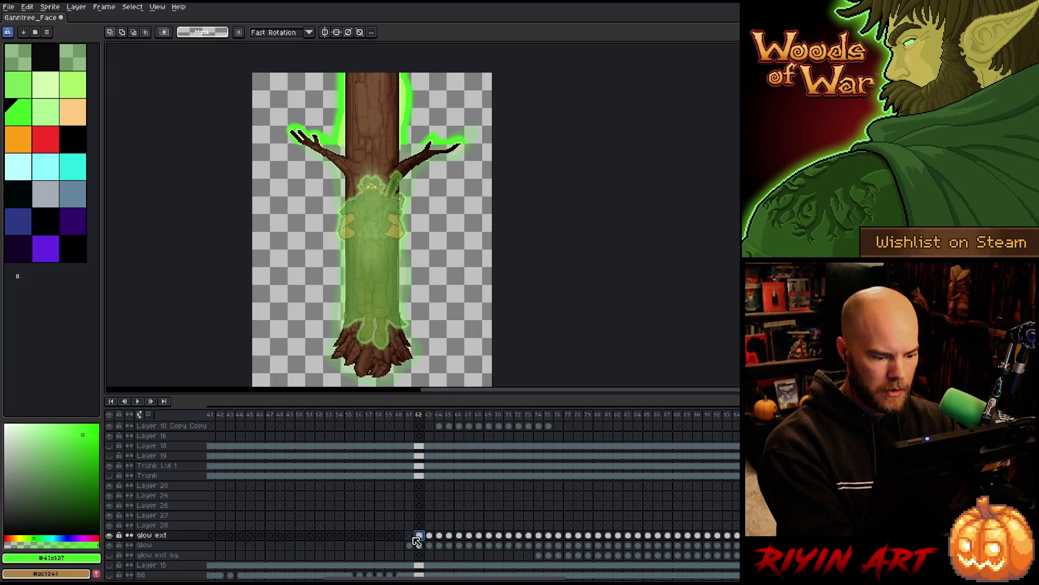
Step: Check the pasted glow at frames 65 and 61
{"action": "left_click", "coordinate": [452, 537]}
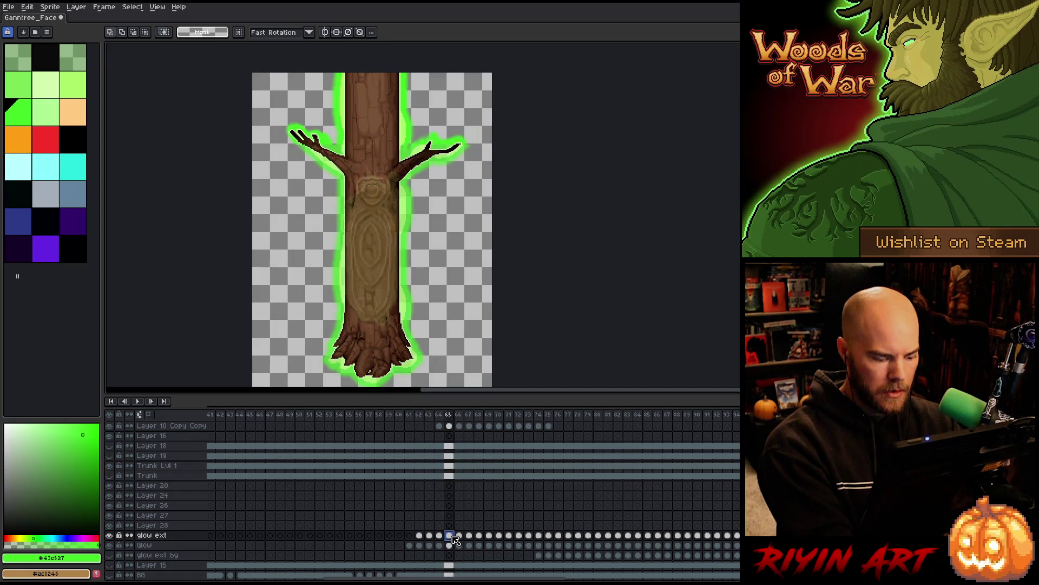
{"action": "left_click", "coordinate": [410, 535]}
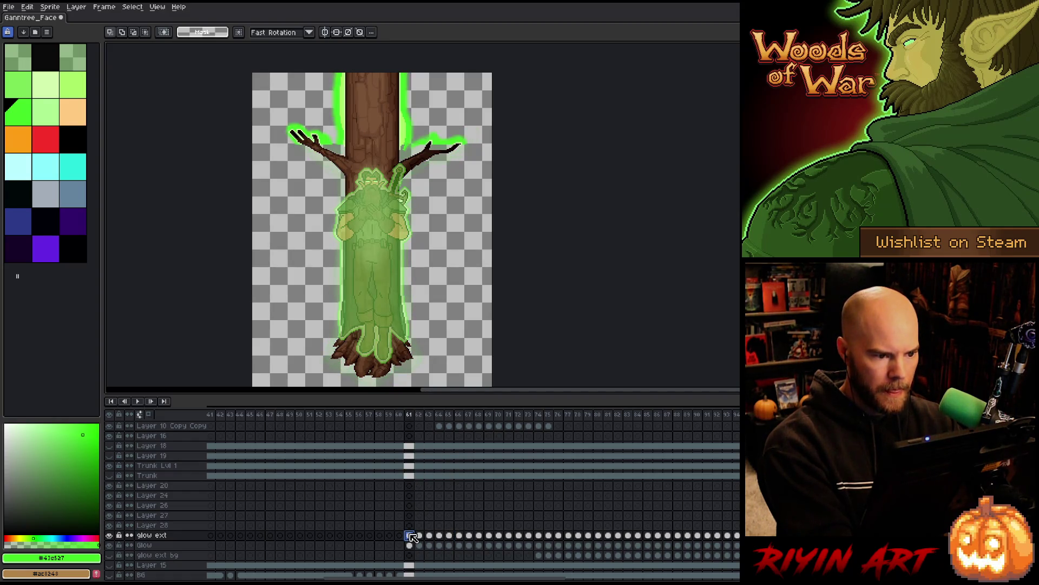
{"action": "left_click", "coordinate": [411, 536]}
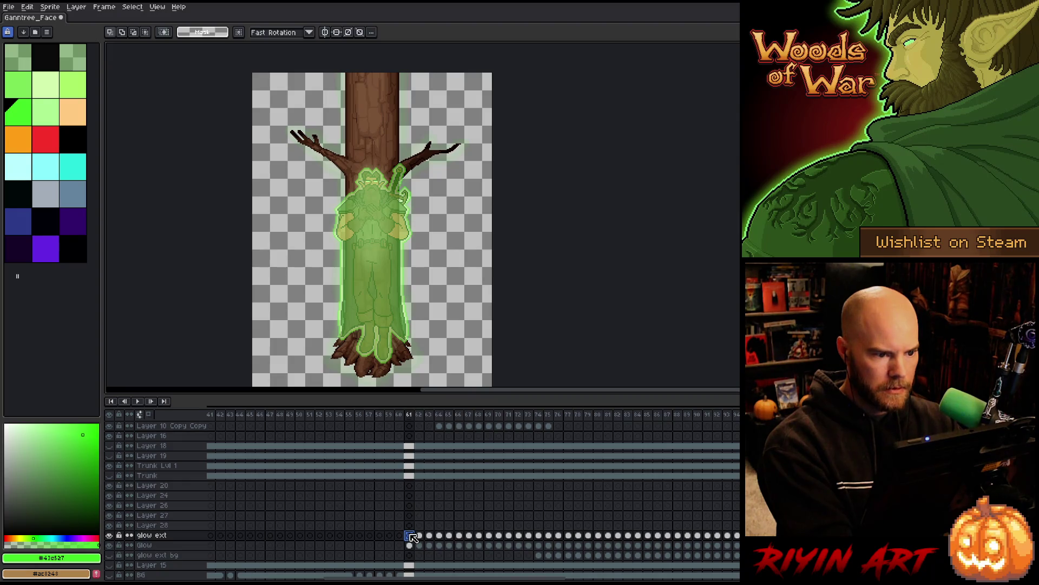
{"action": "scroll", "coordinate": [518, 550], "scroll_direction": "down", "scroll_amount": 1}
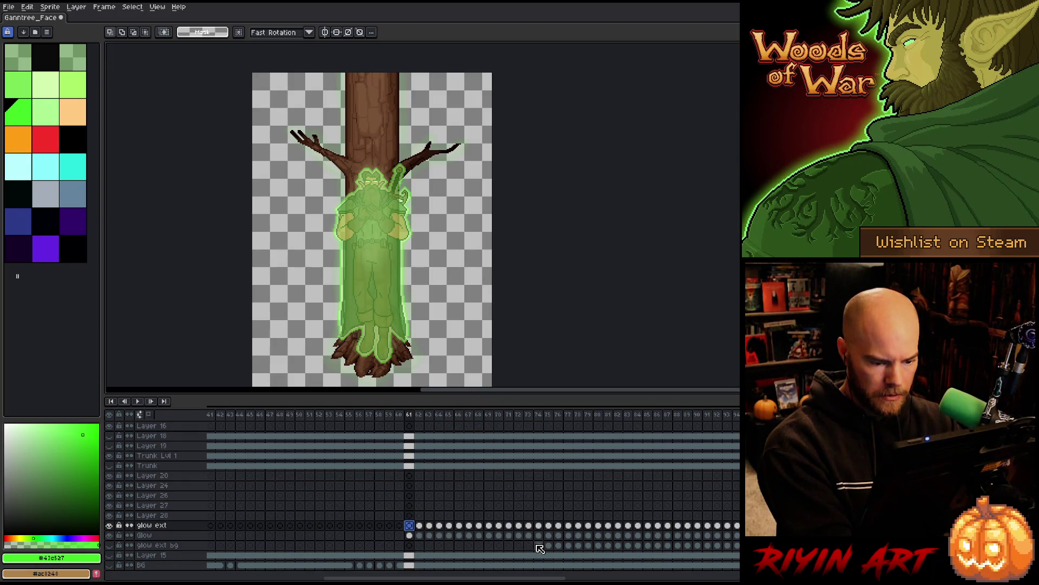
Step: Paste the glow ext bg cels from frames 74–77 into frames 70–73
{"action": "left_click_drag", "start_coordinate": [539, 546], "coordinate": [571, 549]}
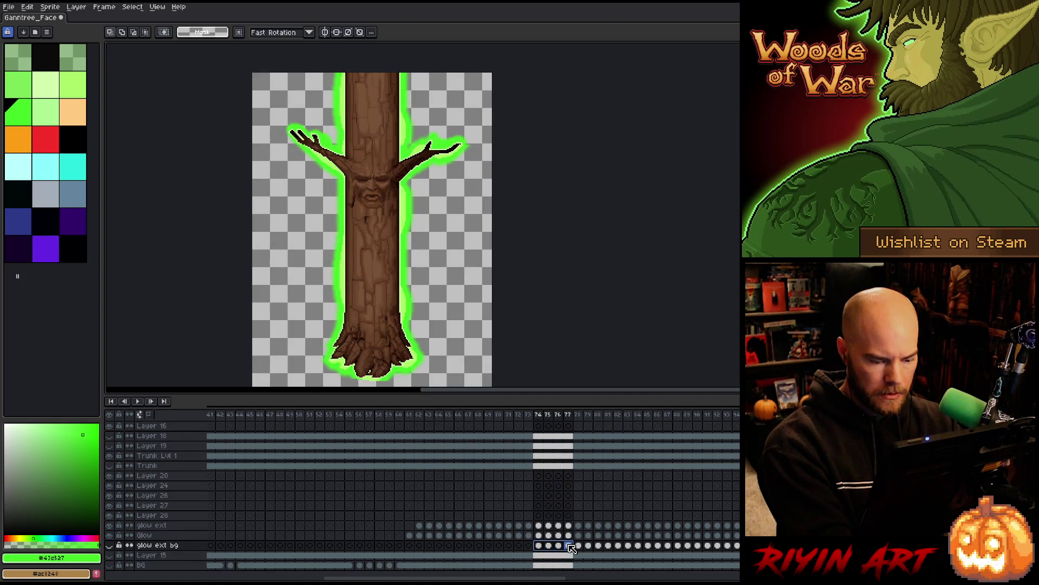
{"action": "left_click", "coordinate": [499, 546]}
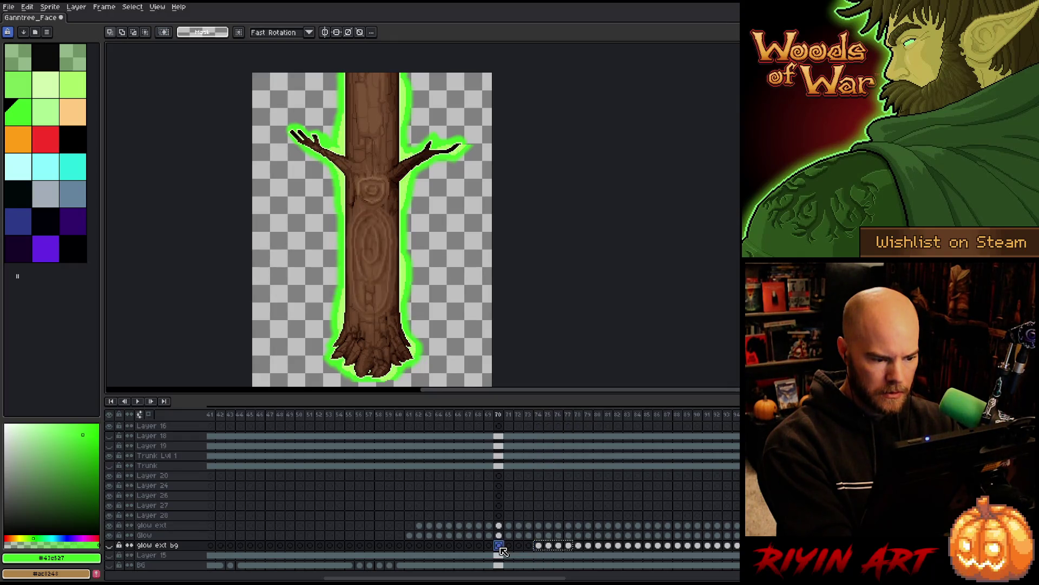
{"action": "key", "text": "ctrl+v"}
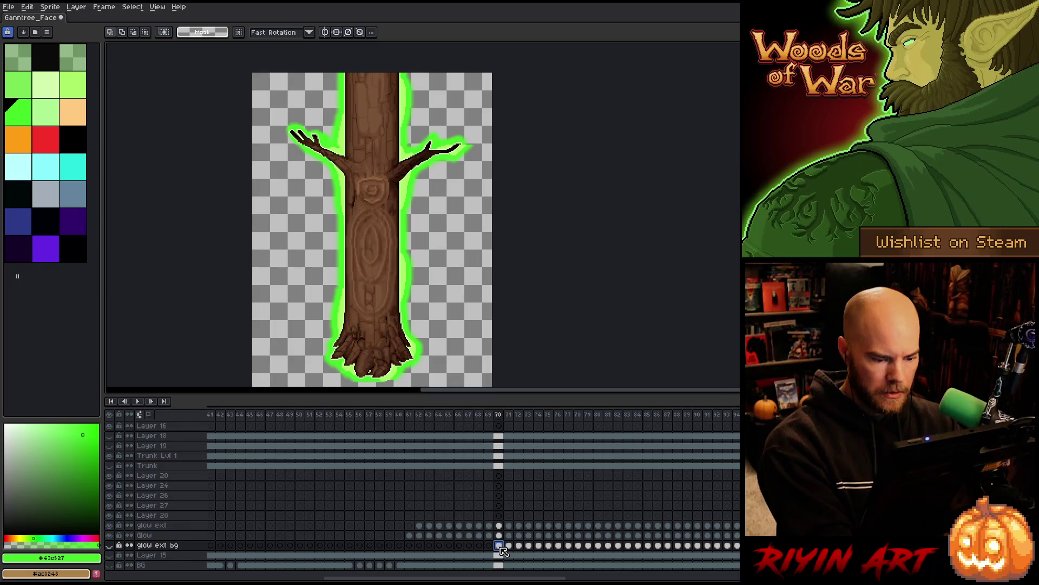
Step: Review glow ext bg ranges between frames 55 and 76, ending on frame 60
{"action": "left_click", "coordinate": [538, 546]}
{"action": "left_click_drag", "start_coordinate": [539, 547], "coordinate": [671, 548]}
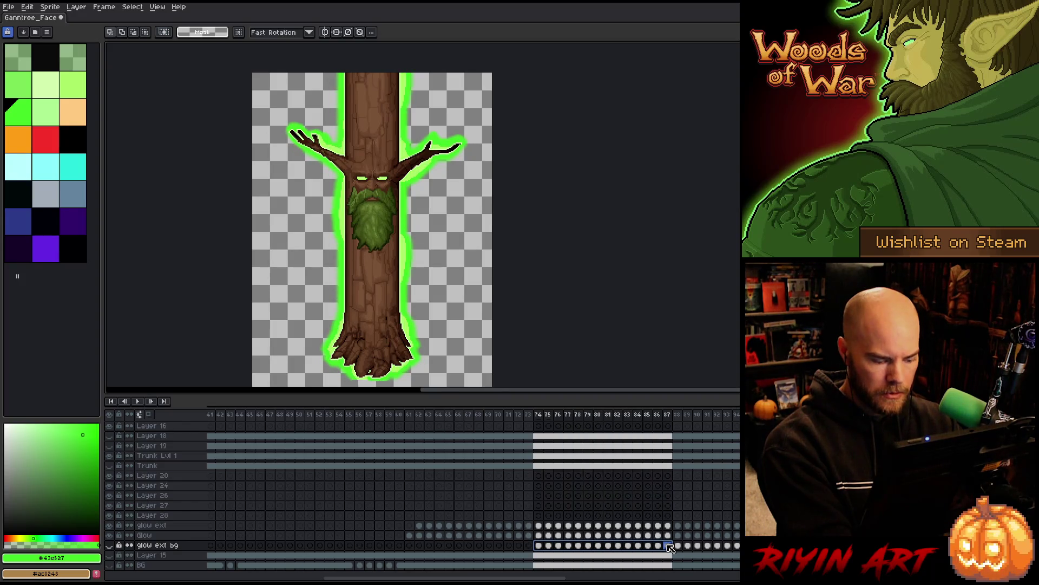
{"action": "left_click", "coordinate": [350, 546]}
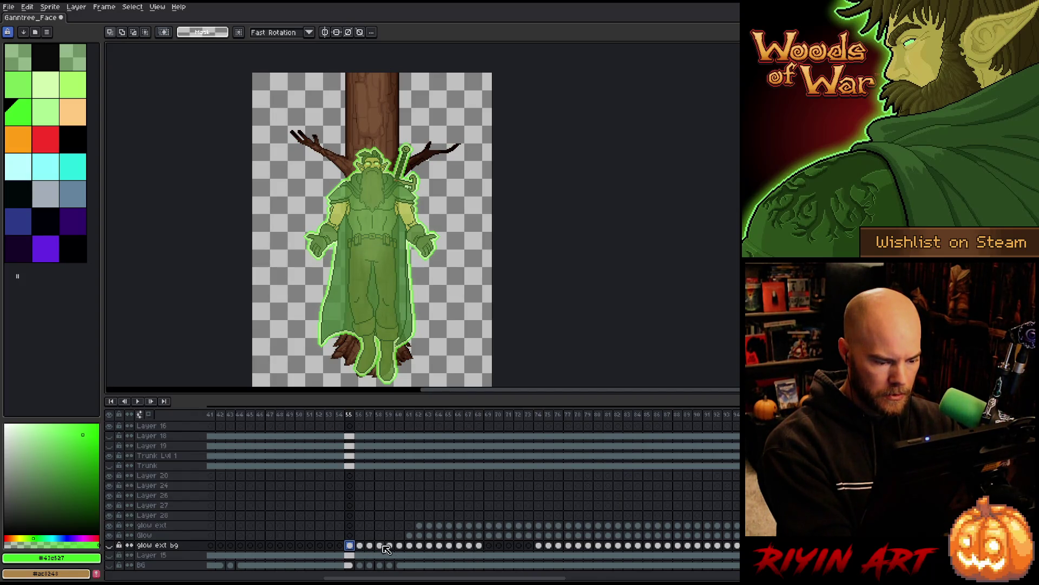
{"action": "left_click_drag", "start_coordinate": [478, 545], "coordinate": [349, 545]}
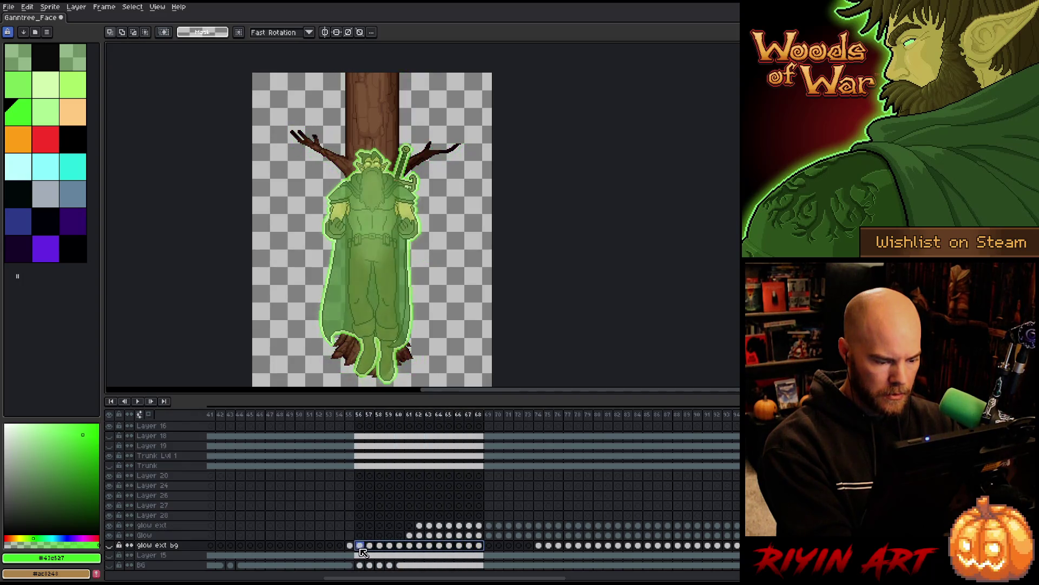
{"action": "mouse_move", "coordinate": [488, 550]}
{"action": "left_mouse_down"}
{"action": "mouse_move", "coordinate": [532, 553]}
{"action": "mouse_move", "coordinate": [497, 548]}
{"action": "left_mouse_up"}
{"action": "left_click", "coordinate": [497, 546]}
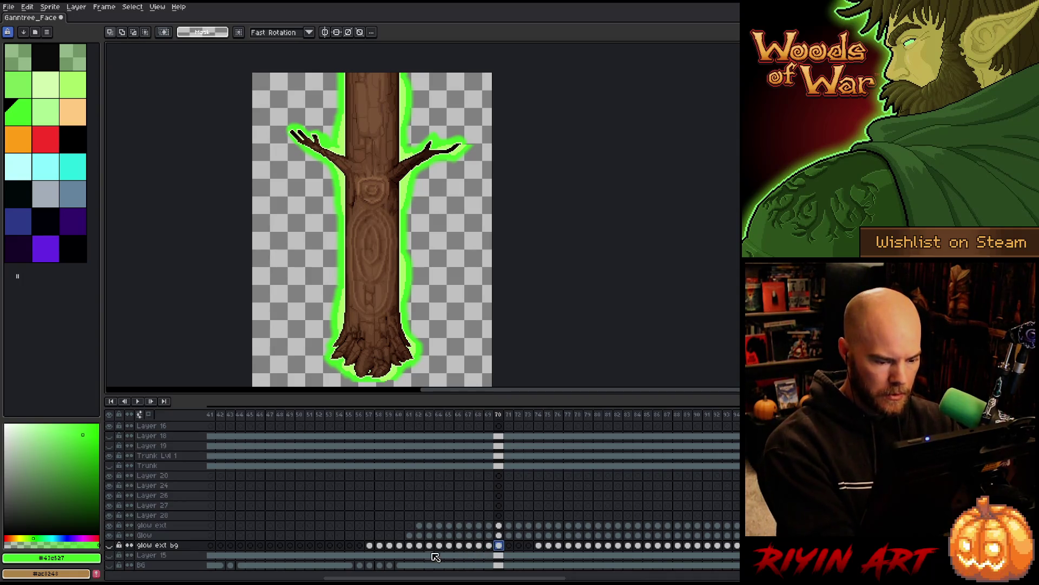
{"action": "left_click_drag", "start_coordinate": [378, 547], "coordinate": [528, 546]}
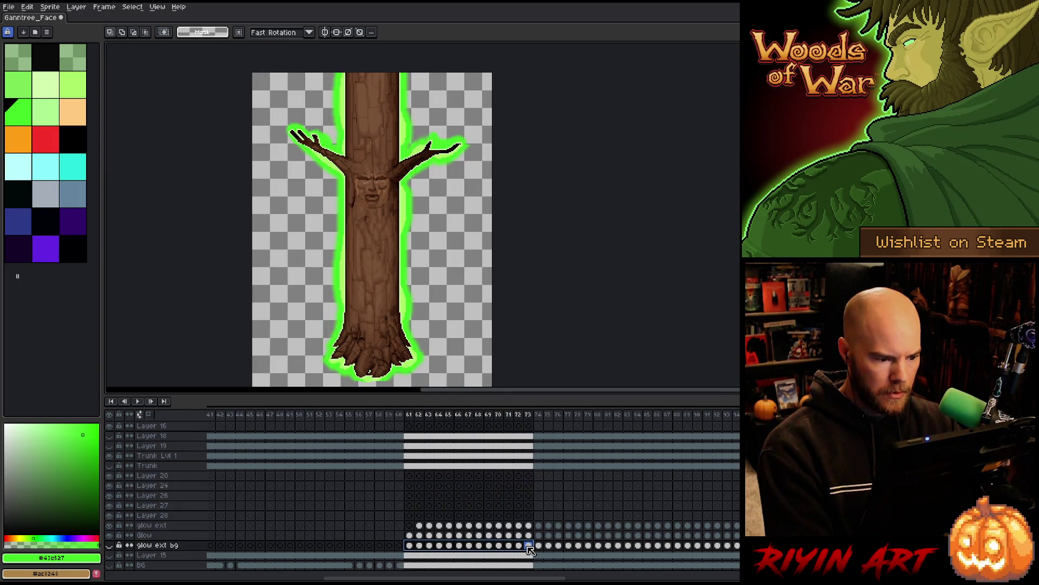
{"action": "left_click", "coordinate": [402, 417]}
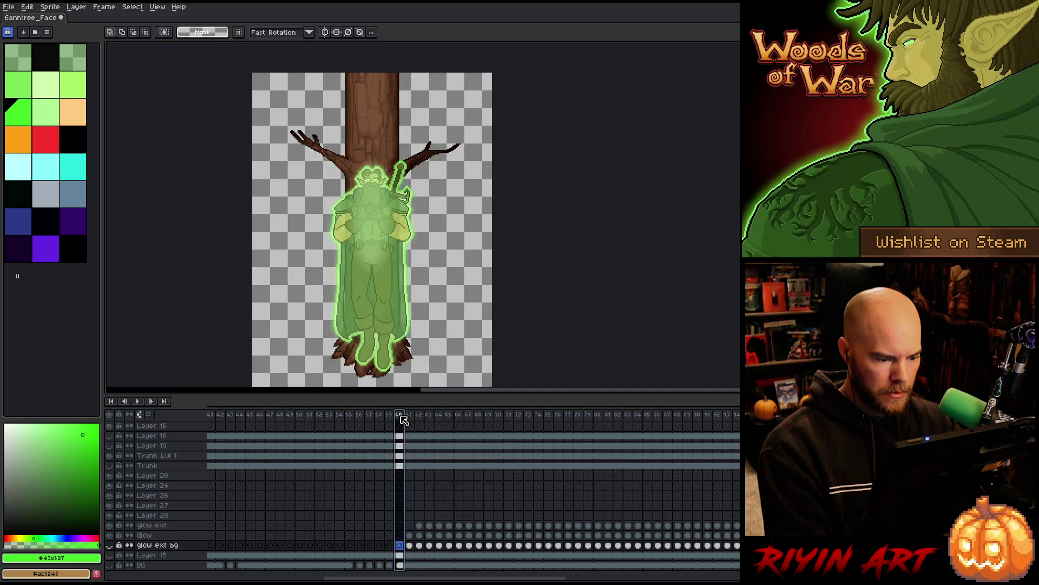
Step: Preview the animation, turn on the glow ext bg layer, replay it, and save the sprite
{"action": "key", "text": "Return"}
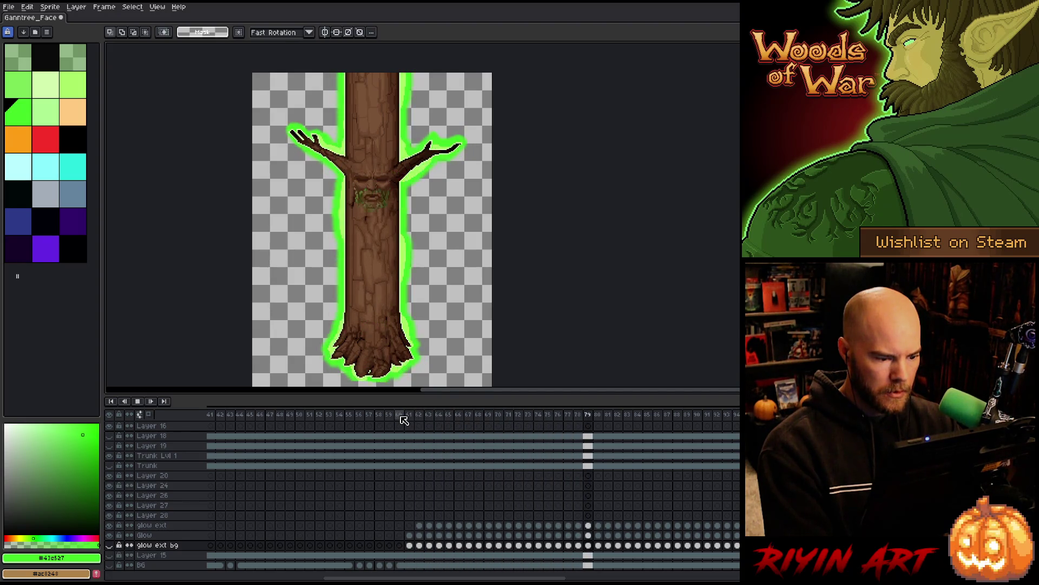
{"action": "scroll", "coordinate": [351, 335], "scroll_direction": "down", "scroll_amount": 1}
{"action": "scroll", "coordinate": [362, 344], "scroll_direction": "up", "scroll_amount": 1}
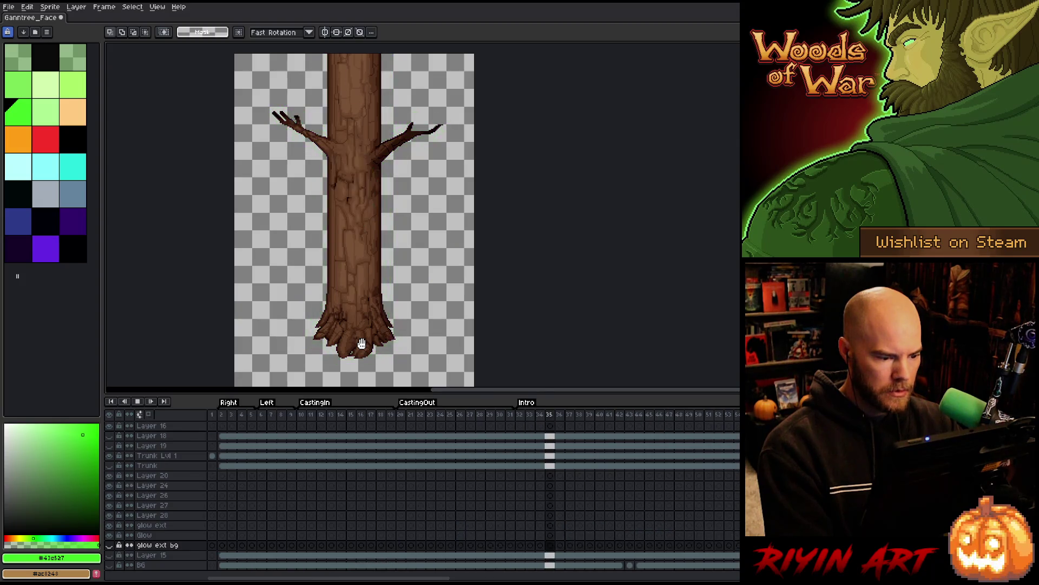
{"action": "key", "text": "Return"}
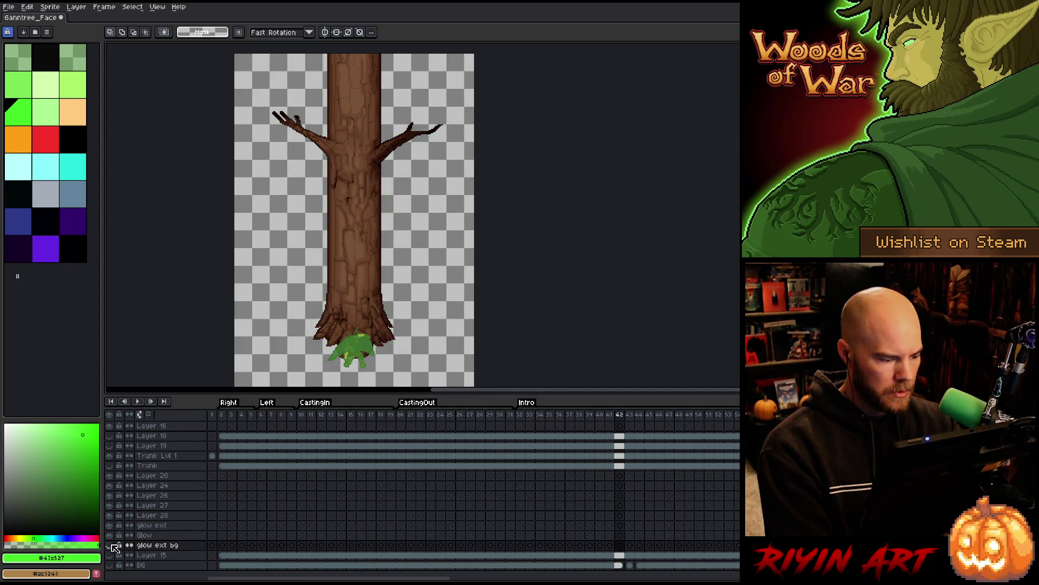
{"action": "left_click", "coordinate": [110, 545]}
{"action": "key", "text": "Return"}
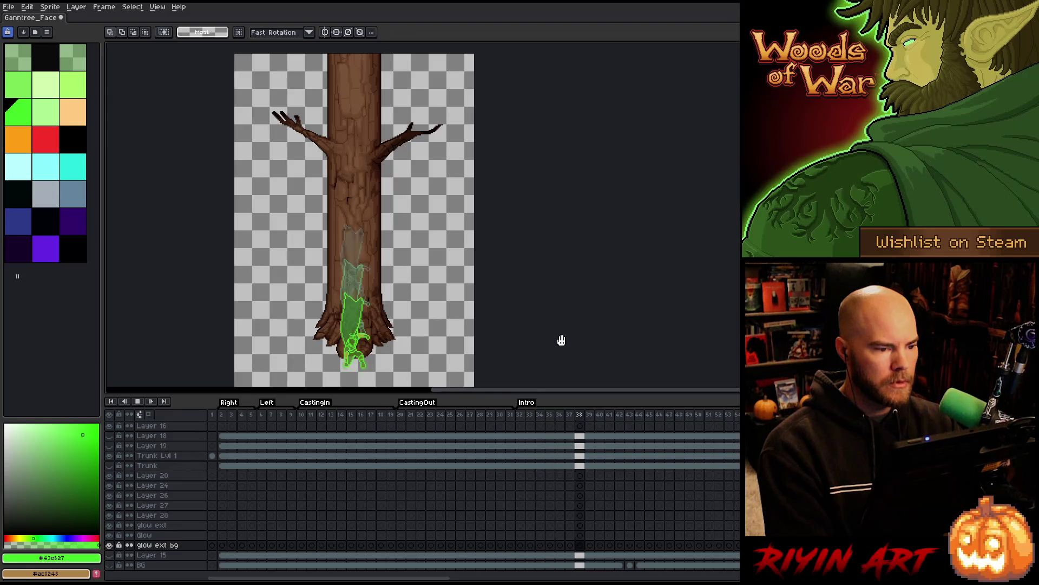
{"action": "scroll", "coordinate": [487, 270], "scroll_direction": "down", "scroll_amount": 1}
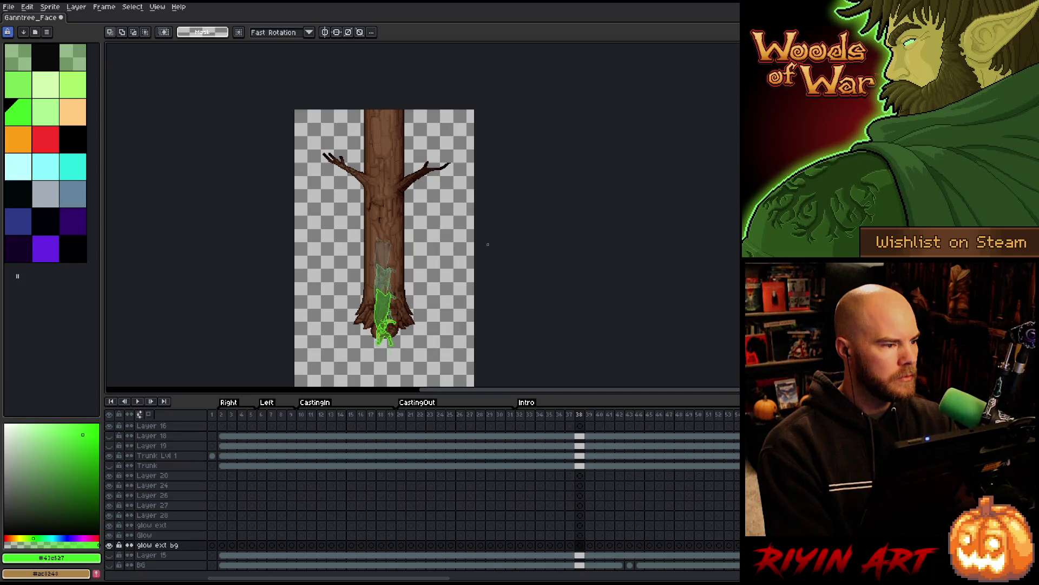
{"action": "key", "text": "ctrl+s"}
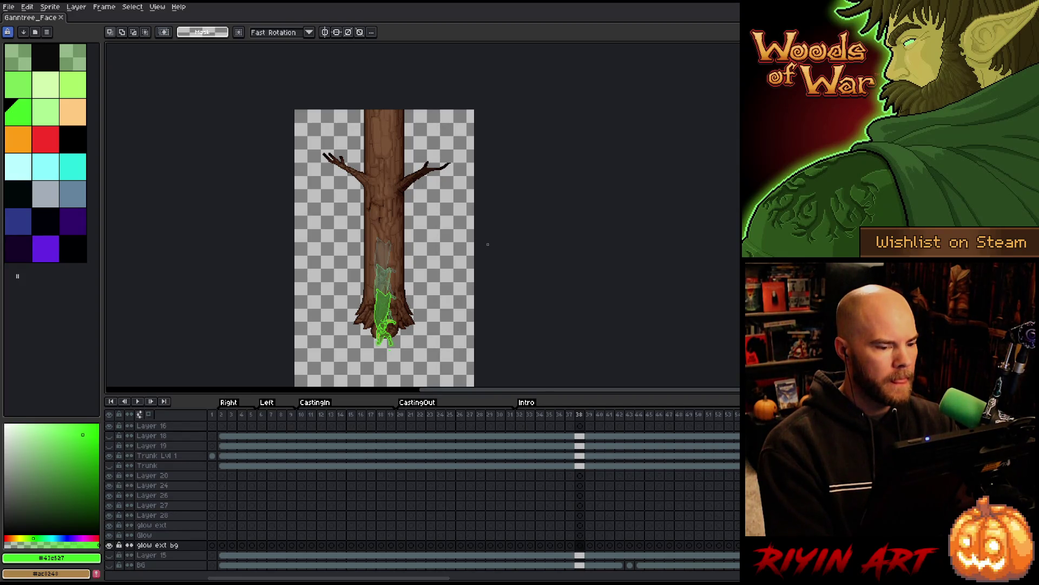
Step: Select frames 32–43, play ahead, and land on frame 69 of the Glow layer
{"action": "scroll", "coordinate": [410, 187], "scroll_direction": "down", "scroll_amount": 3}
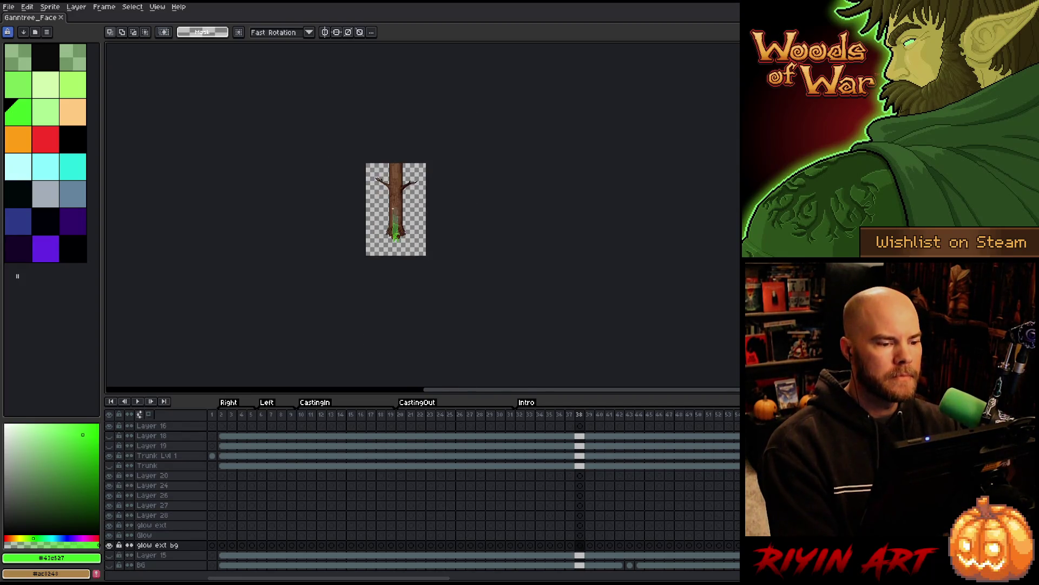
{"action": "scroll", "coordinate": [410, 187], "scroll_direction": "up", "scroll_amount": 3}
{"action": "scroll", "coordinate": [433, 195], "scroll_direction": "down", "scroll_amount": 1}
{"action": "scroll", "coordinate": [454, 206], "scroll_direction": "up", "scroll_amount": 1}
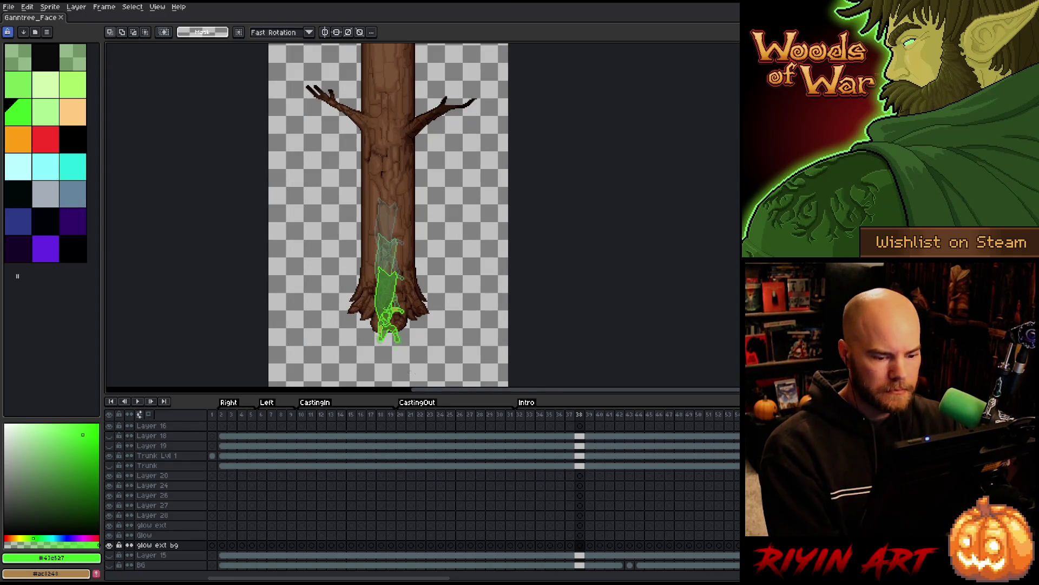
{"action": "left_click_drag", "start_coordinate": [520, 414], "coordinate": [790, 419]}
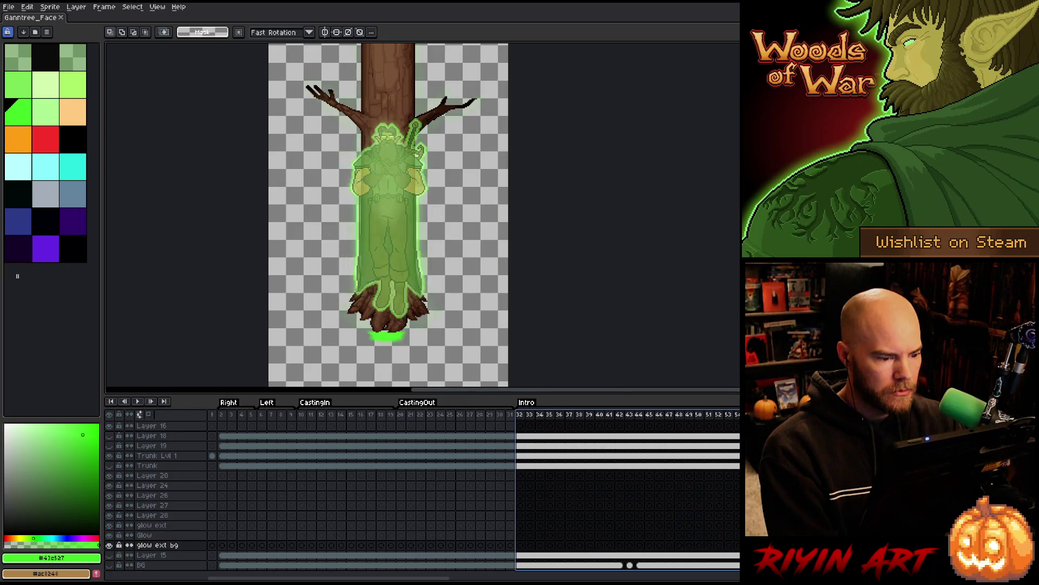
{"action": "key", "text": "Return"}
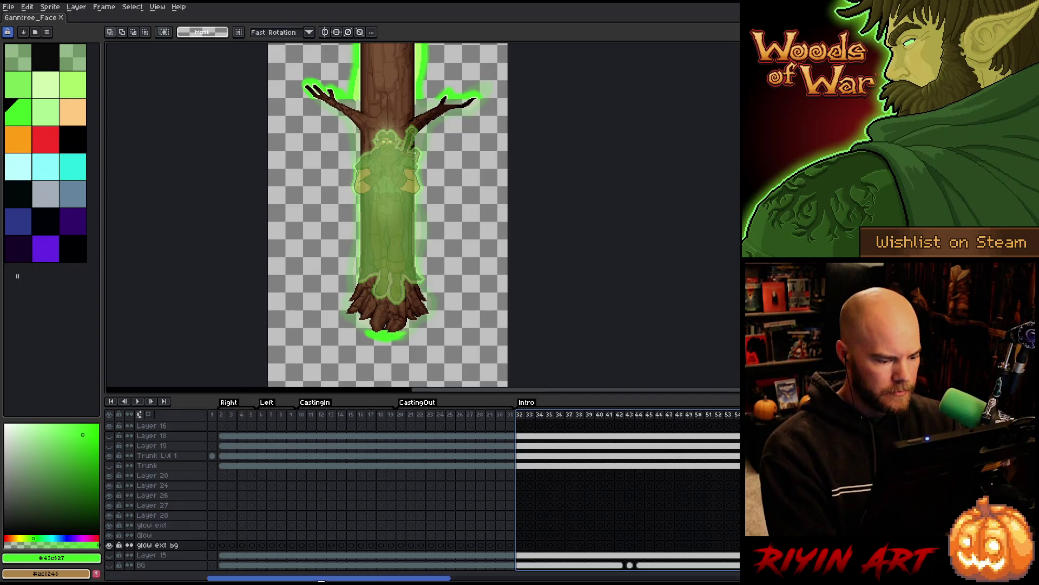
{"action": "left_click_drag", "start_coordinate": [321, 579], "coordinate": [440, 579]}
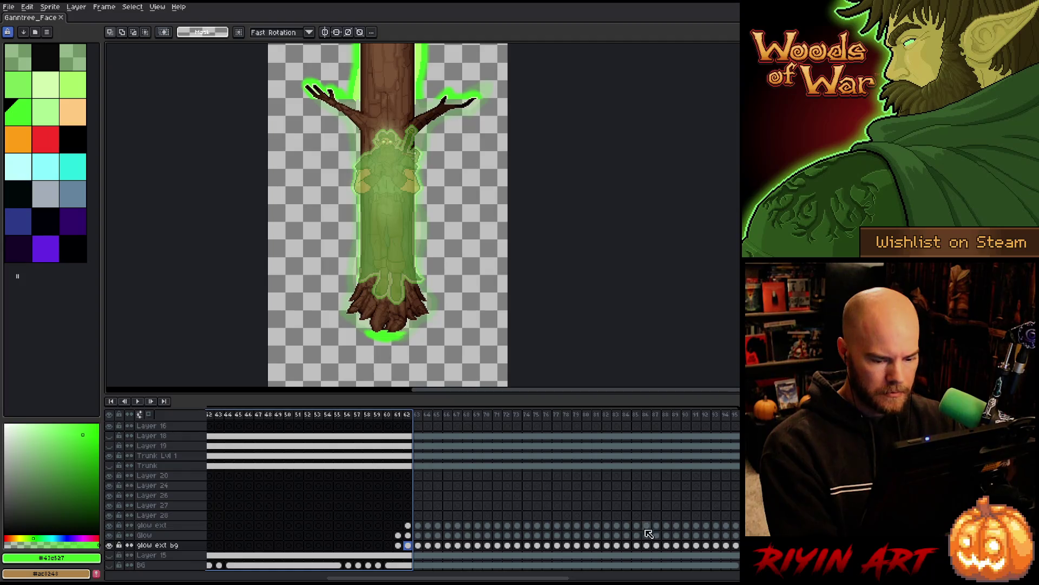
{"action": "left_click", "coordinate": [477, 536]}
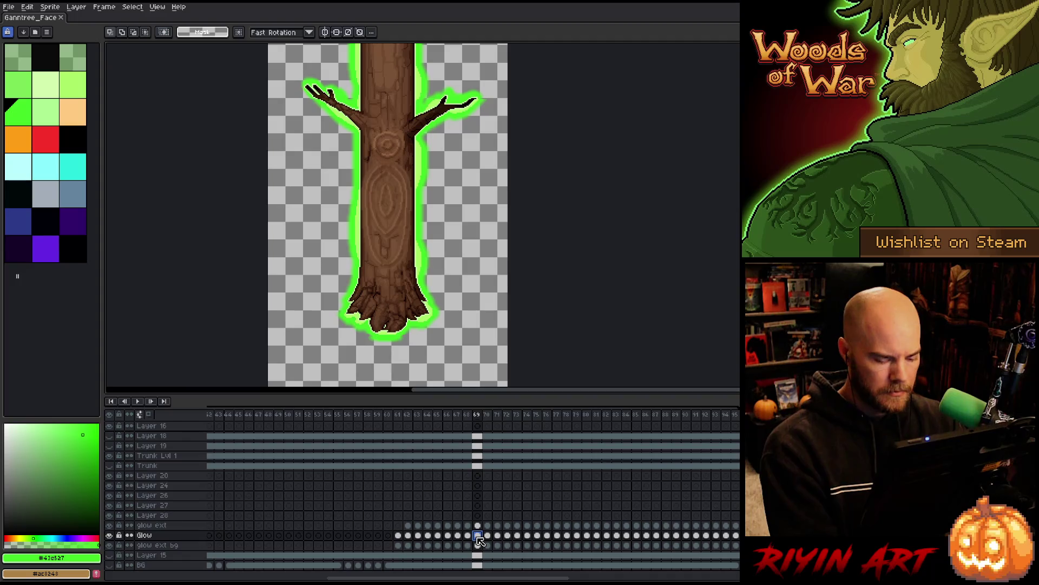
Step: Step between frames 66 and 72 to compare the glow outline
{"action": "key", "text": "Right"}
{"action": "key", "text": "Right"}
{"action": "key", "text": "Right"}
{"action": "key", "text": "Right"}
{"action": "key", "text": "Right"}
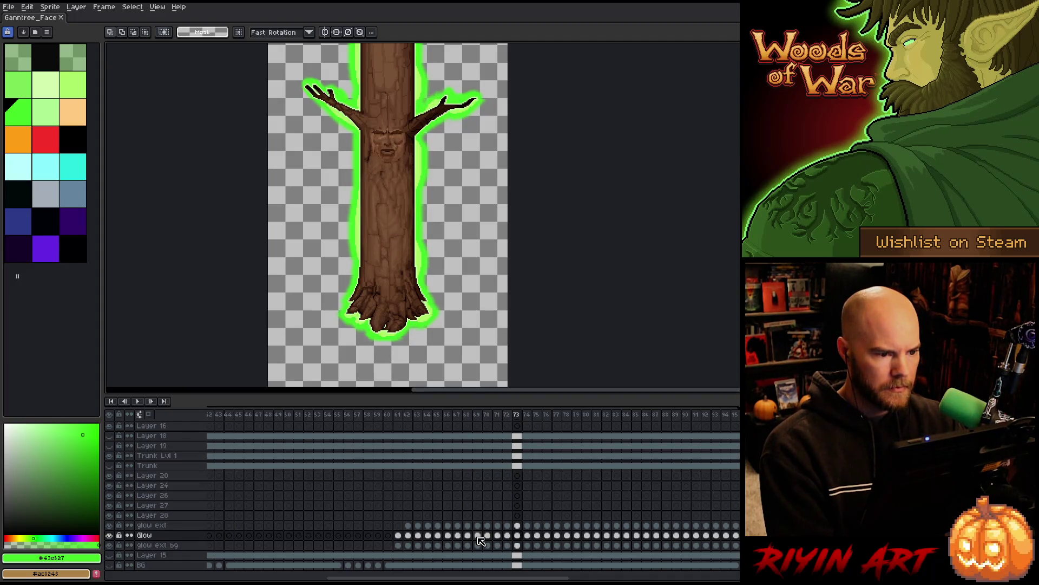
{"action": "key", "text": "Left"}
{"action": "key", "text": "Left"}
{"action": "key", "text": "Left"}
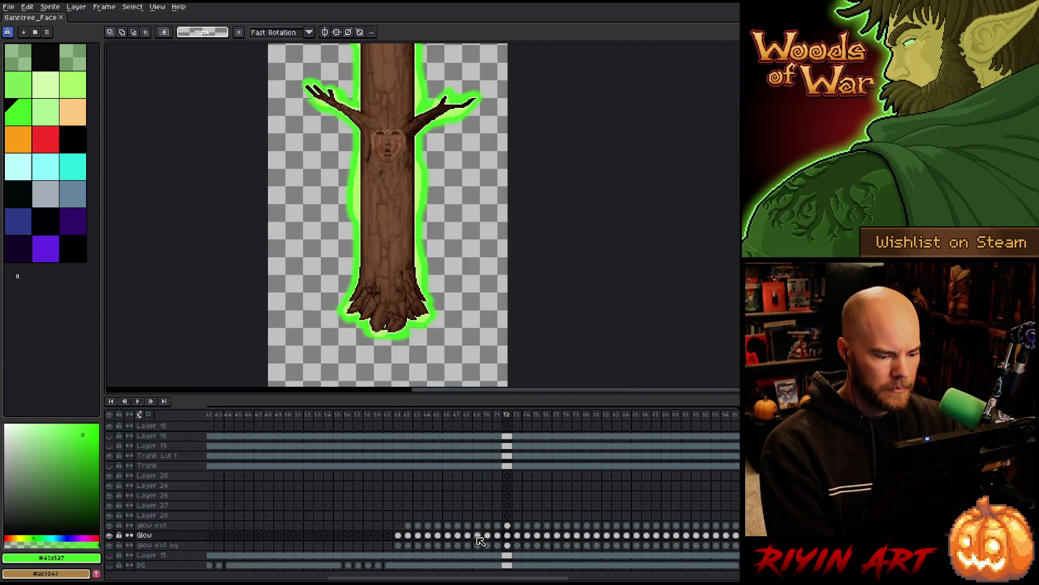
{"action": "key", "text": "Left"}
{"action": "key", "text": "Left"}
{"action": "key", "text": "Left"}
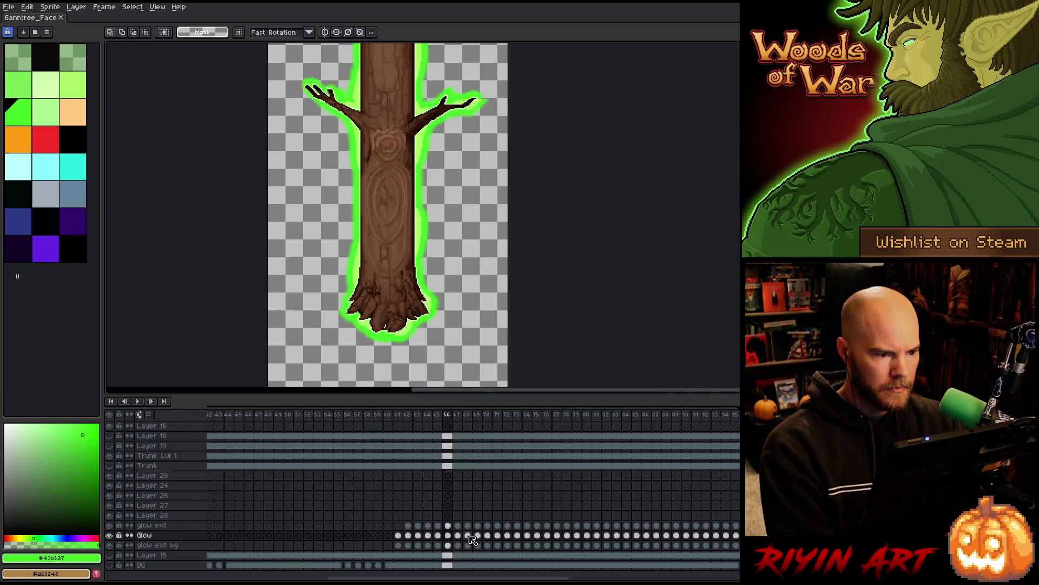
{"action": "key", "text": "Right"}
{"action": "key", "text": "Right"}
{"action": "key", "text": "Right"}
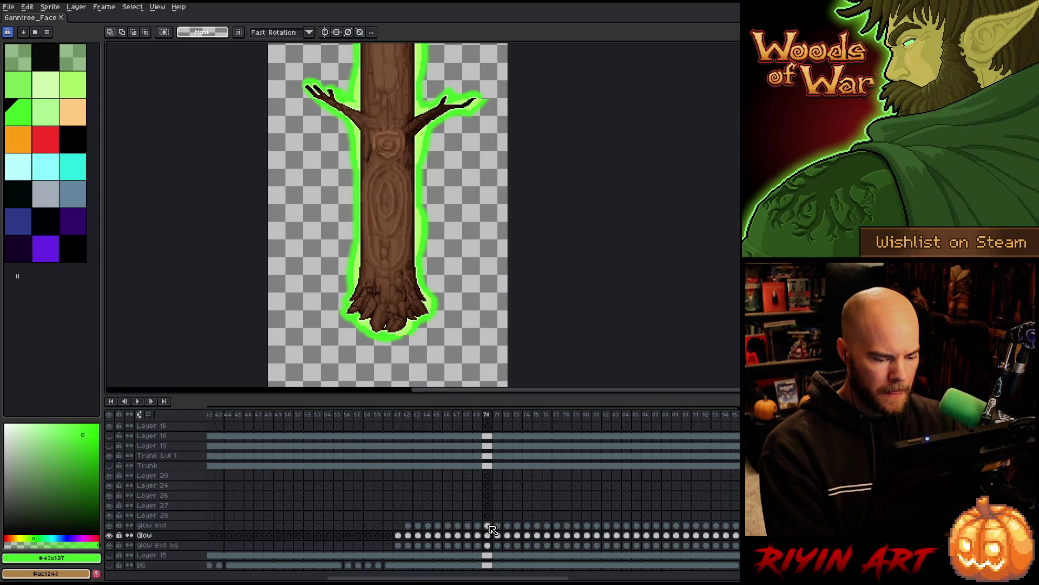
Step: Select the glow cels of frames 70–75 across the three glow layers and paste them at frame 62
{"action": "left_click_drag", "start_coordinate": [488, 525], "coordinate": [560, 544]}
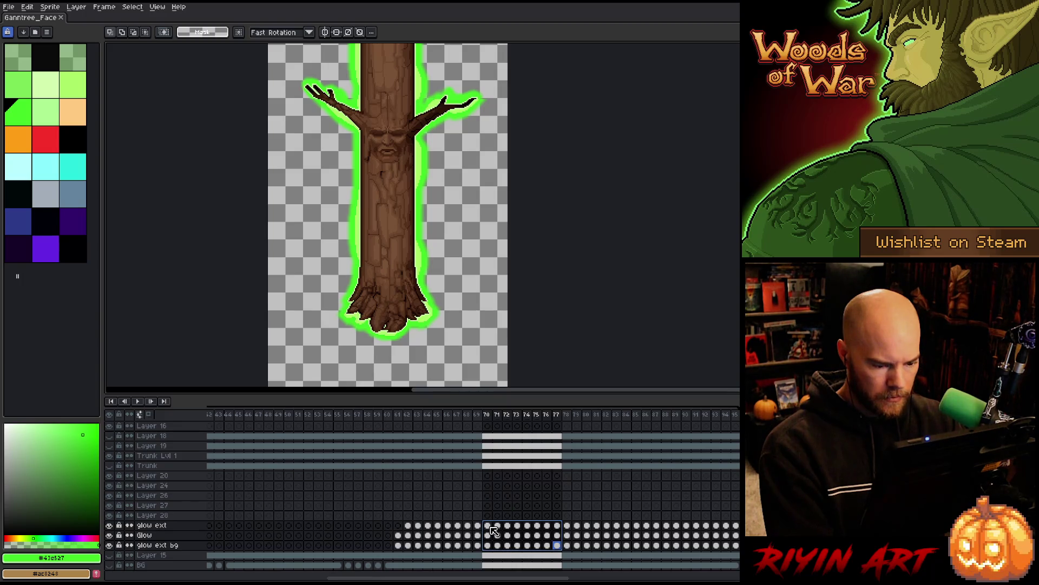
{"action": "left_click_drag", "start_coordinate": [491, 526], "coordinate": [564, 547]}
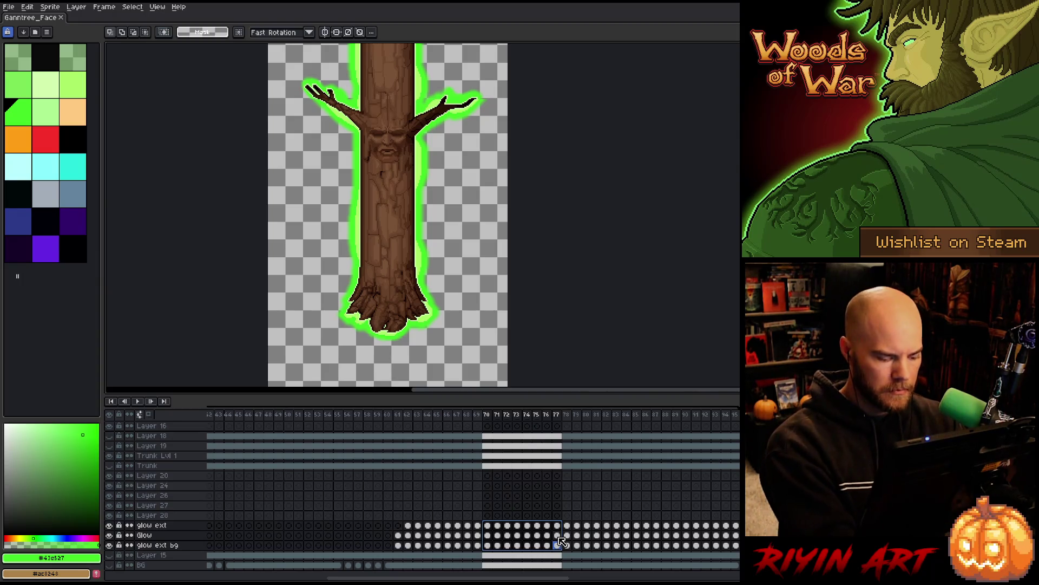
{"action": "left_click", "coordinate": [408, 525]}
{"action": "key", "text": "ctrl+v"}
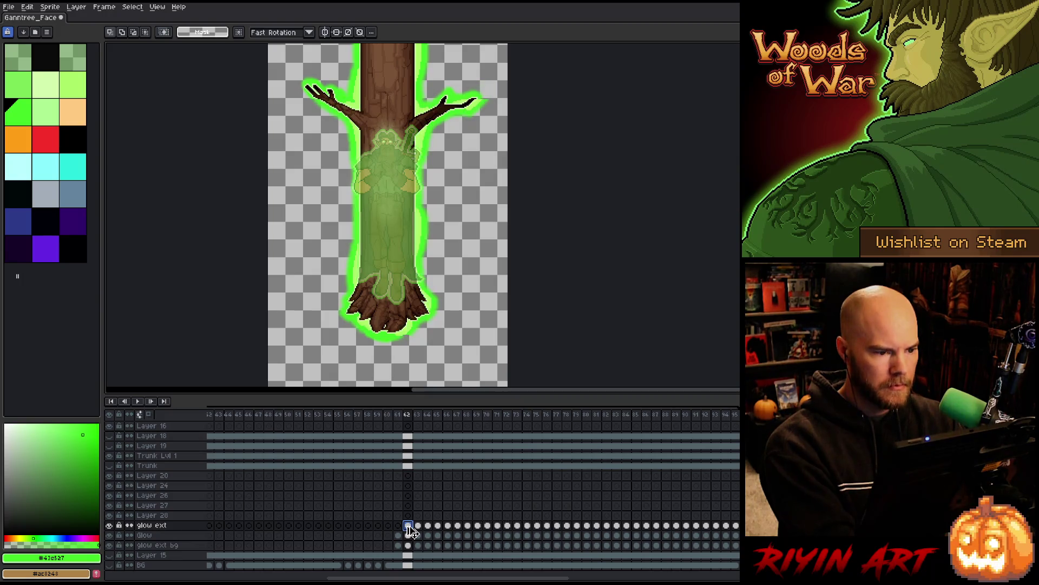
Step: Select frames 60–67, then the frame 62 cels across all three glow layers
{"action": "mouse_move", "coordinate": [389, 418]}
{"action": "left_mouse_down"}
{"action": "mouse_move", "coordinate": [650, 436]}
{"action": "mouse_move", "coordinate": [520, 446]}
{"action": "mouse_move", "coordinate": [480, 462]}
{"action": "left_mouse_up"}
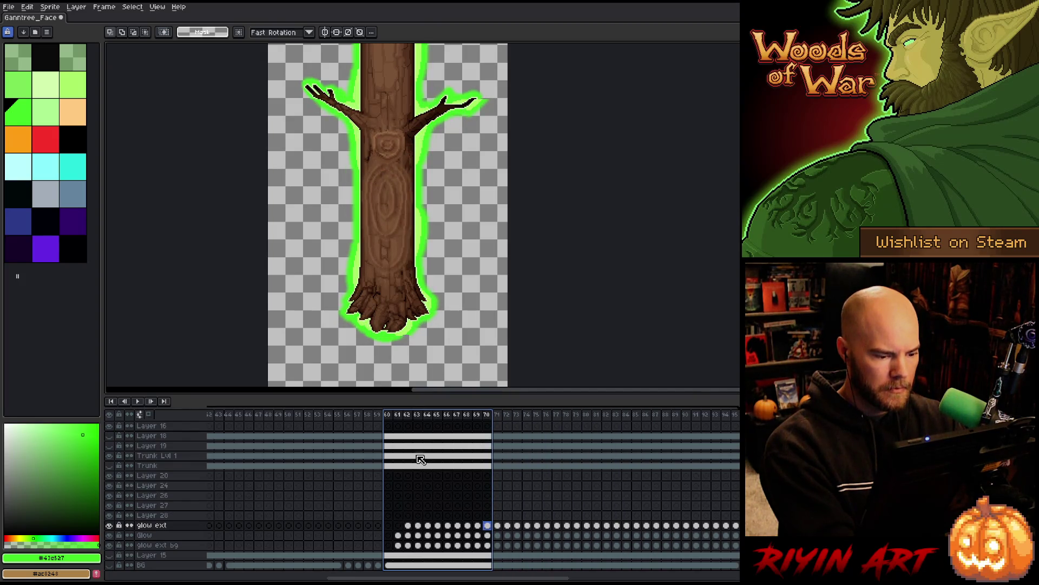
{"action": "left_click", "coordinate": [410, 526]}
{"action": "left_click_drag", "start_coordinate": [412, 528], "coordinate": [413, 547]}
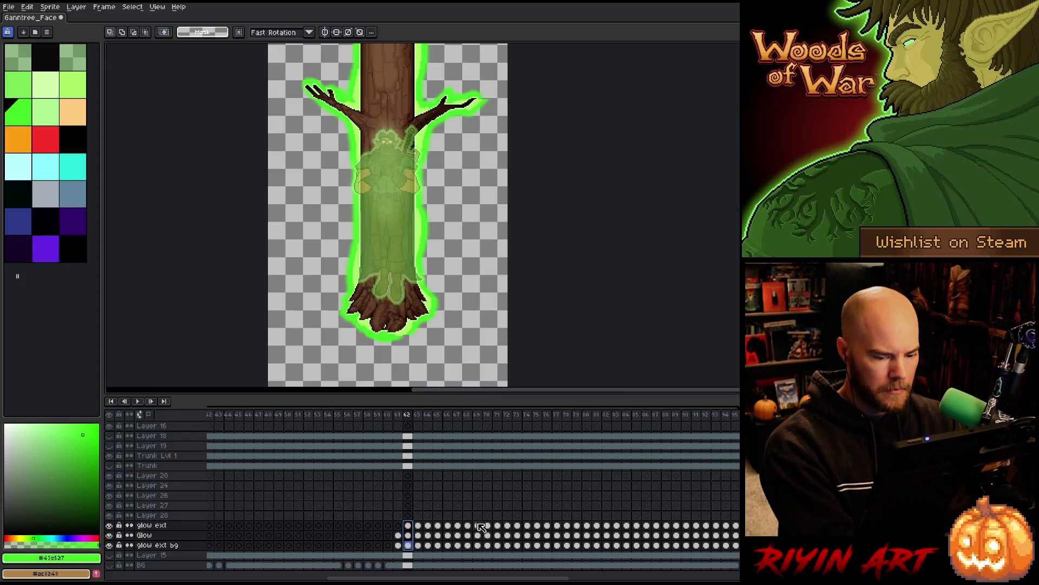
Step: Check the glow outline on frames 90–95, ending on frame 94
{"action": "left_click", "coordinate": [688, 525]}
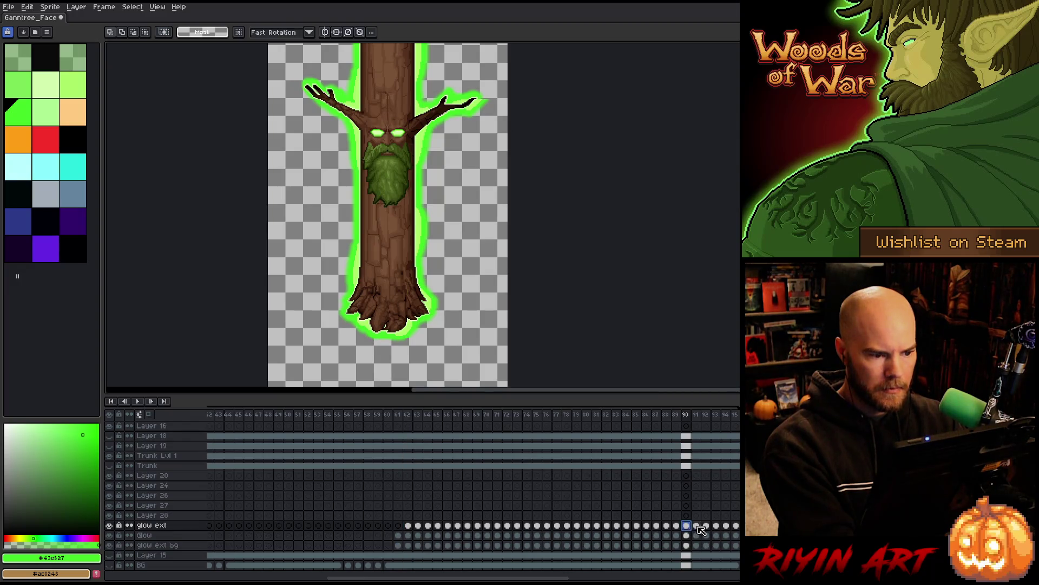
{"action": "left_click", "coordinate": [699, 526]}
{"action": "left_click", "coordinate": [707, 525]}
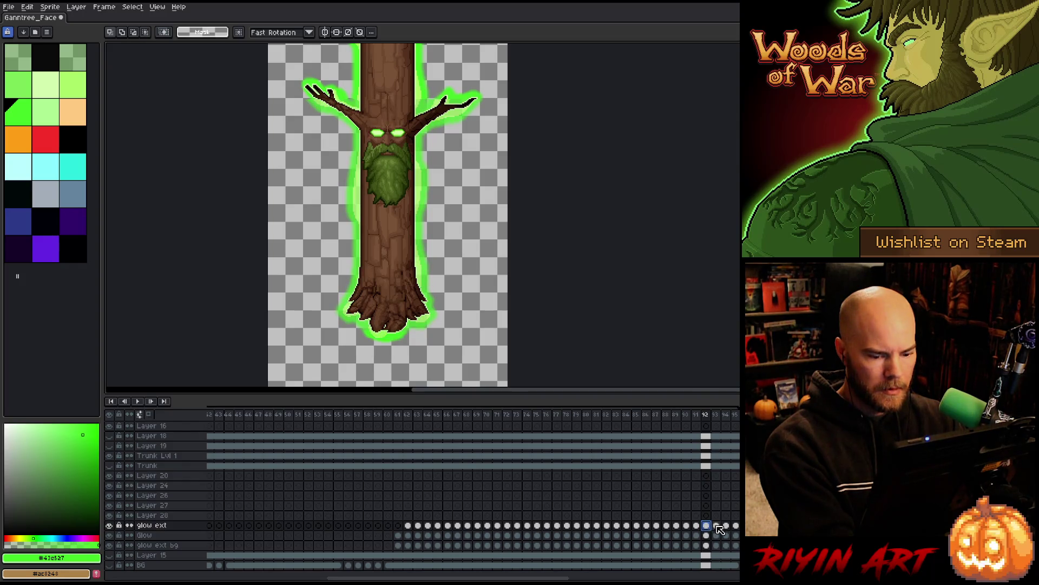
{"action": "left_click", "coordinate": [717, 525]}
{"action": "left_click", "coordinate": [727, 526]}
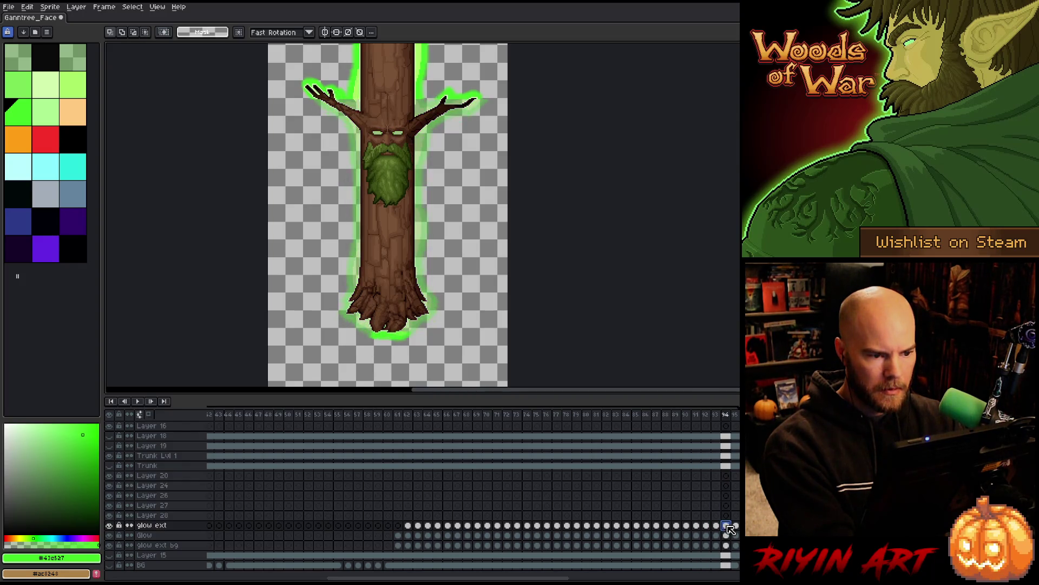
{"action": "left_click", "coordinate": [735, 526]}
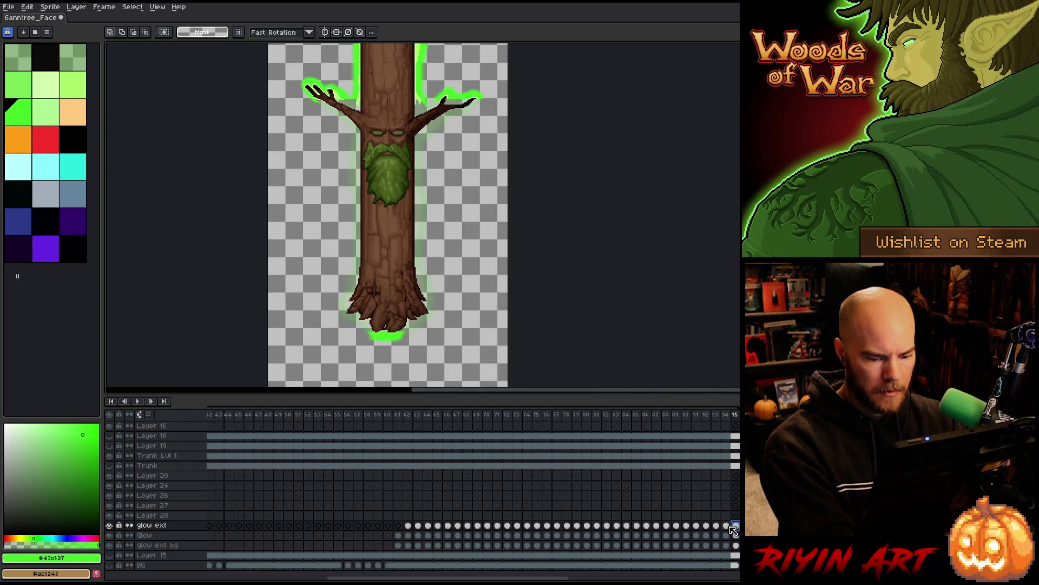
{"action": "key", "text": "Left"}
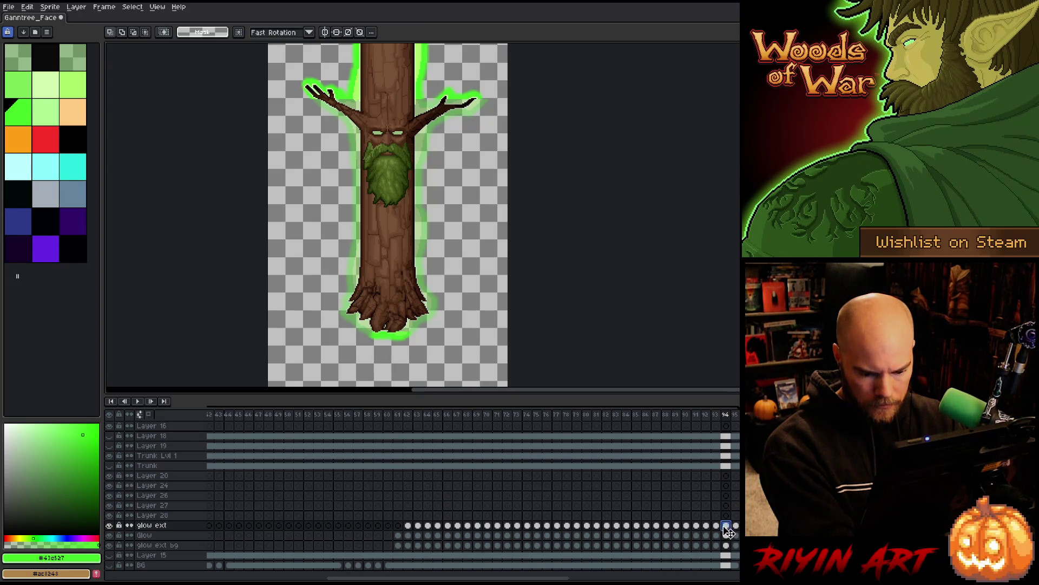
Step: Select the Glow cels on frames 88–92, then frames 84–95 across all layers
{"action": "left_click_drag", "start_coordinate": [701, 540], "coordinate": [674, 541]}
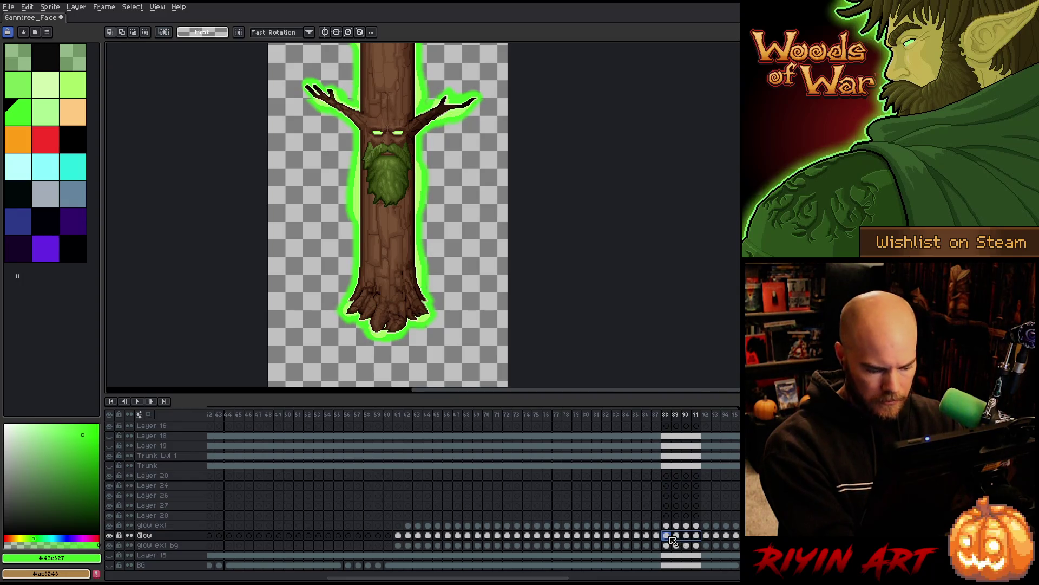
{"action": "left_click", "coordinate": [707, 536]}
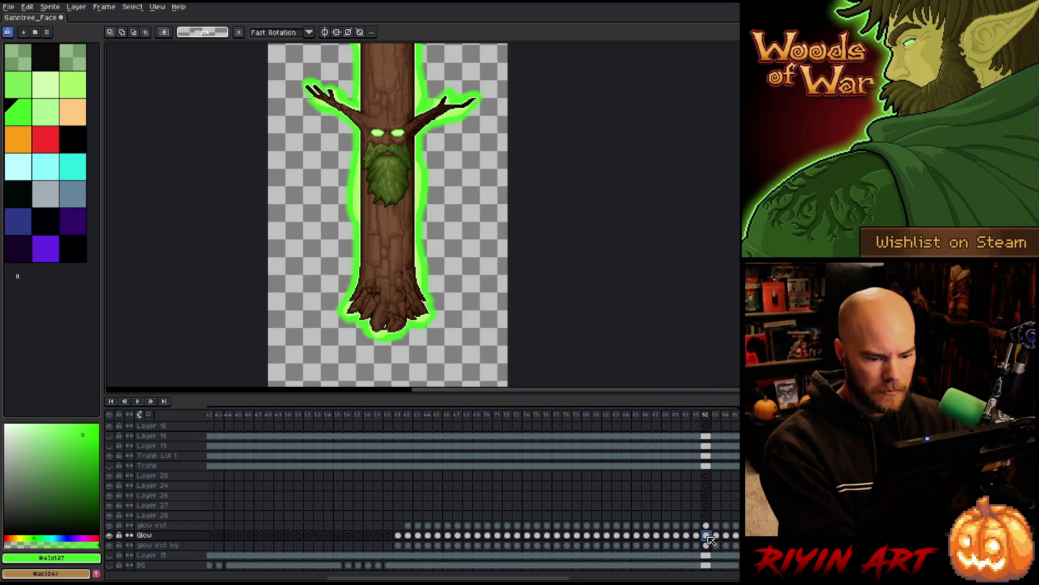
{"action": "mouse_move", "coordinate": [627, 415]}
{"action": "left_mouse_down"}
{"action": "mouse_move", "coordinate": [737, 416]}
{"action": "mouse_move", "coordinate": [390, 441]}
{"action": "mouse_move", "coordinate": [417, 442]}
{"action": "left_mouse_up"}
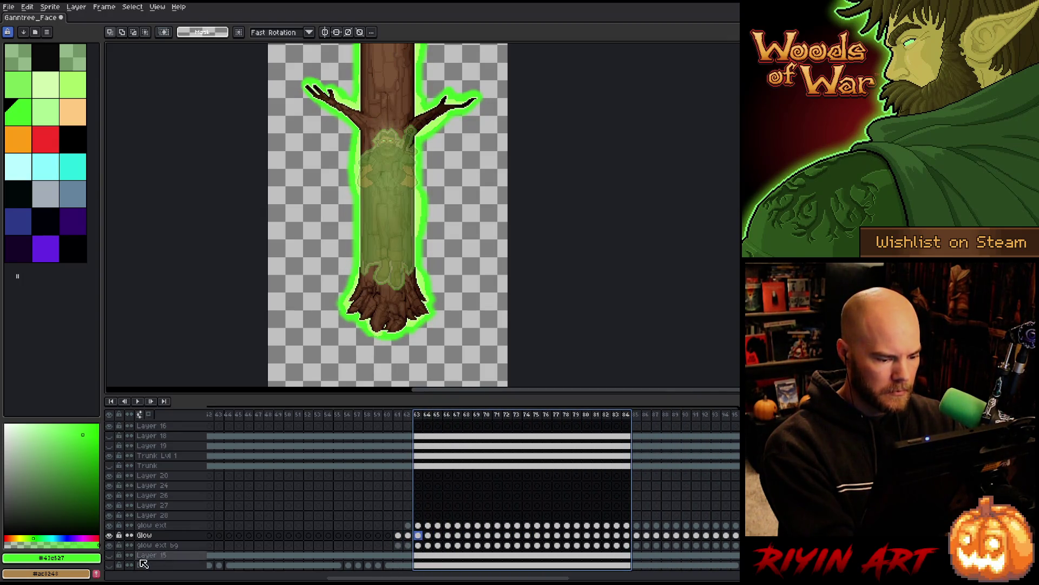
{"action": "left_click", "coordinate": [153, 526]}
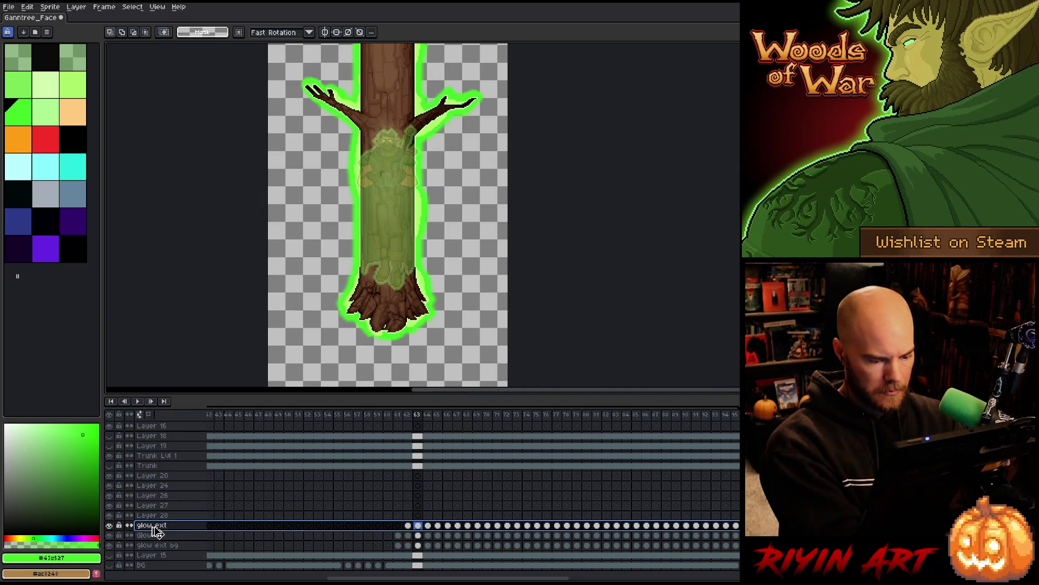
Step: Merge the glow ext layer down and rename it Glow, then undo both changes
{"action": "key", "text": "ctrl+e"}
{"action": "key", "text": "ctrl+e"}
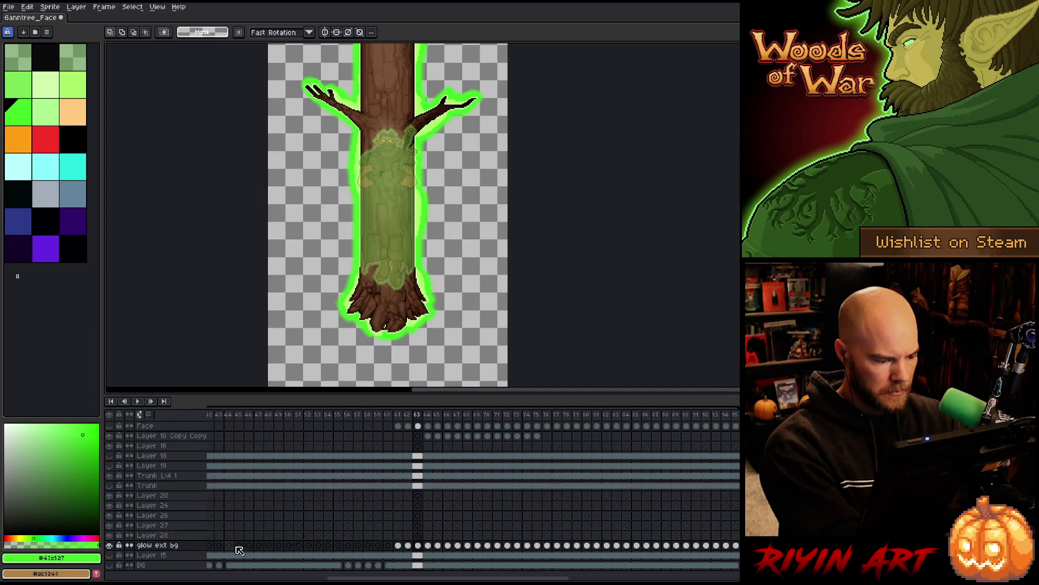
{"action": "double_click", "coordinate": [172, 547]}
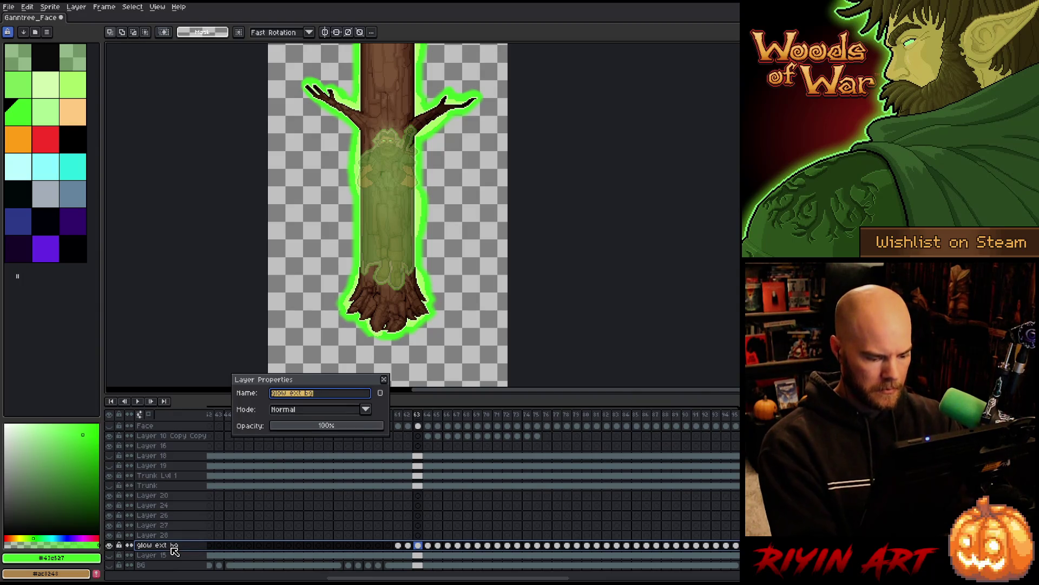
{"action": "type", "text": "Glow"}
{"action": "key", "text": "Return"}
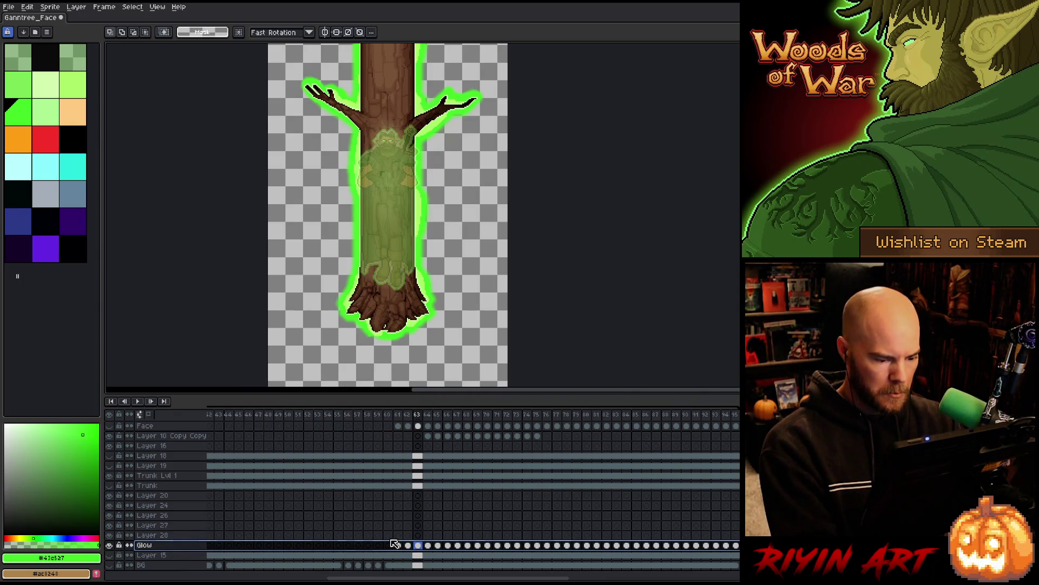
{"action": "left_click", "coordinate": [399, 545]}
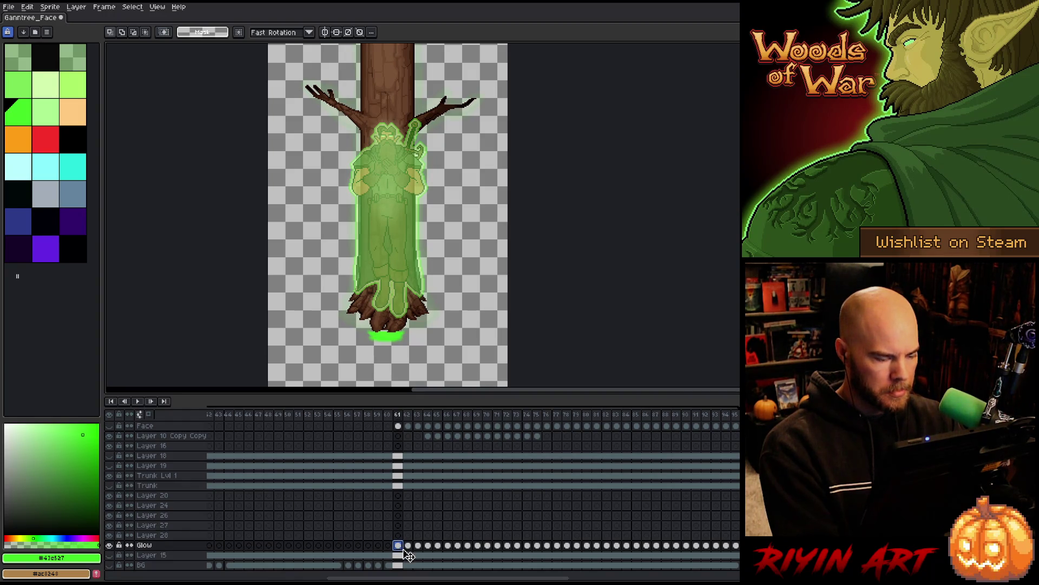
{"action": "key", "text": "ctrl+z"}
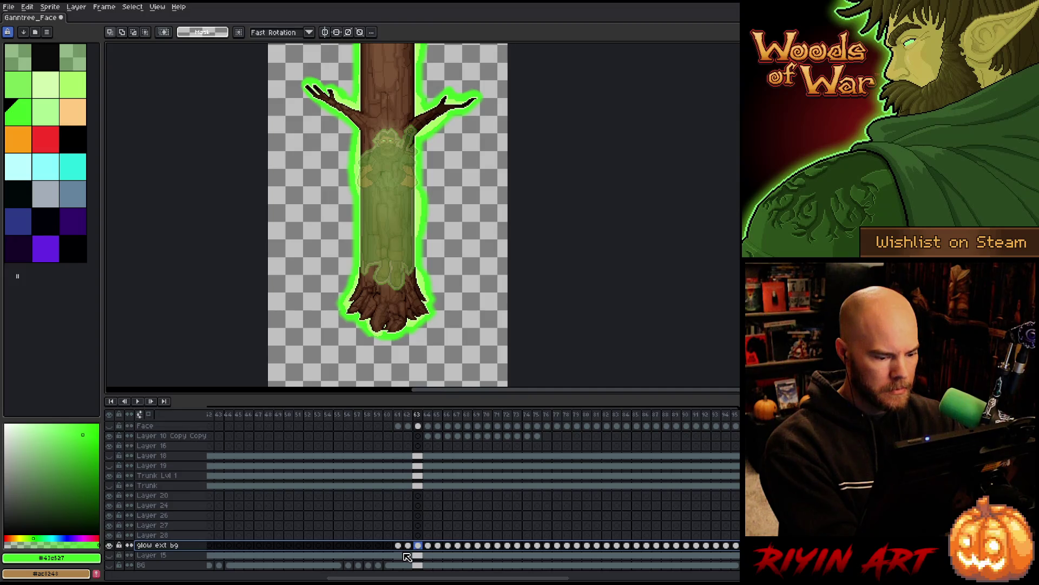
{"action": "key", "text": "ctrl+y"}
{"action": "key", "text": "ctrl+y"}
{"action": "key", "text": "ctrl+y"}
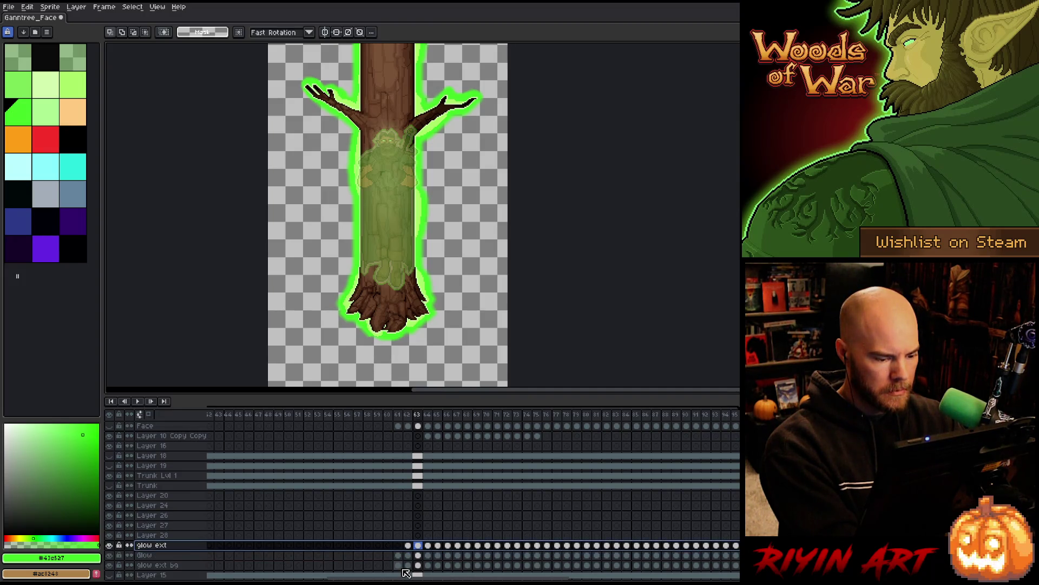
Step: Lower the alpha of the glow ext bg cel at frame 61 by about 85 with Hue/Saturation
{"action": "left_click", "coordinate": [398, 565]}
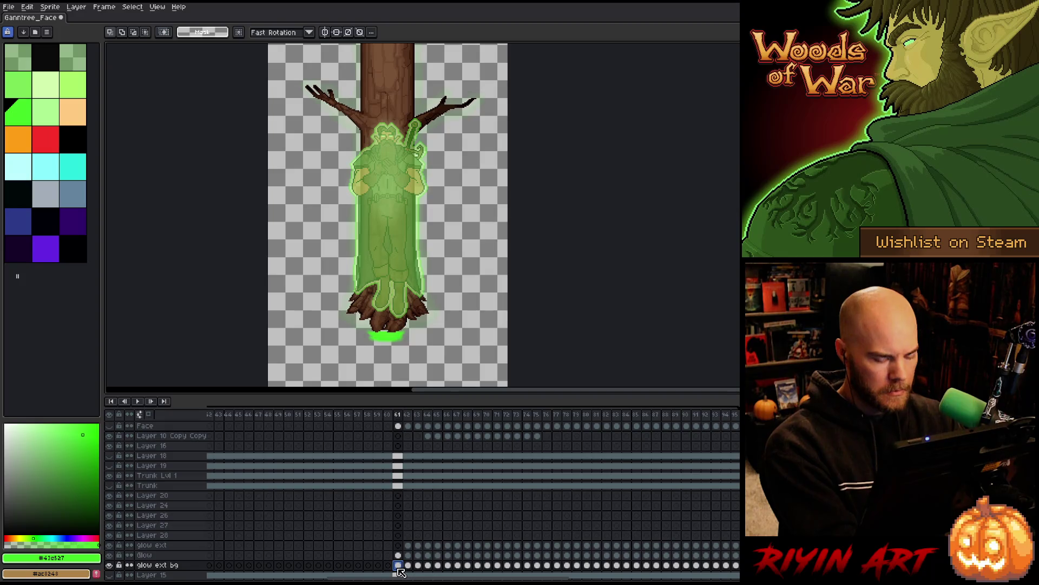
{"action": "key", "text": "ctrl+u"}
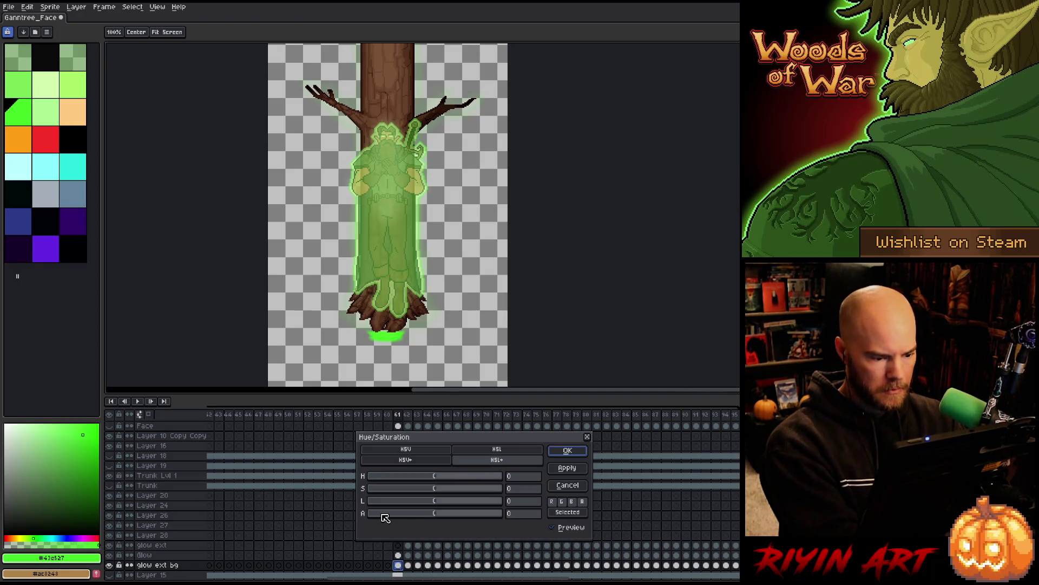
{"action": "left_click", "coordinate": [382, 515]}
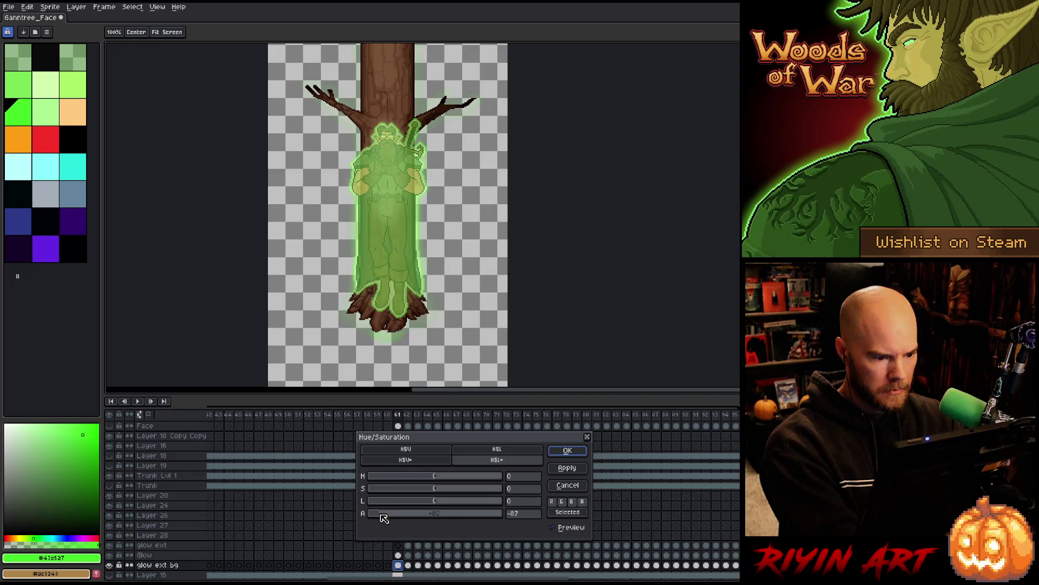
{"action": "left_click", "coordinate": [563, 453]}
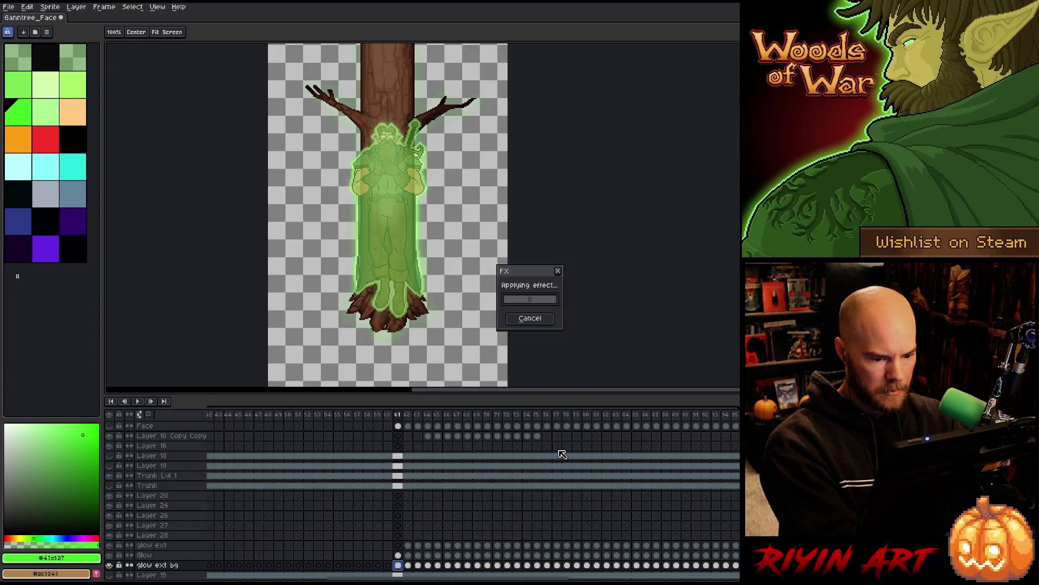
{"action": "left_click", "coordinate": [409, 567]}
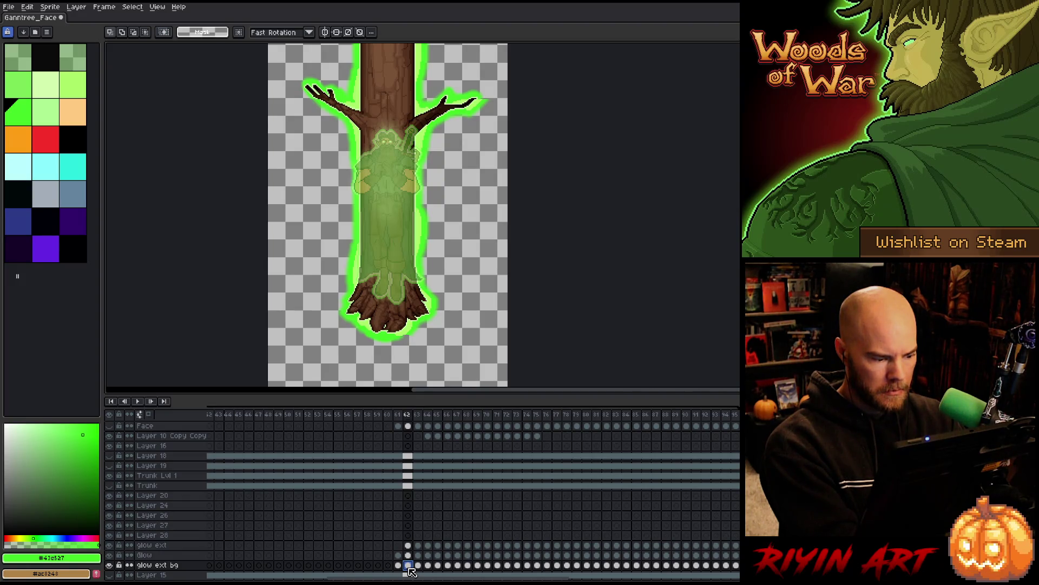
{"action": "scroll", "coordinate": [396, 340], "scroll_direction": "up", "scroll_amount": 4}
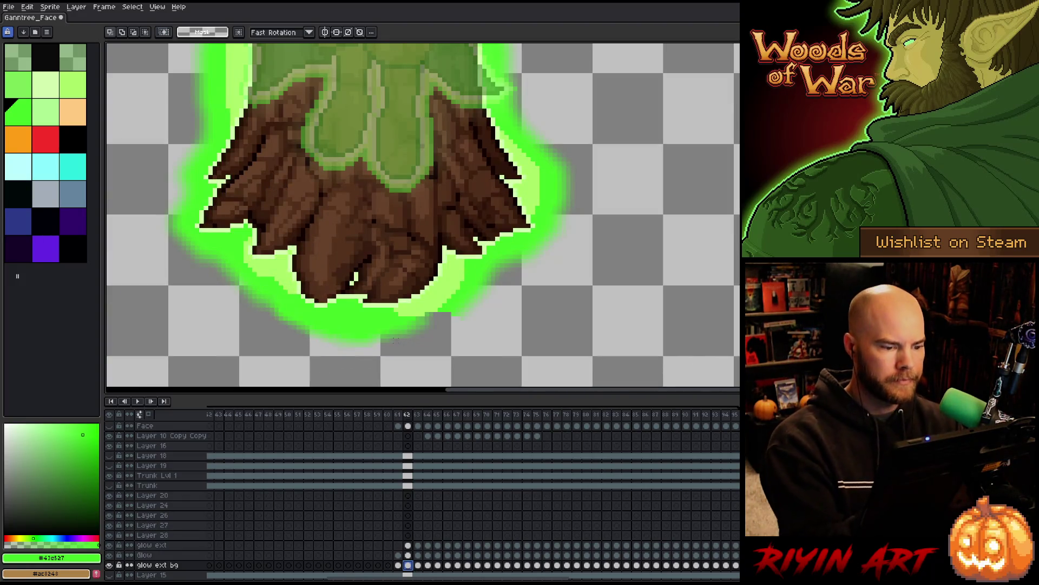
Step: Paint light-green pixels along the glow edge below the trunk, cleaning up with the eraser
{"action": "key", "text": "b"}
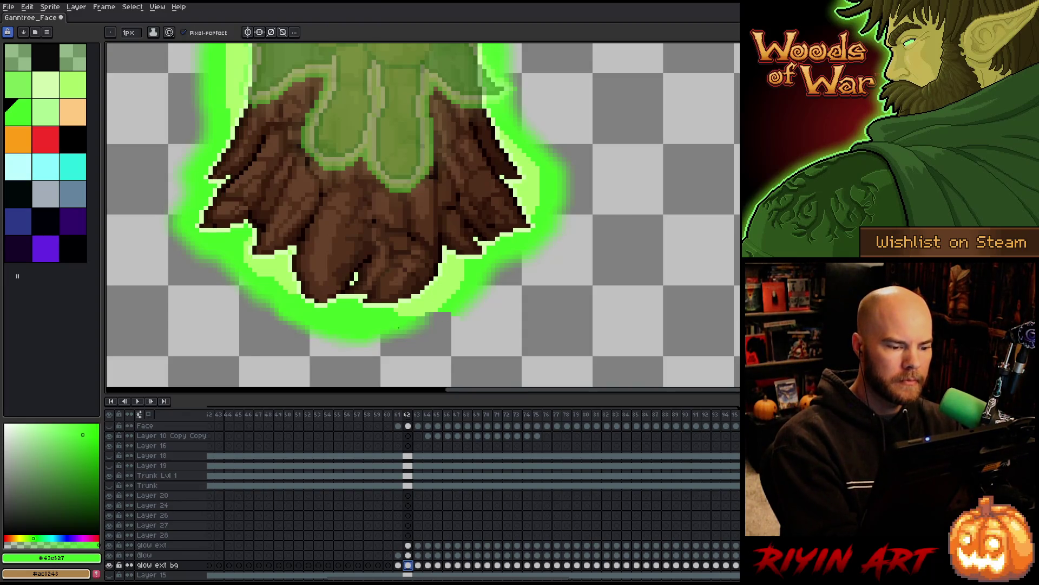
{"action": "left_click_drag", "start_coordinate": [406, 328], "coordinate": [449, 314]}
{"action": "key", "text": "e"}
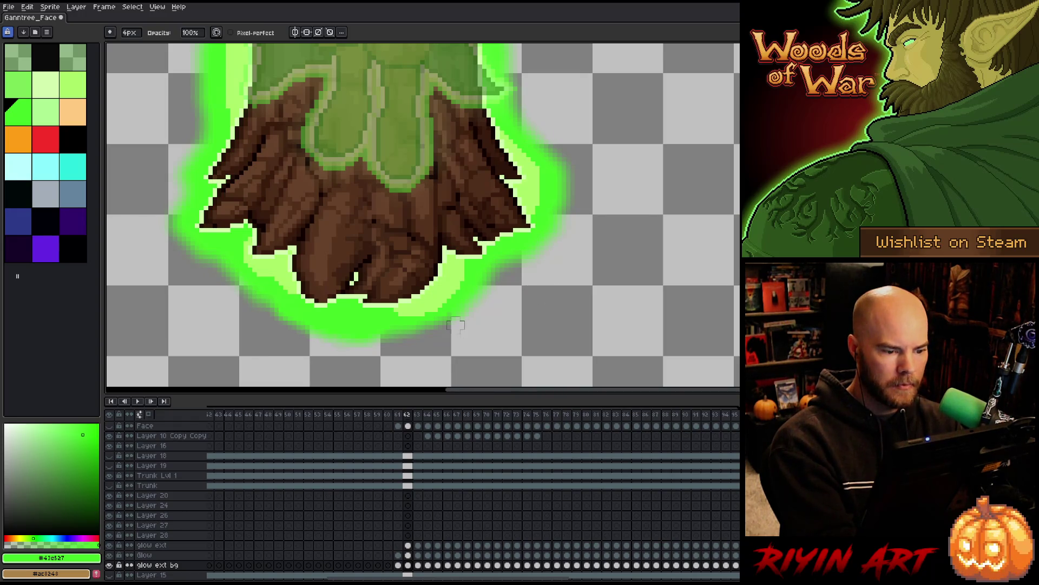
{"action": "key", "text": "b"}
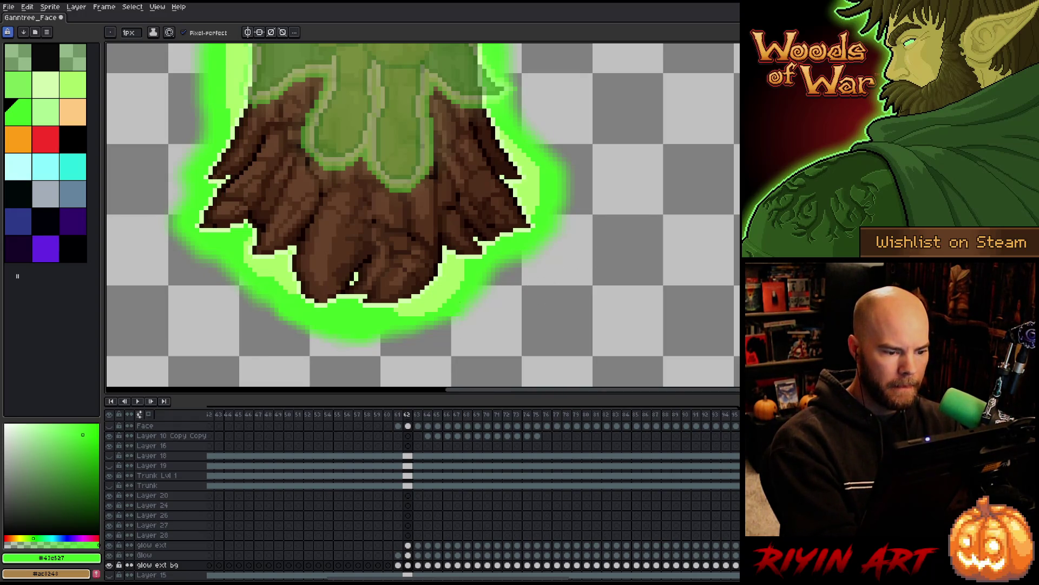
{"action": "key", "text": "e"}
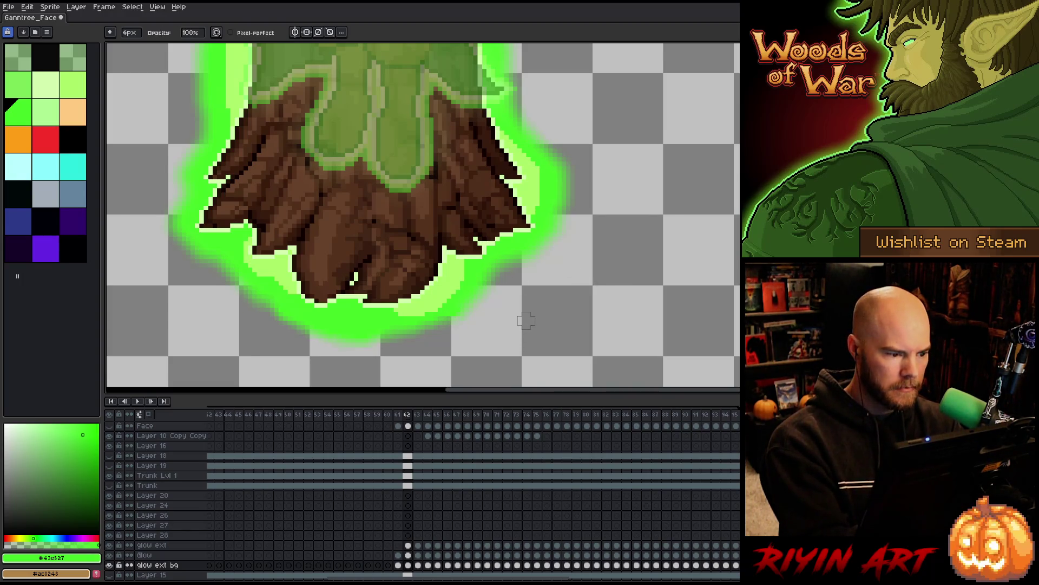
Step: Touch up the glow on frames 63 and 64 with pencil and eraser, moving on to frame 66
{"action": "key", "text": "period"}
{"action": "key", "text": "b"}
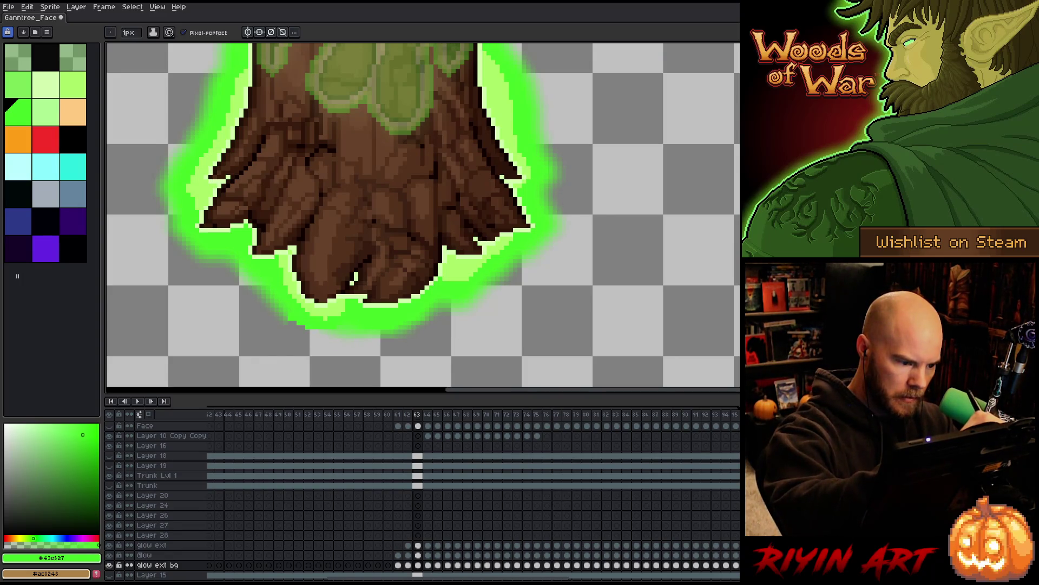
{"action": "key", "text": "e"}
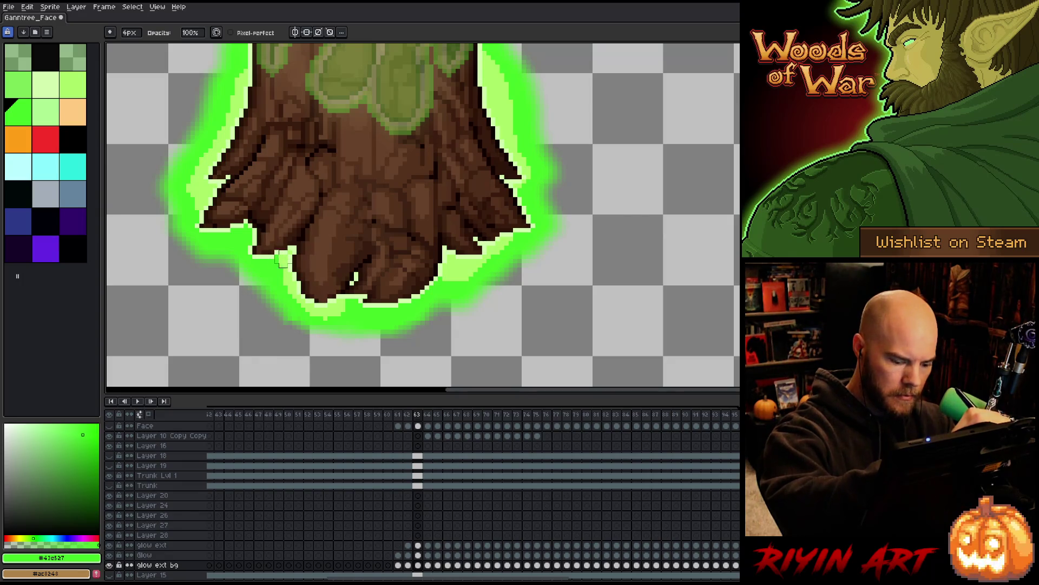
{"action": "key", "text": "period"}
{"action": "key", "text": "b"}
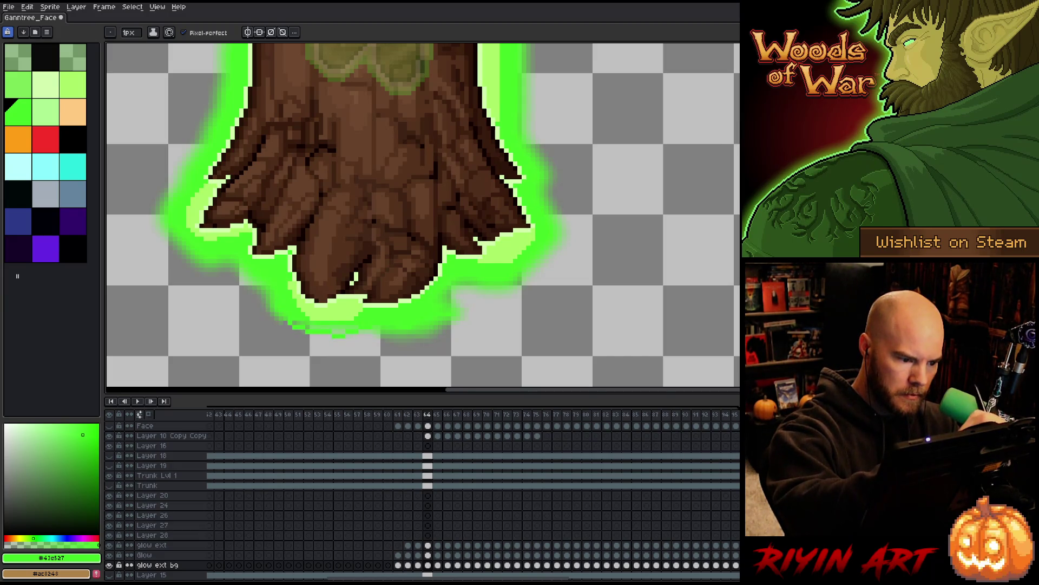
{"action": "key", "text": "t"}
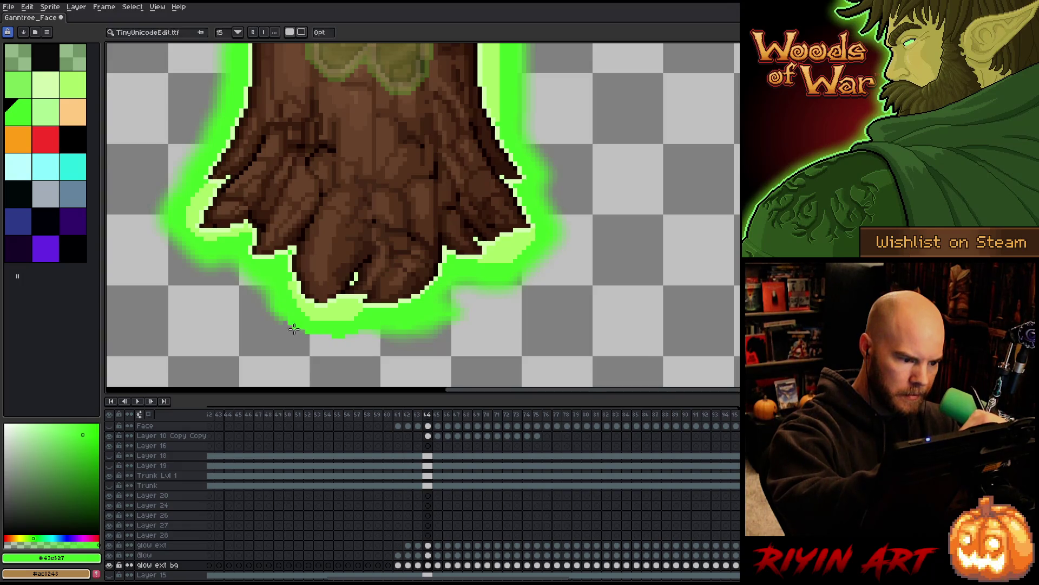
{"action": "key", "text": "b"}
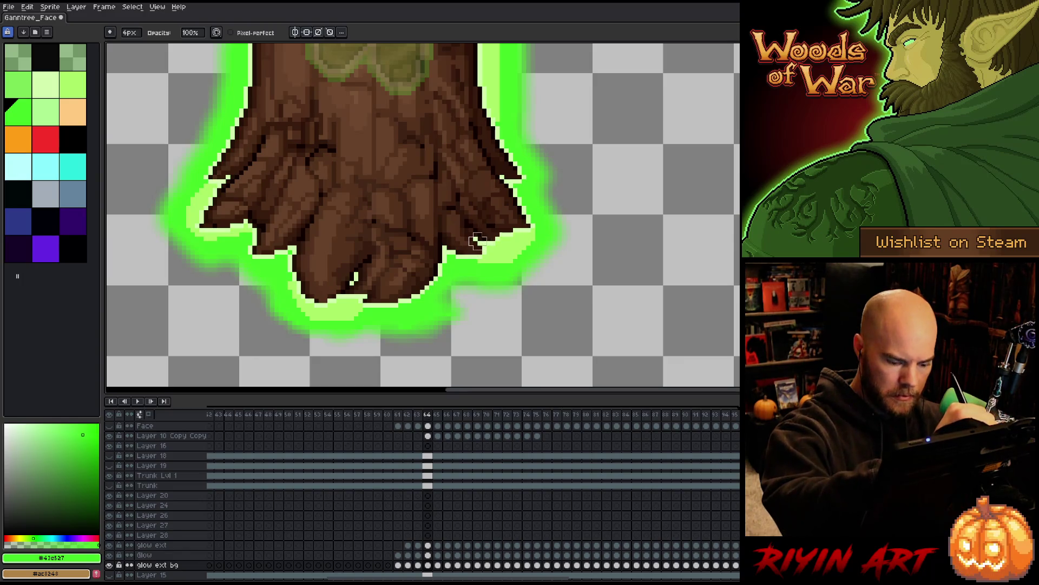
{"action": "key", "text": "period"}
{"action": "key", "text": "period"}
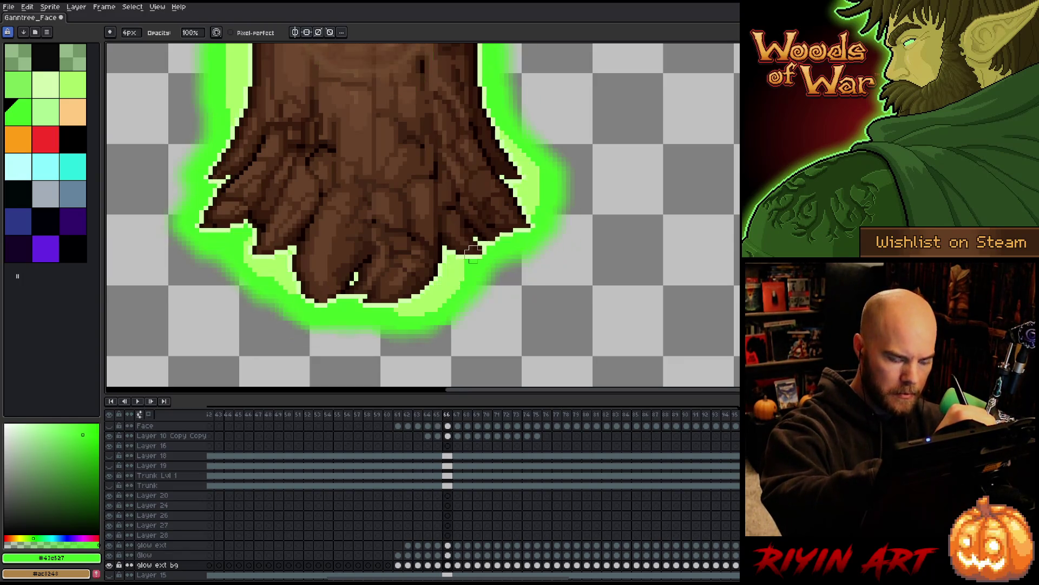
{"action": "key", "text": "period"}
{"action": "key", "text": "period"}
{"action": "key", "text": "period"}
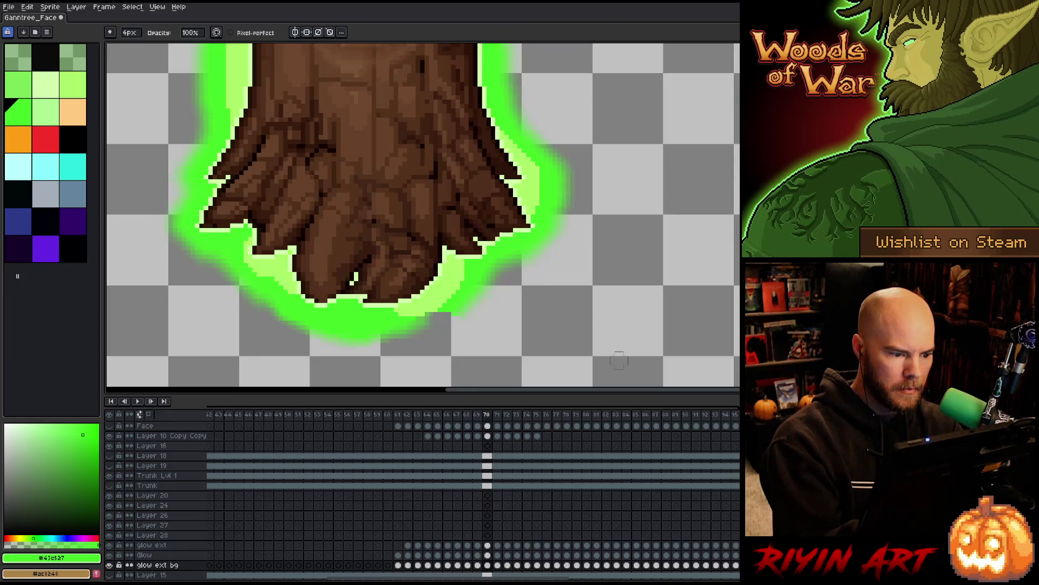
Step: Fix the glow on frames 70–72 with the 1px pixel-perfect pencil and 4px eraser
{"action": "key", "text": "comma"}
{"action": "key", "text": "comma"}
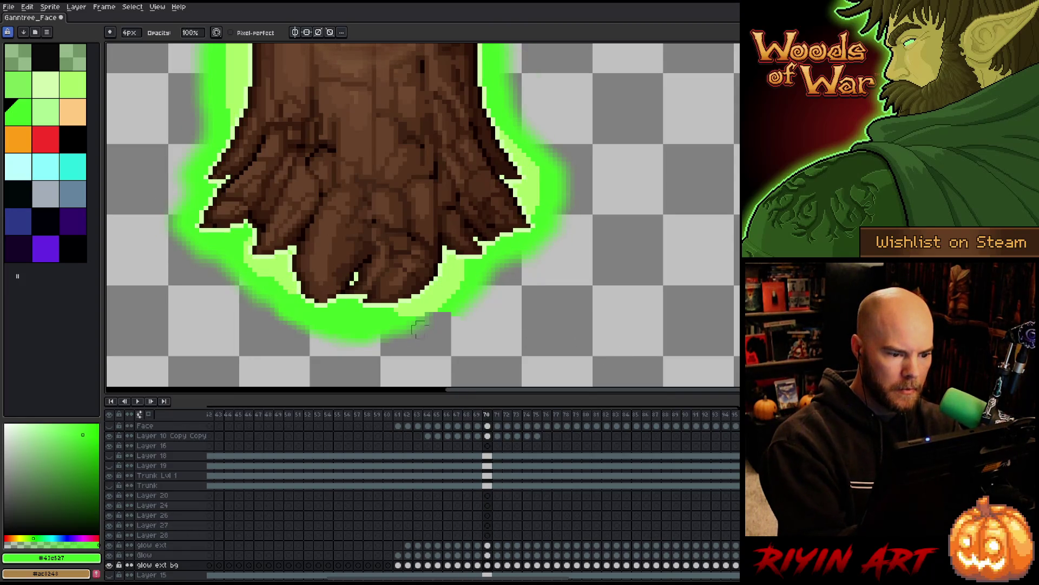
{"action": "key", "text": "b"}
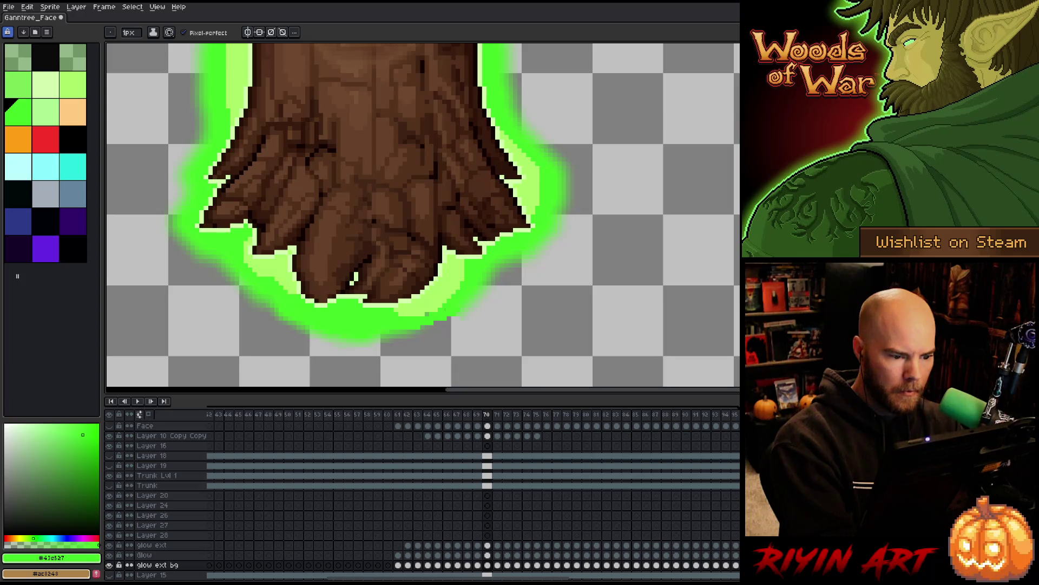
{"action": "key", "text": "e"}
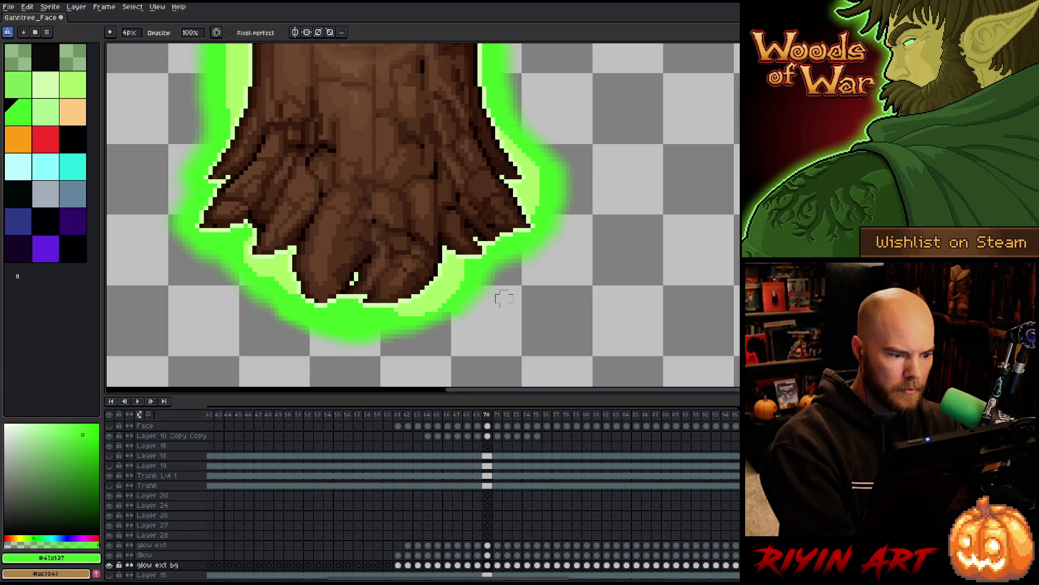
{"action": "key", "text": "period"}
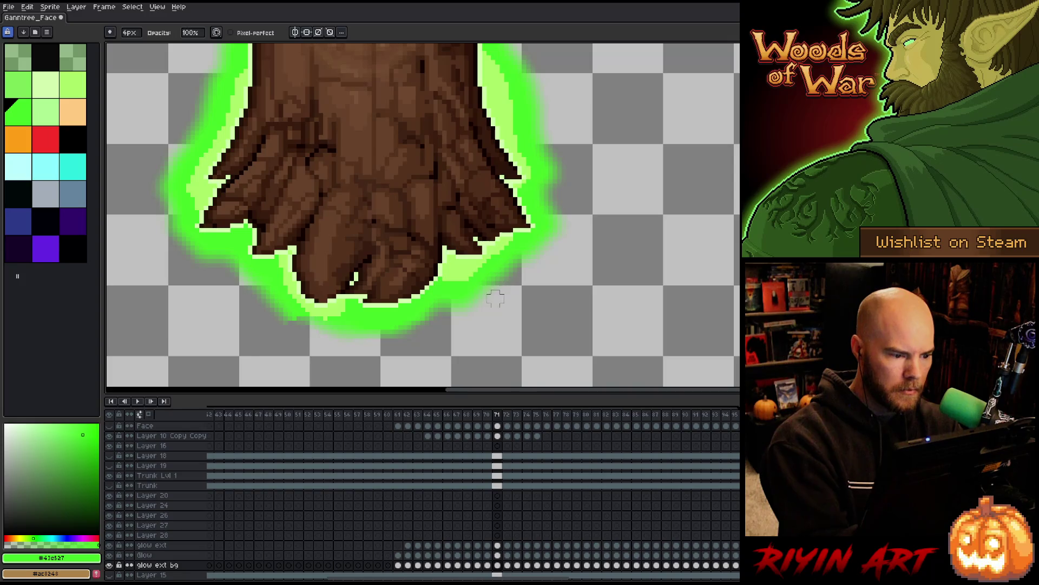
{"action": "key", "text": "b"}
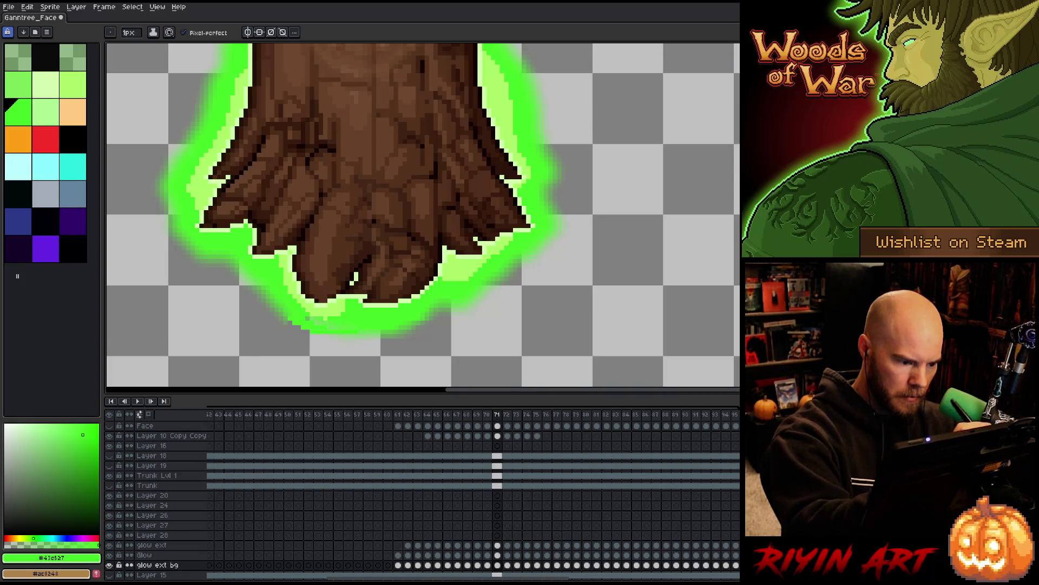
{"action": "key", "text": "e"}
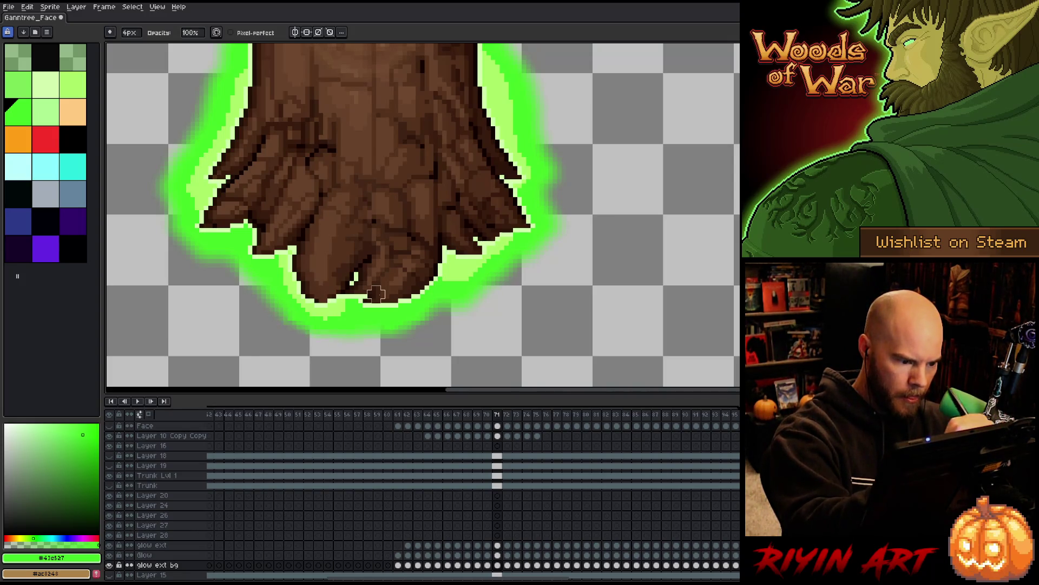
{"action": "key", "text": "Right"}
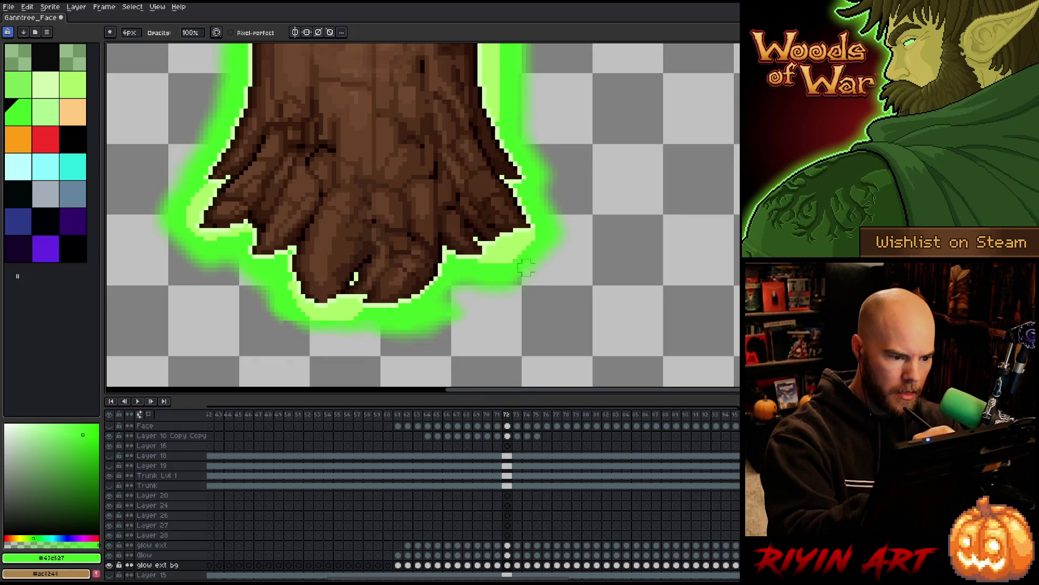
{"action": "key", "text": "b"}
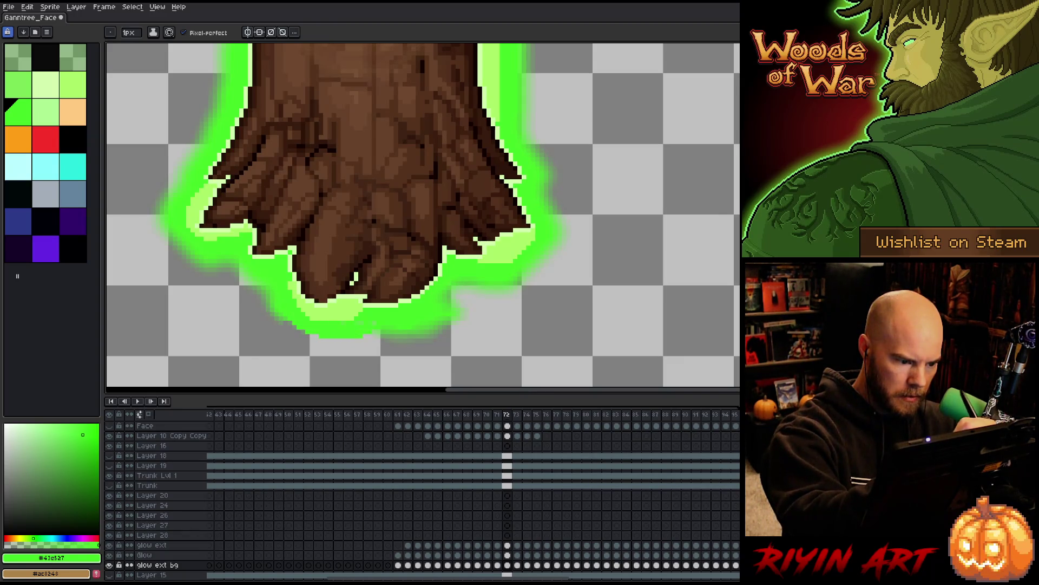
{"action": "key", "text": "t"}
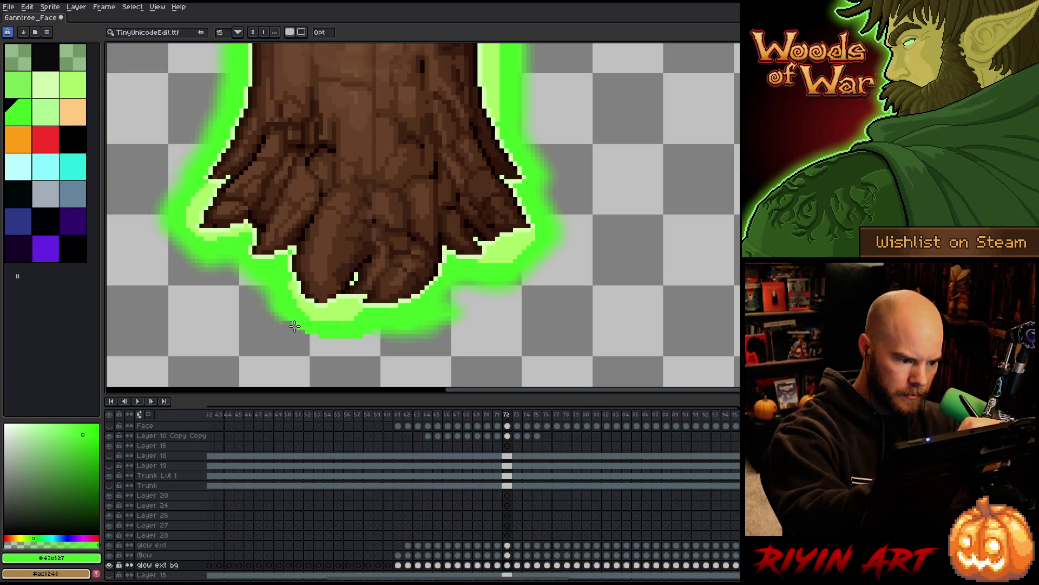
{"action": "key", "text": "b"}
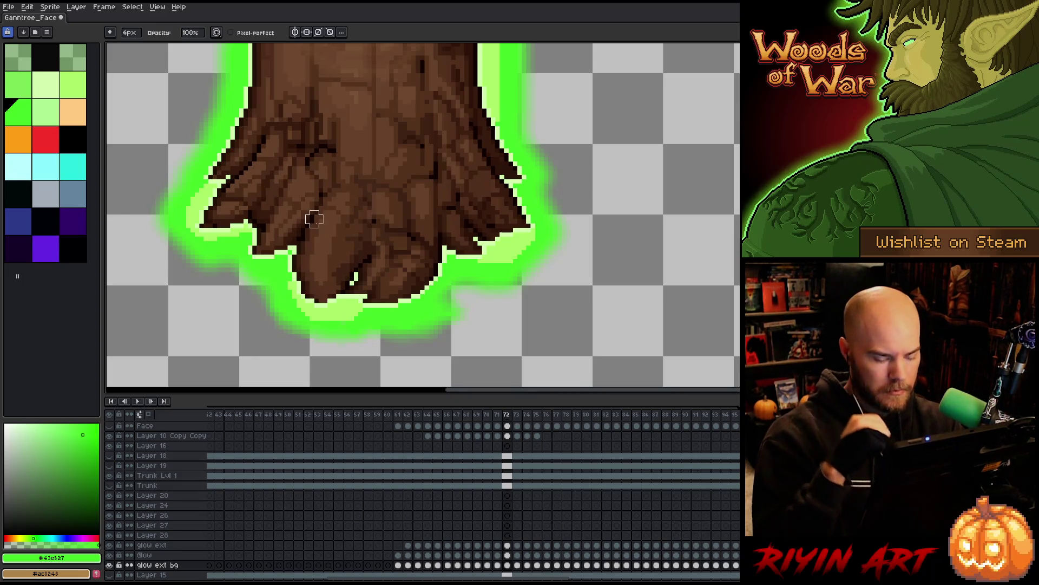
Step: Step through frames 73–84 comparing the glow, then select the glow ext layer
{"action": "key", "text": "Right"}
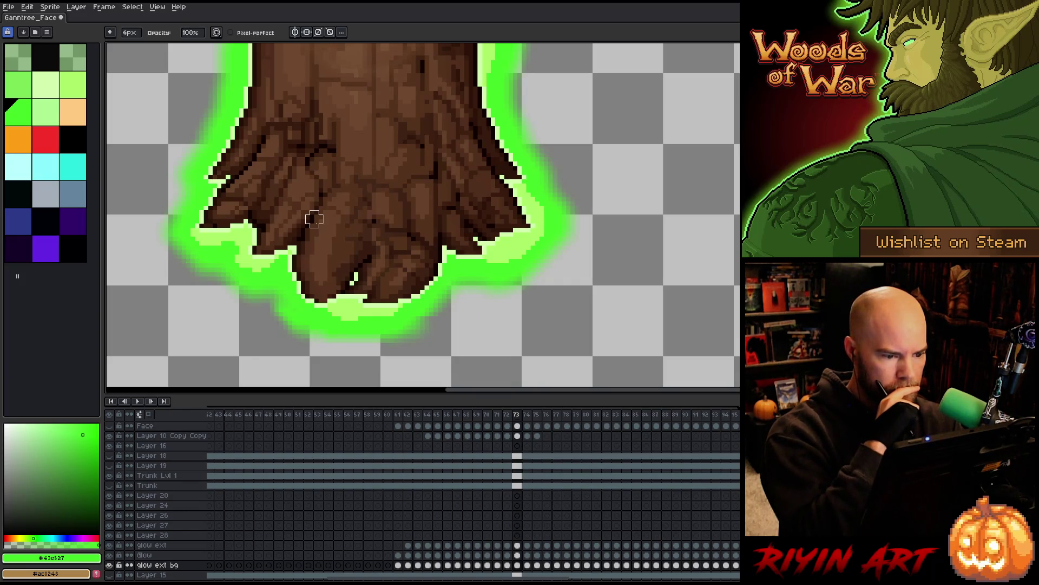
{"action": "key", "text": "Right"}
{"action": "key", "text": "Right"}
{"action": "key", "text": "Right"}
{"action": "key", "text": "Right"}
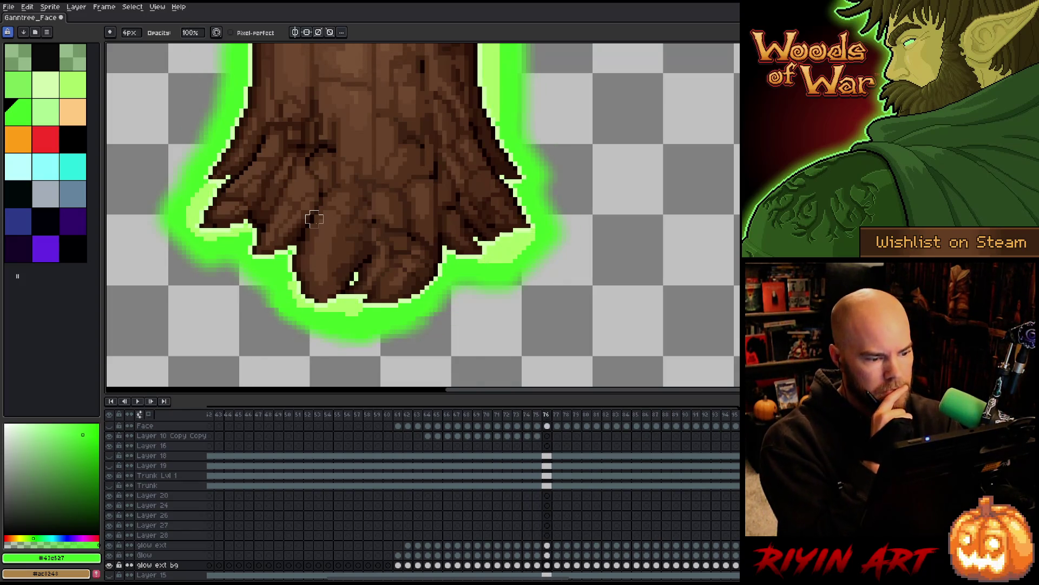
{"action": "key", "text": "Right"}
{"action": "key", "text": "Right"}
{"action": "key", "text": "Right"}
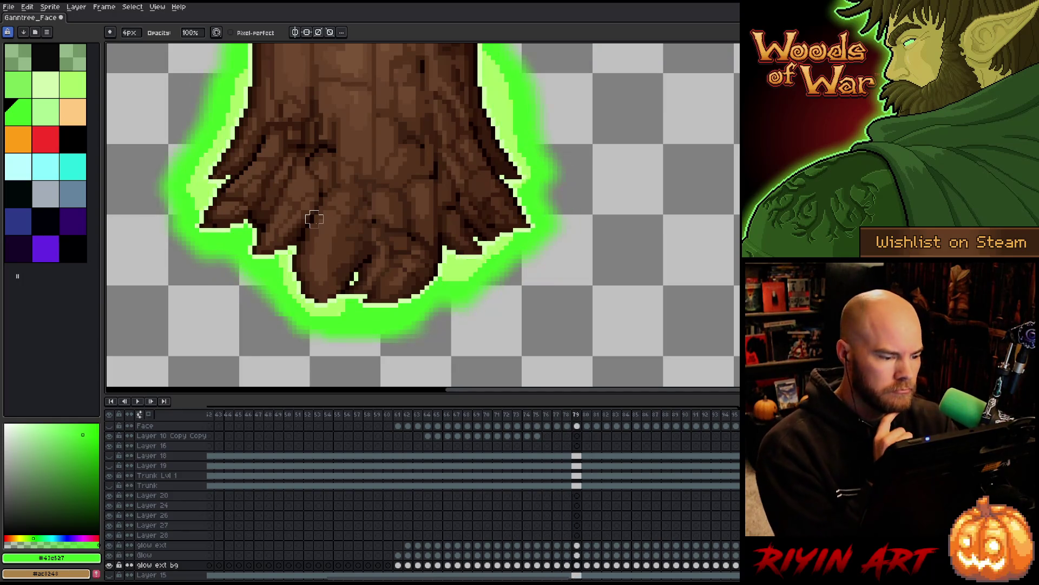
{"action": "key", "text": "Right"}
{"action": "key", "text": "Left"}
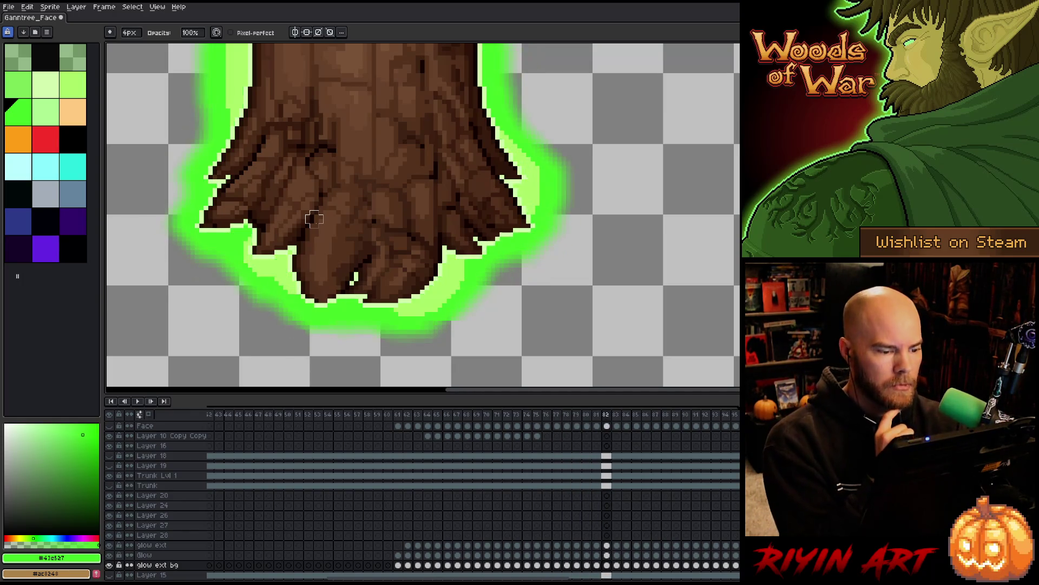
{"action": "key", "text": "Left"}
{"action": "key", "text": "Right"}
{"action": "key", "text": "Right"}
{"action": "key", "text": "Right"}
{"action": "key", "text": "Right"}
{"action": "key", "text": "Right"}
{"action": "key", "text": "Right"}
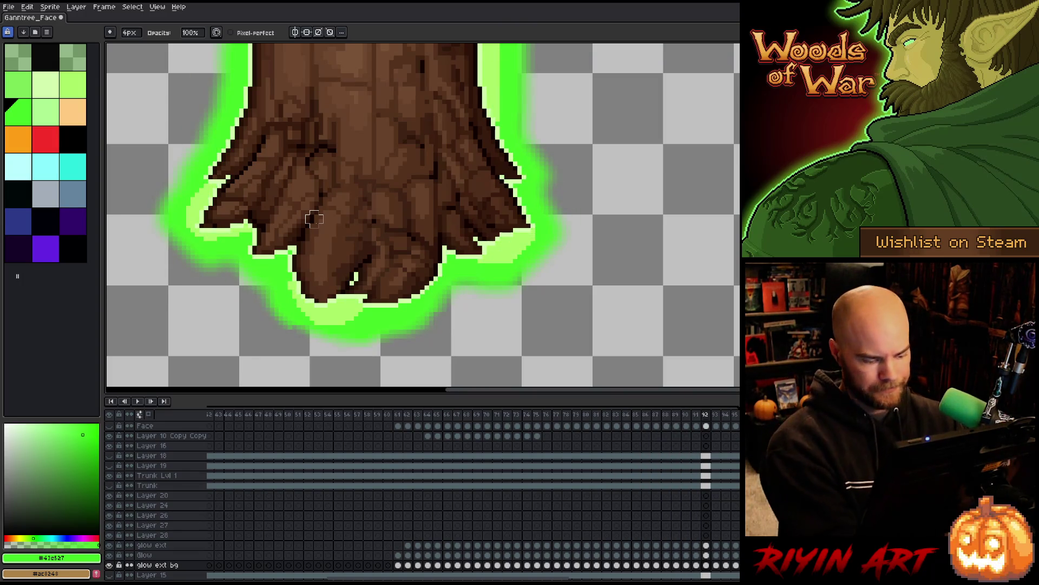
{"action": "left_click", "coordinate": [142, 545]}
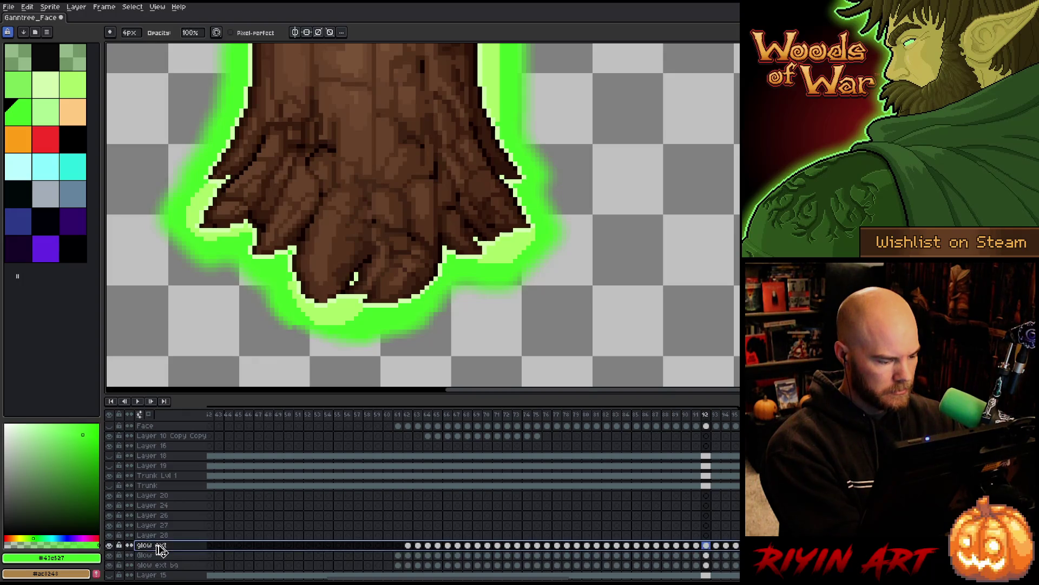
Step: Merge the glow ext layer into Glow and name the merged layer Glow
{"action": "key", "text": "ctrl+e"}
{"action": "key", "text": "ctrl+e"}
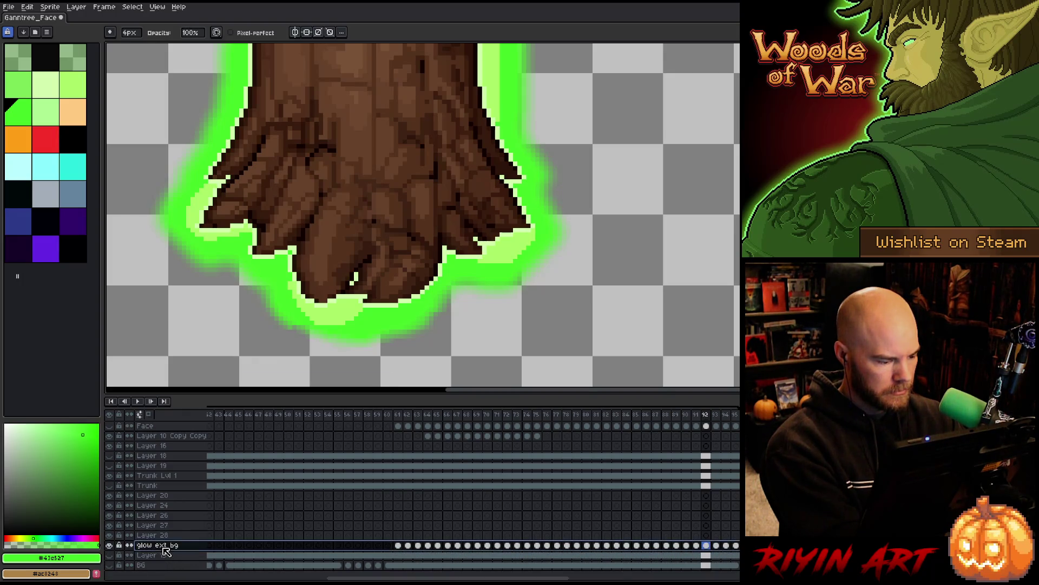
{"action": "double_click", "coordinate": [164, 546]}
{"action": "type", "text": "Glow"}
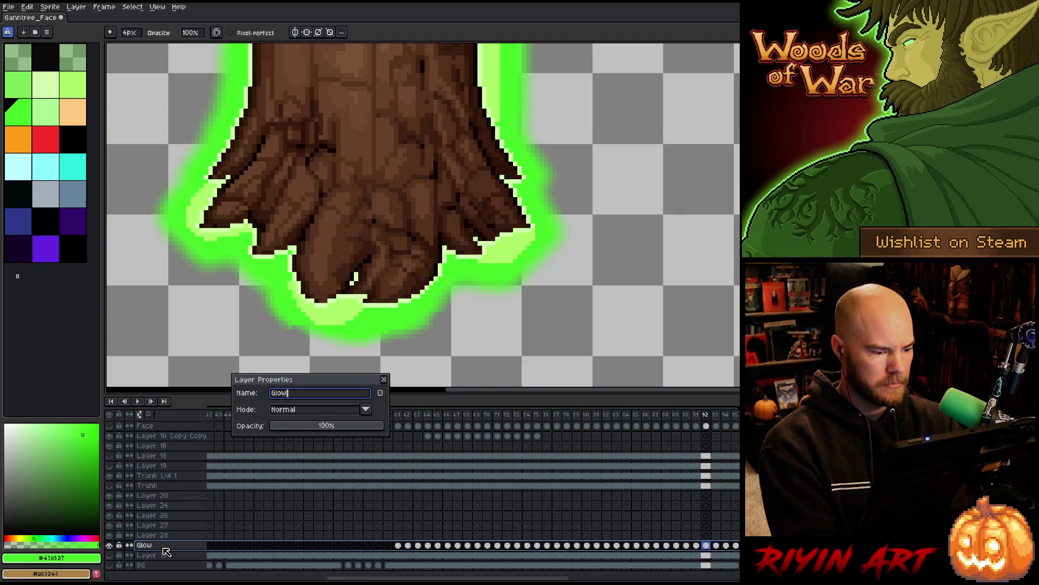
{"action": "key", "text": "Return"}
Step: Compare frames 61 and 62, then open Hue/Saturation on frame 62
{"action": "left_click", "coordinate": [389, 415]}
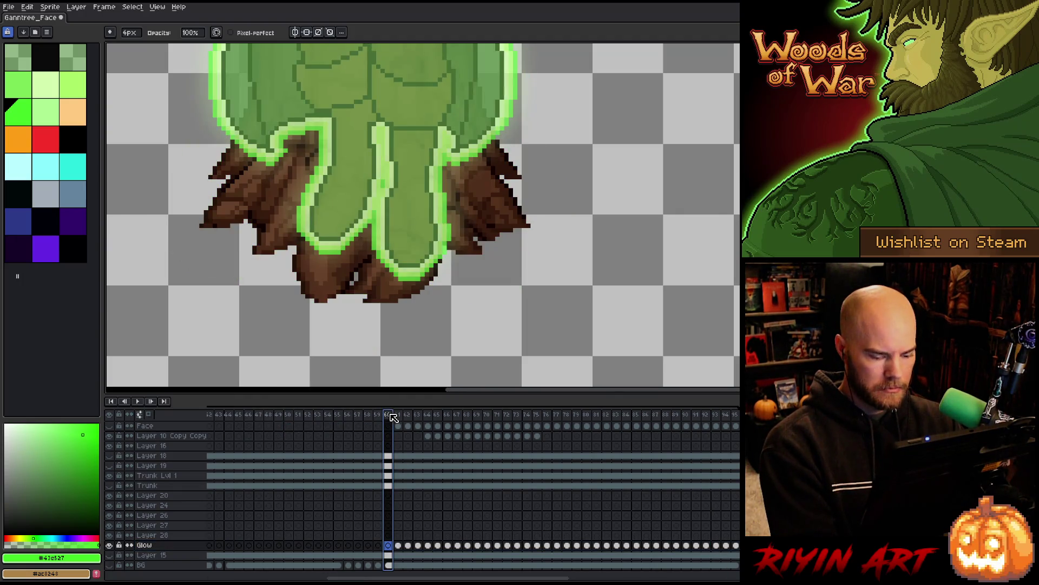
{"action": "key", "text": "Right"}
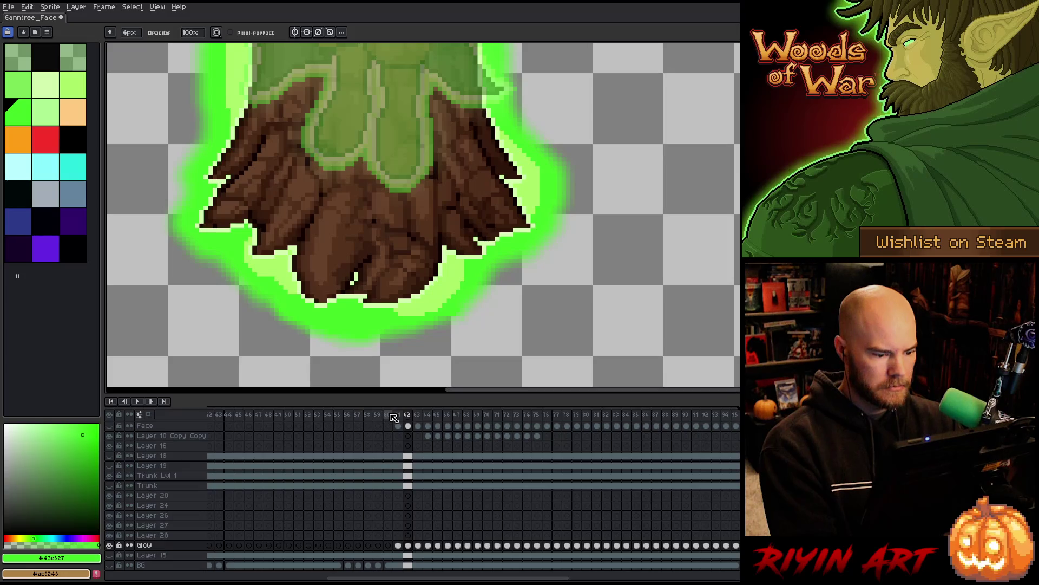
{"action": "left_click", "coordinate": [397, 420]}
{"action": "key", "text": "Right"}
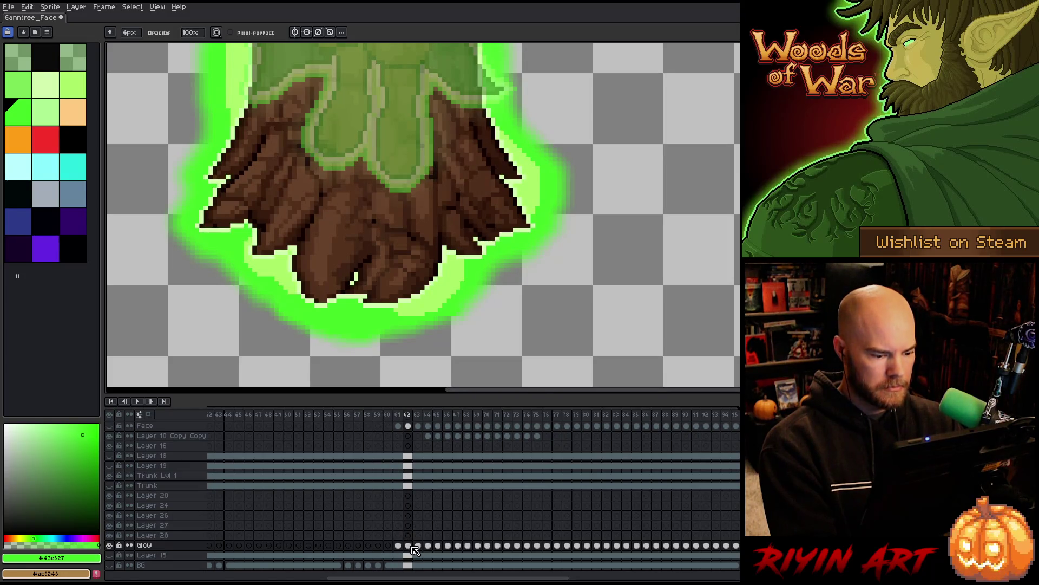
{"action": "key", "text": "ctrl+u"}
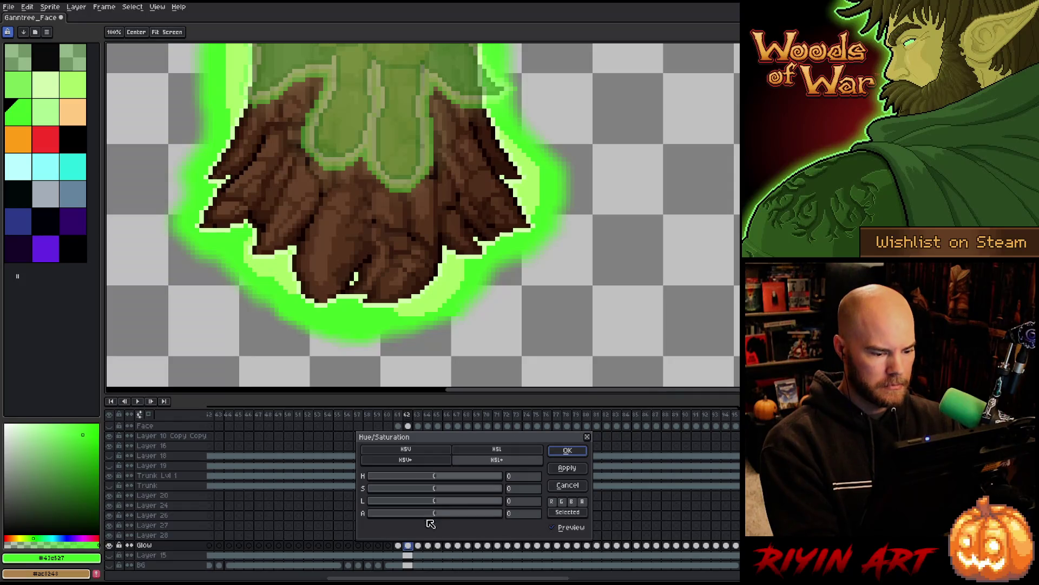
Step: Apply the alpha reduction to the Glow on frames 62 and 63, then preview the following frames
{"action": "left_click_drag", "start_coordinate": [422, 517], "coordinate": [418, 515]}
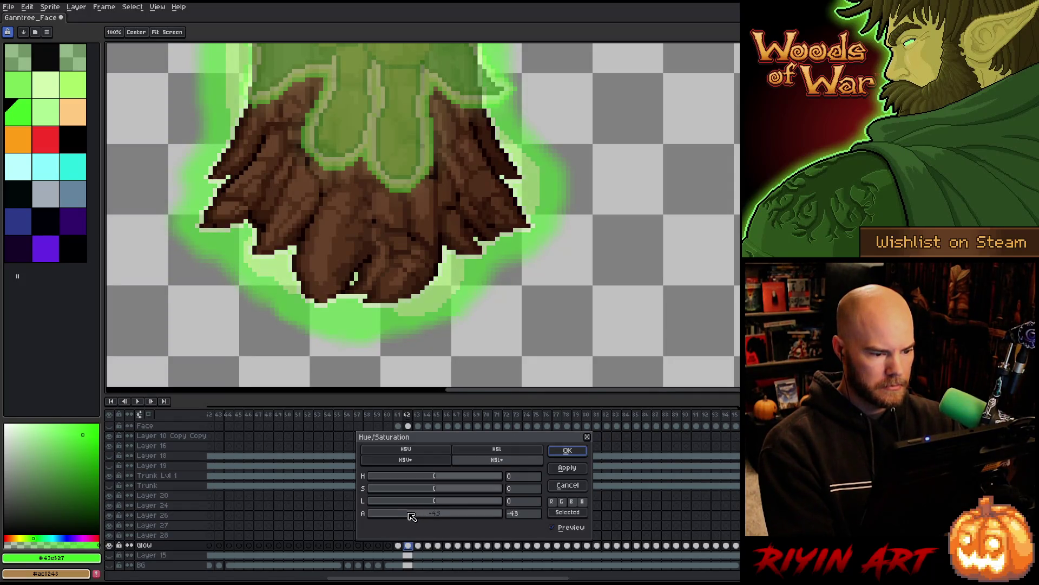
{"action": "key", "text": "Return"}
{"action": "key", "text": "Left"}
{"action": "key", "text": "Right"}
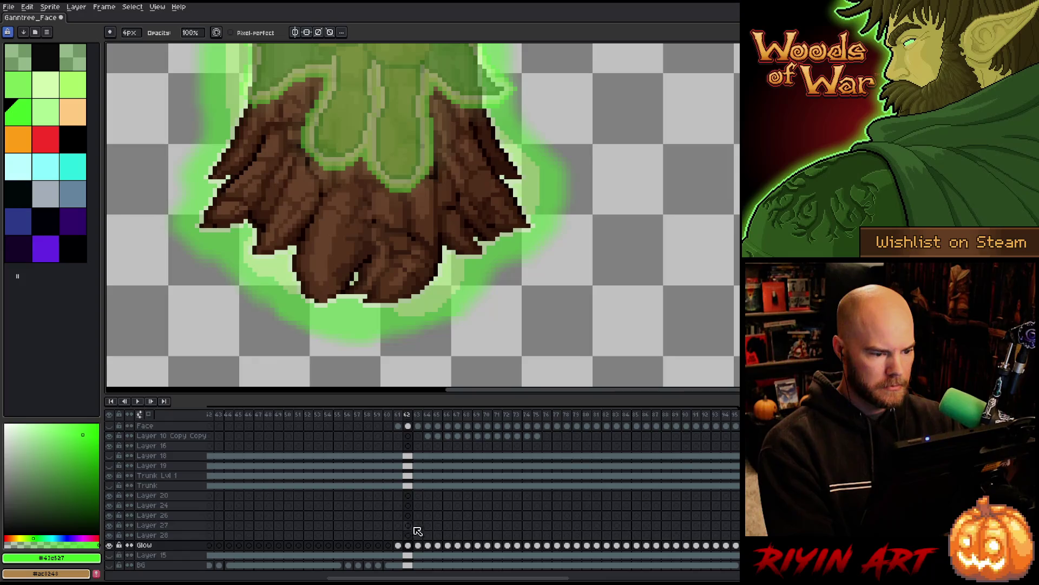
{"action": "key", "text": "Right"}
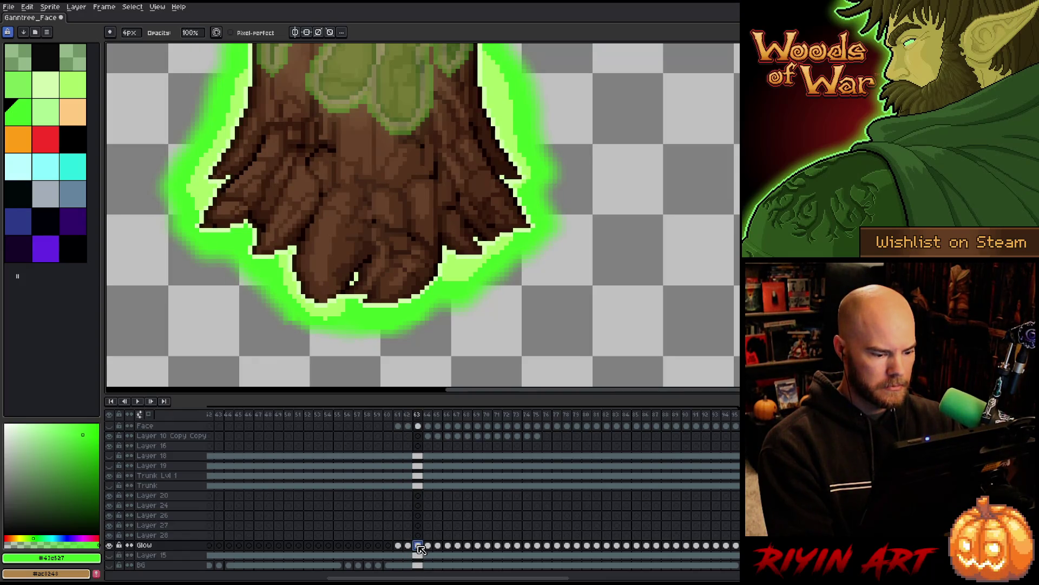
{"action": "key", "text": "ctrl+u"}
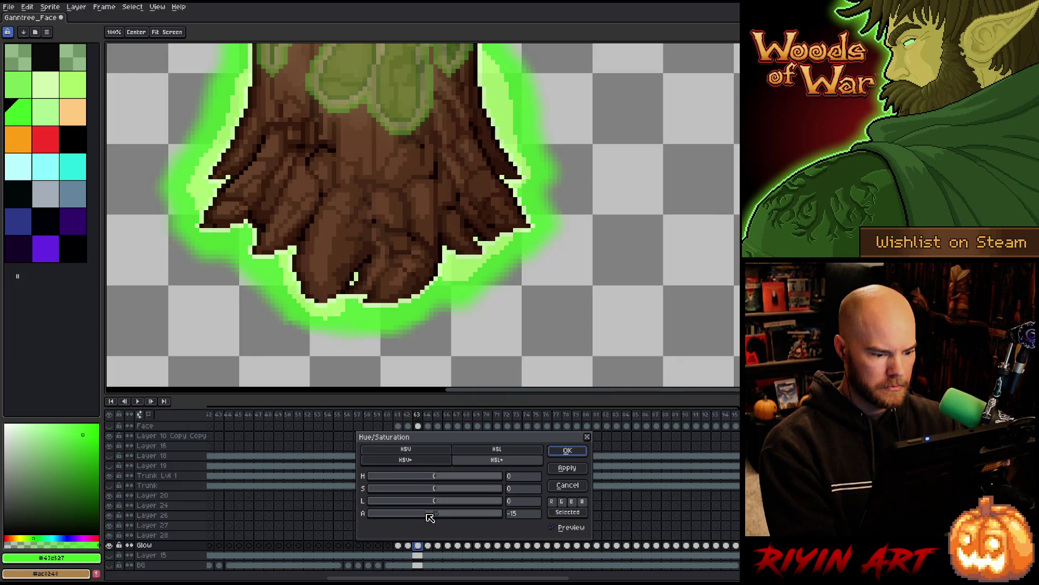
{"action": "key", "text": "Return"}
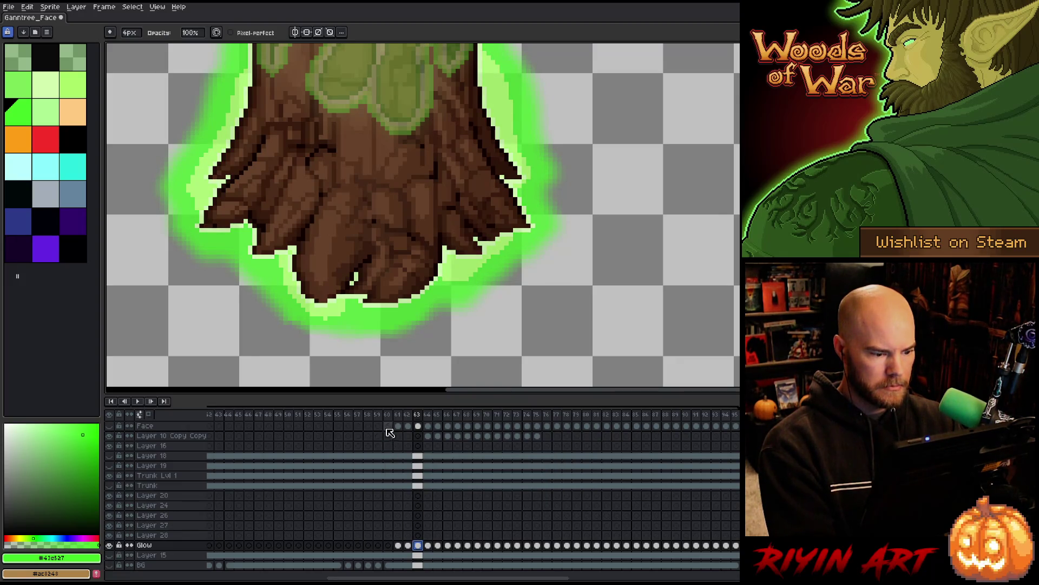
{"action": "key", "text": "Right"}
{"action": "key", "text": "Right"}
{"action": "key", "text": "Right"}
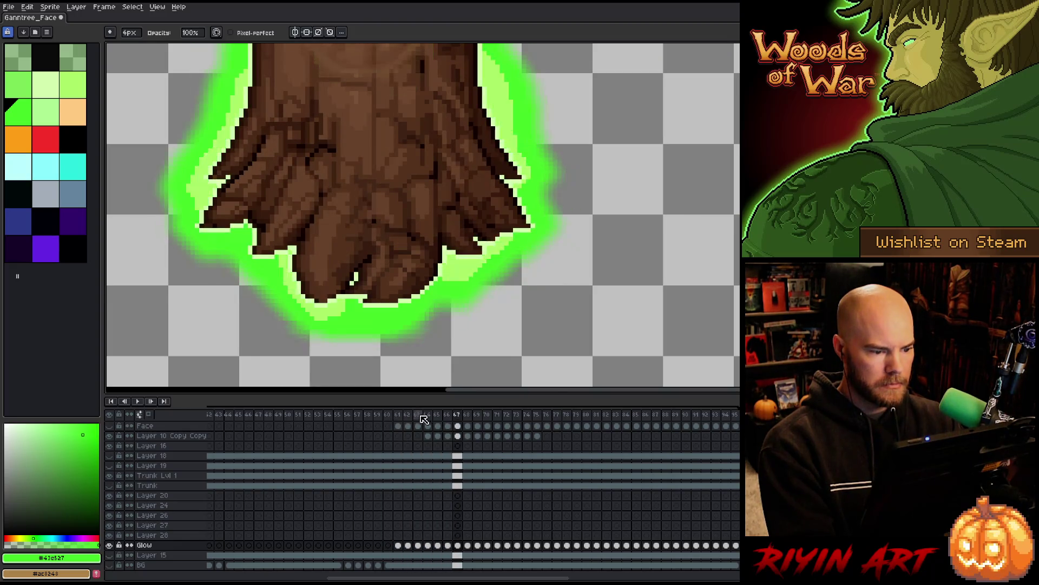
{"action": "key", "text": "Right"}
{"action": "key", "text": "Right"}
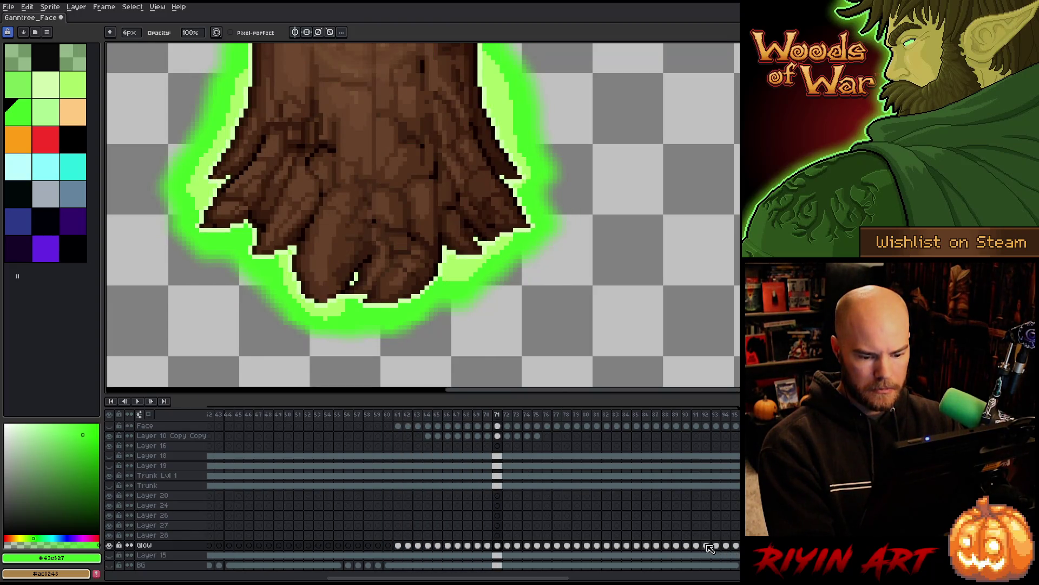
Step: Lower the Glow cel alpha by 25 on frame 92 and by 50 on frame 93
{"action": "left_click", "coordinate": [707, 545]}
{"action": "key", "text": "ctrl+u"}
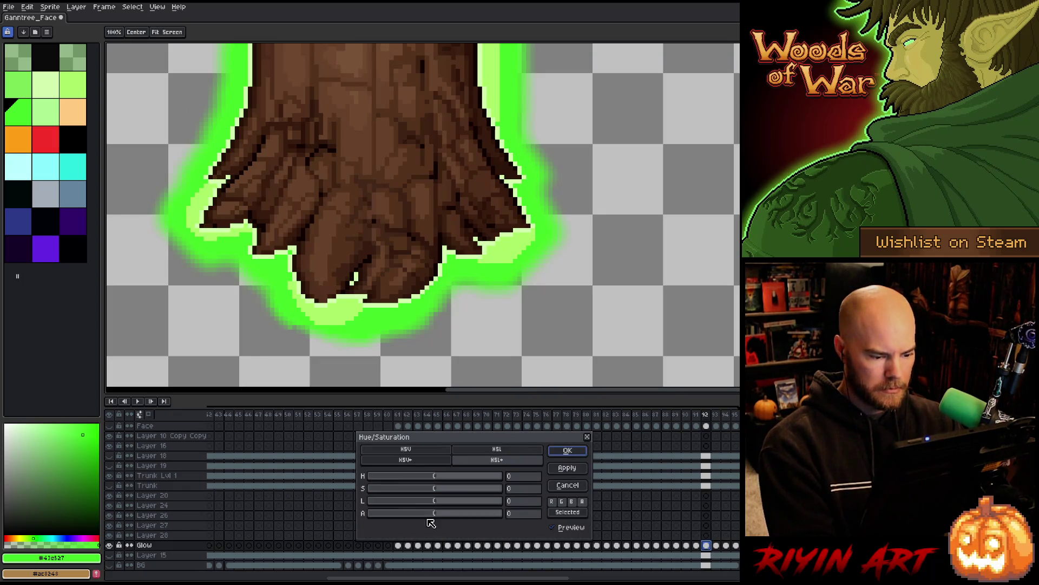
{"action": "left_click", "coordinate": [521, 514]}
{"action": "type", "text": "-"}
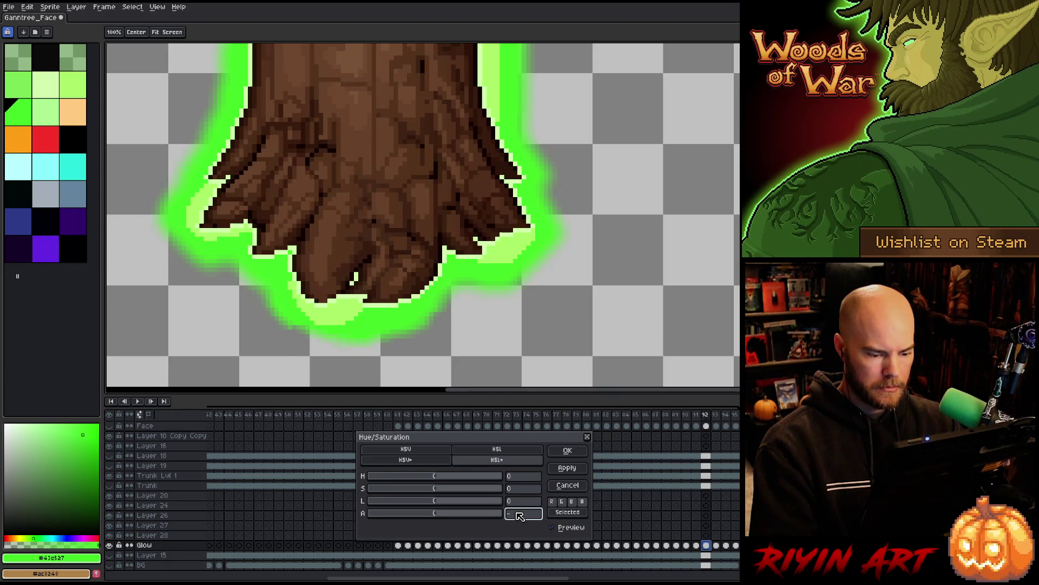
{"action": "type", "text": "75"}
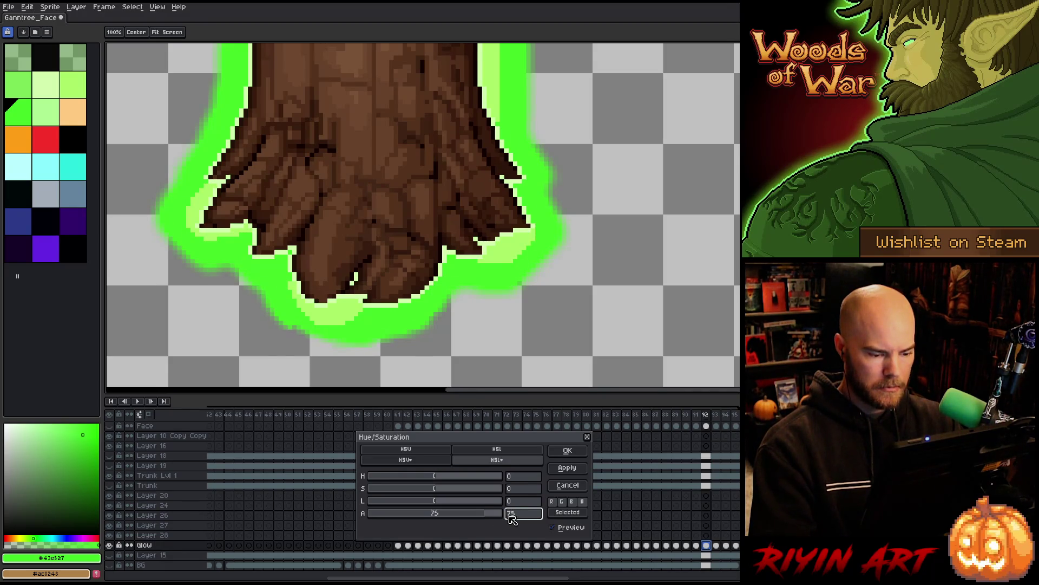
{"action": "type", "text": "-25"}
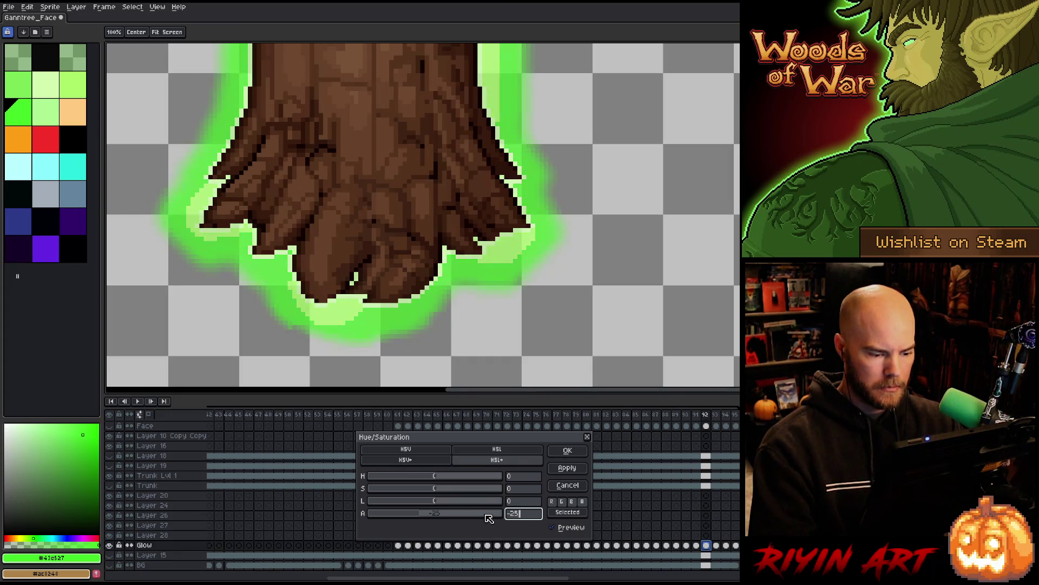
{"action": "left_click", "coordinate": [568, 453]}
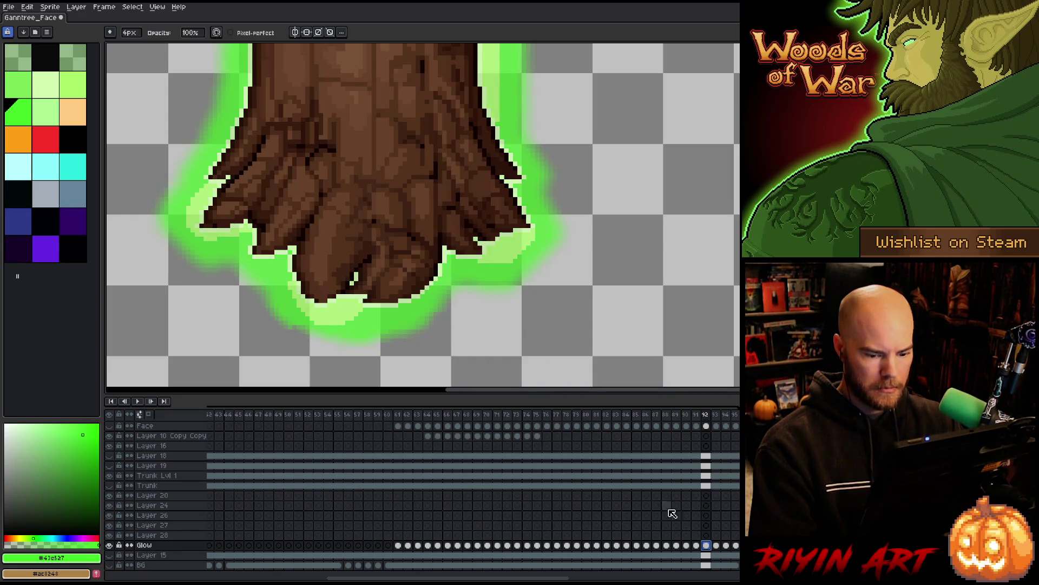
{"action": "left_click", "coordinate": [717, 546]}
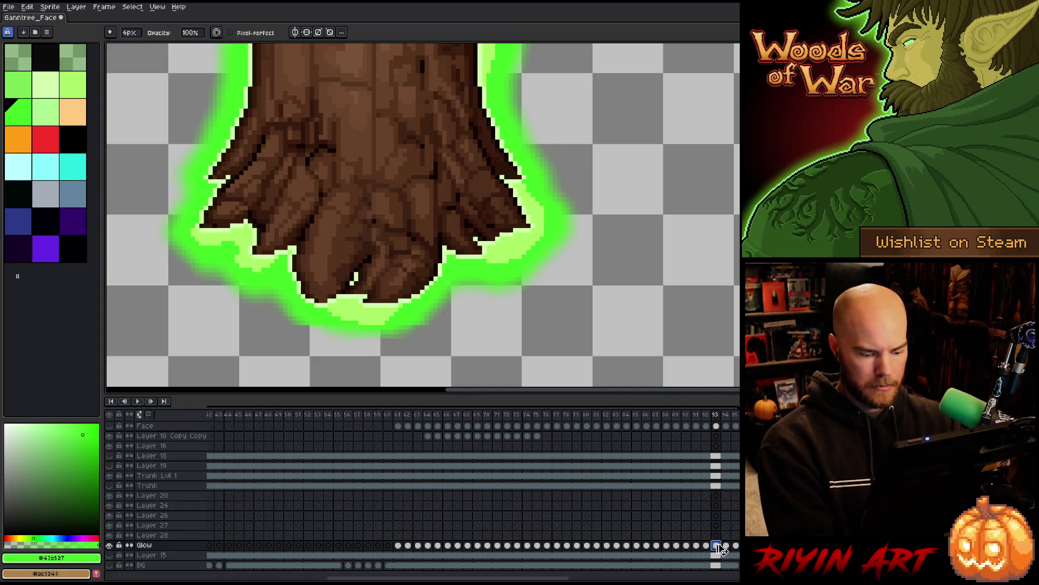
{"action": "key", "text": "ctrl+u"}
{"action": "left_click", "coordinate": [523, 517]}
{"action": "type", "text": "-50"}
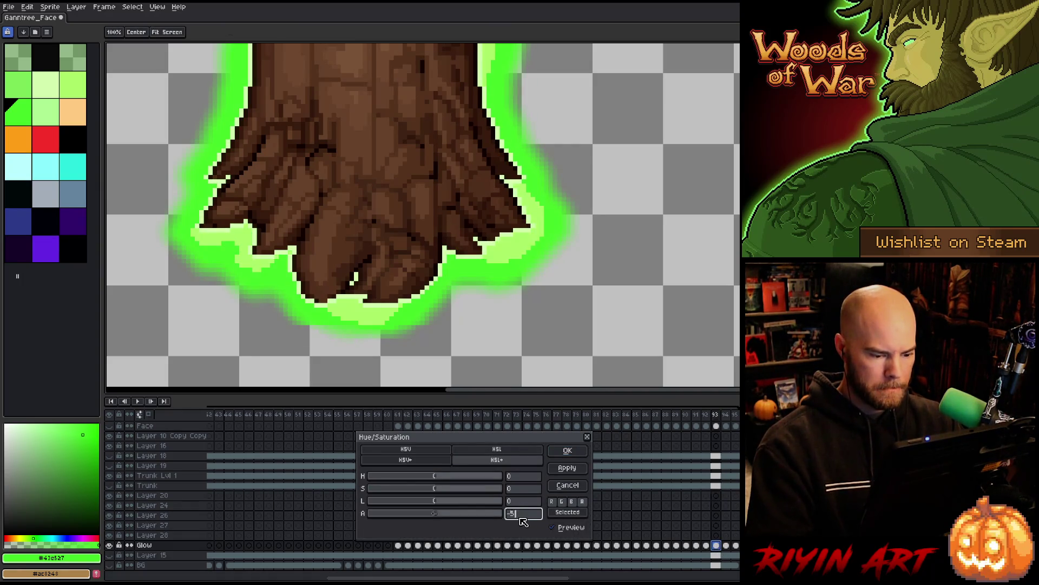
{"action": "left_click", "coordinate": [567, 450]}
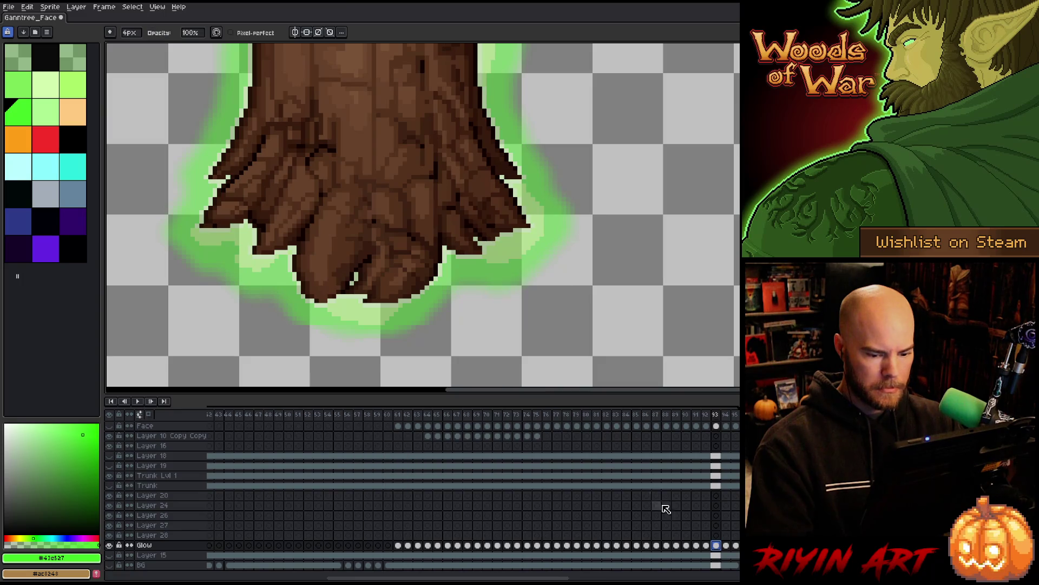
Step: Lower the Glow cel alpha by 75 on frame 94 and about 92 on frame 95
{"action": "left_click", "coordinate": [725, 545]}
{"action": "key", "text": "ctrl+u"}
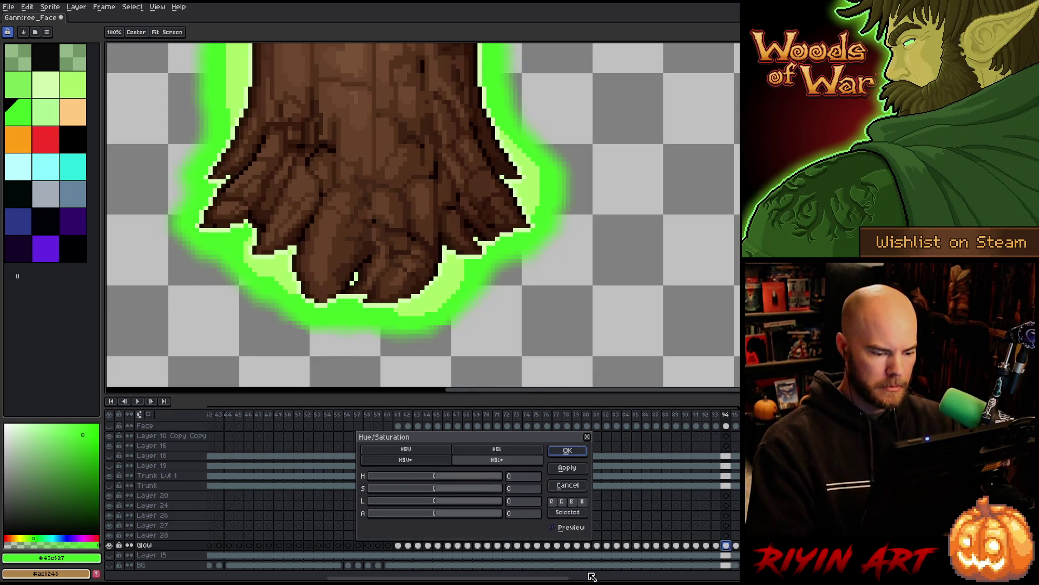
{"action": "left_click", "coordinate": [517, 513]}
{"action": "type", "text": "-7"}
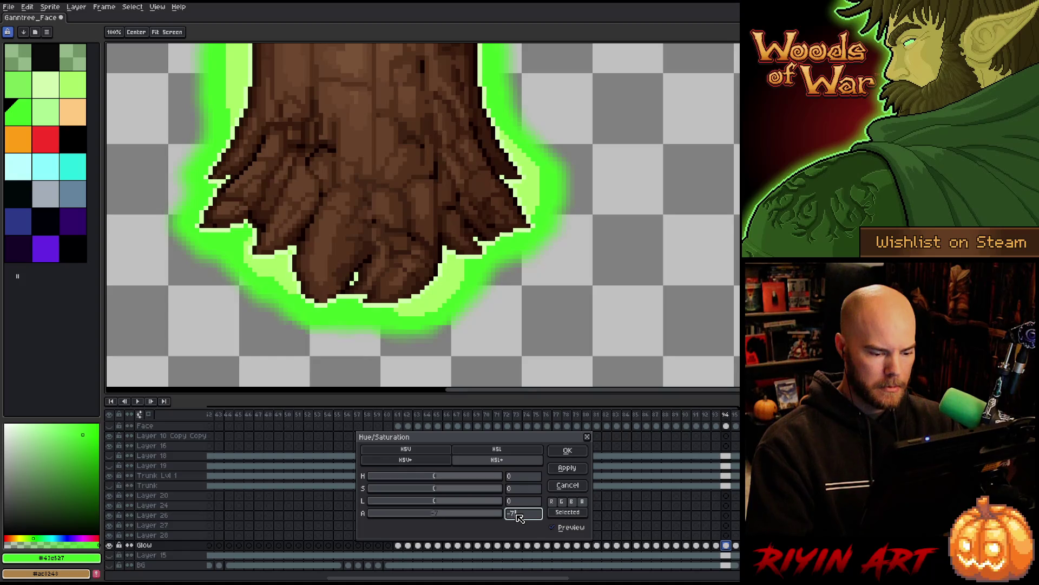
{"action": "type", "text": "5"}
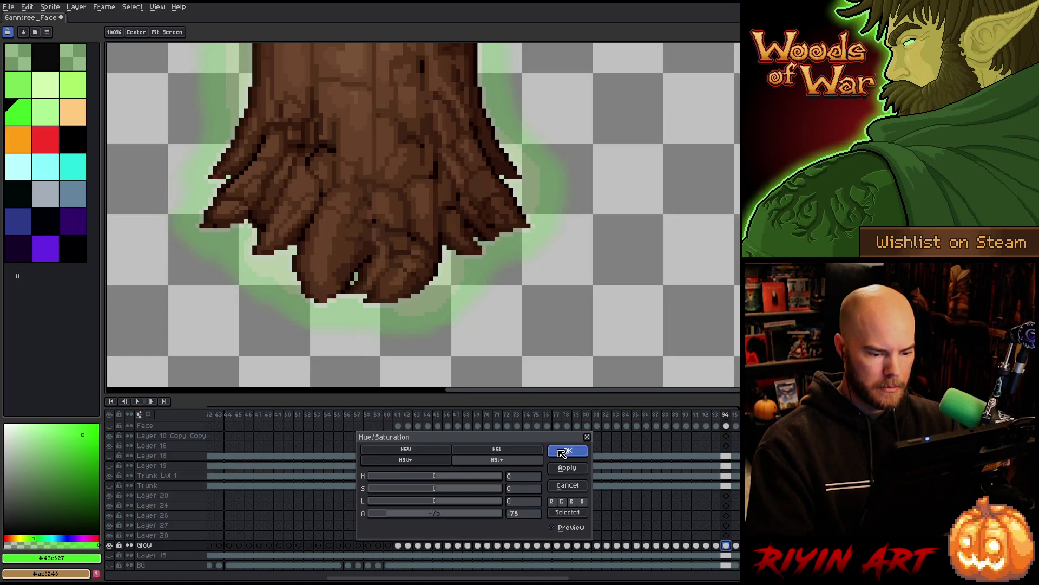
{"action": "left_click", "coordinate": [567, 449]}
{"action": "left_click", "coordinate": [735, 546]}
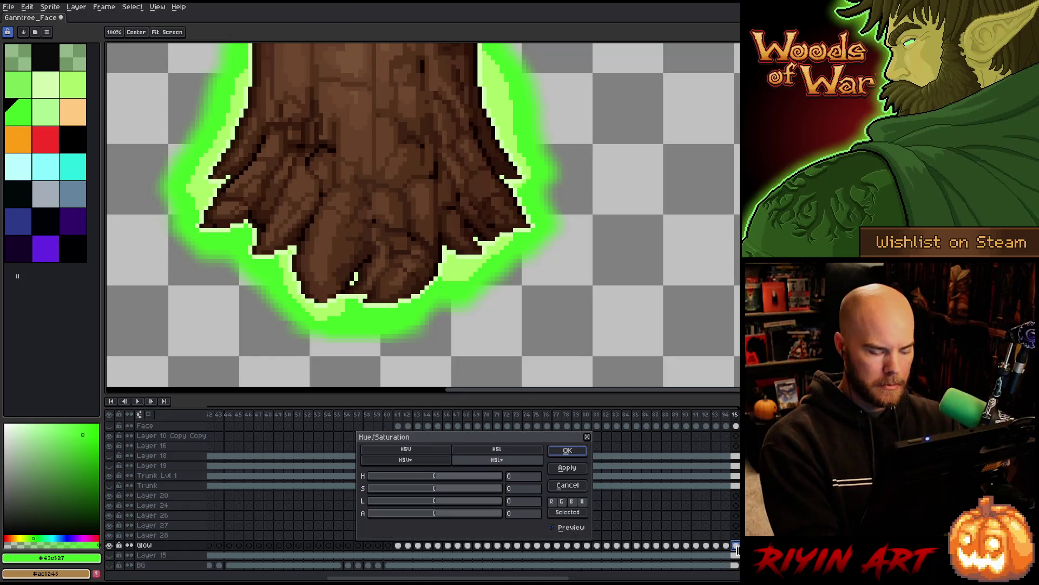
{"action": "key", "text": "ctrl+u"}
{"action": "left_click_drag", "start_coordinate": [390, 514], "coordinate": [381, 518]}
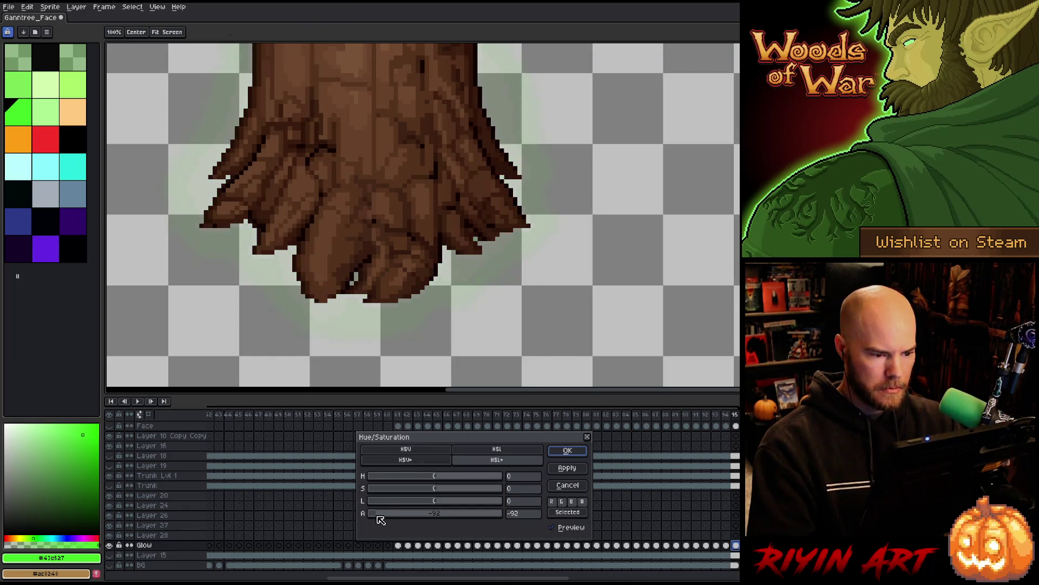
{"action": "left_click", "coordinate": [567, 450]}
Step: Play the animation from frame 77 to preview the glow pulse
{"action": "left_click", "coordinate": [553, 414]}
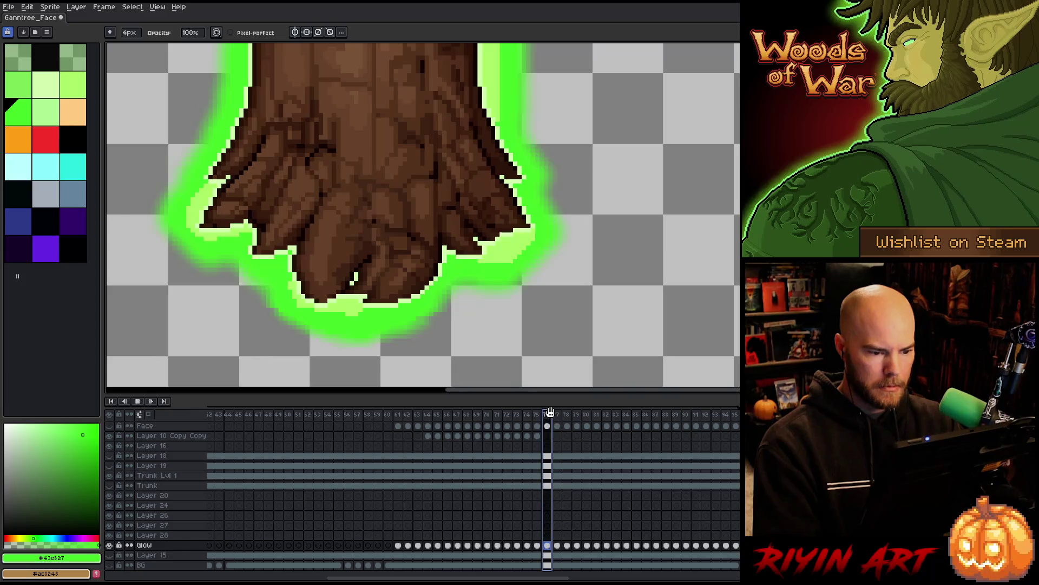
{"action": "key", "text": "Return"}
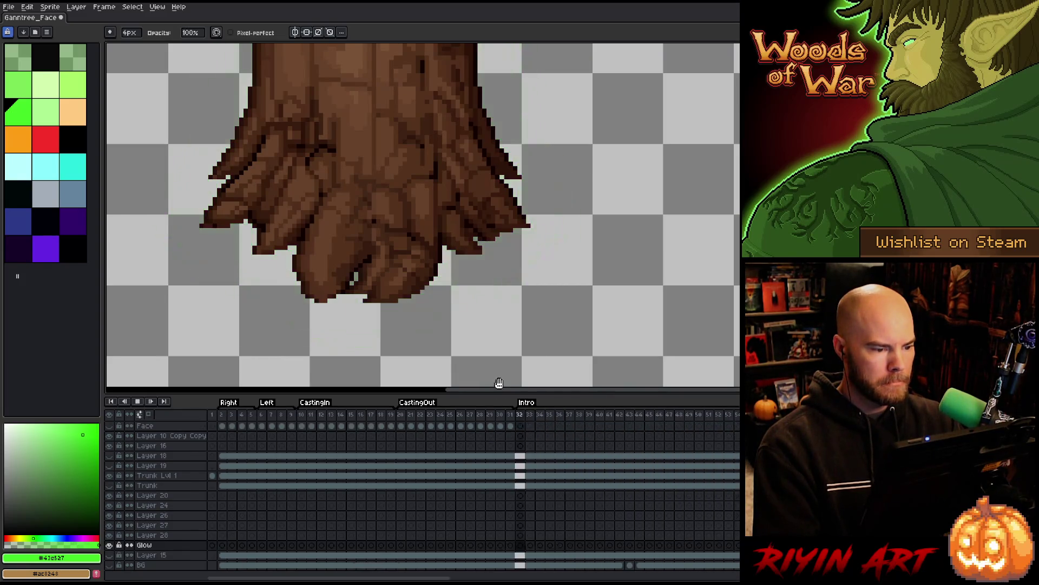
{"action": "scroll", "coordinate": [448, 302], "scroll_direction": "down", "scroll_amount": 3}
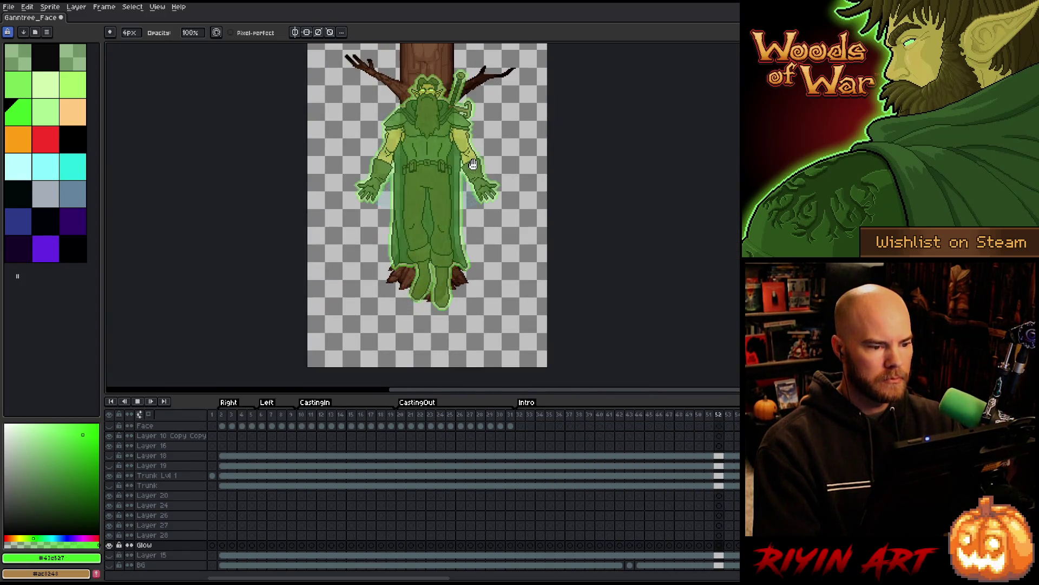
Step: Stop the animation preview and save the sprite
{"action": "scroll", "coordinate": [487, 119], "scroll_direction": "down", "scroll_amount": 1}
{"action": "scroll", "coordinate": [497, 81], "scroll_direction": "up", "scroll_amount": 1}
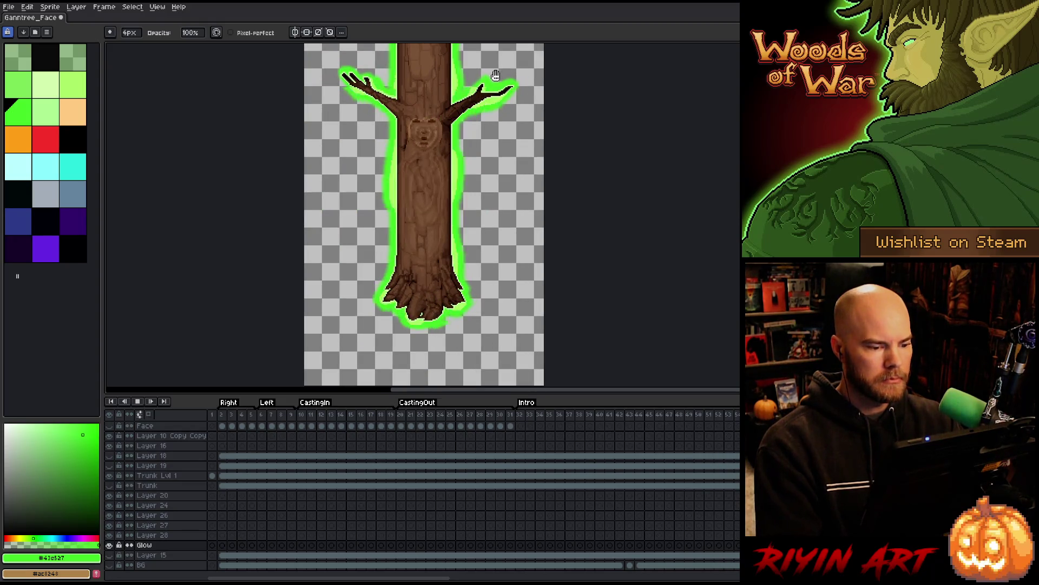
{"action": "scroll", "coordinate": [496, 81], "scroll_direction": "down", "scroll_amount": 1}
{"action": "scroll", "coordinate": [493, 70], "scroll_direction": "up", "scroll_amount": 1}
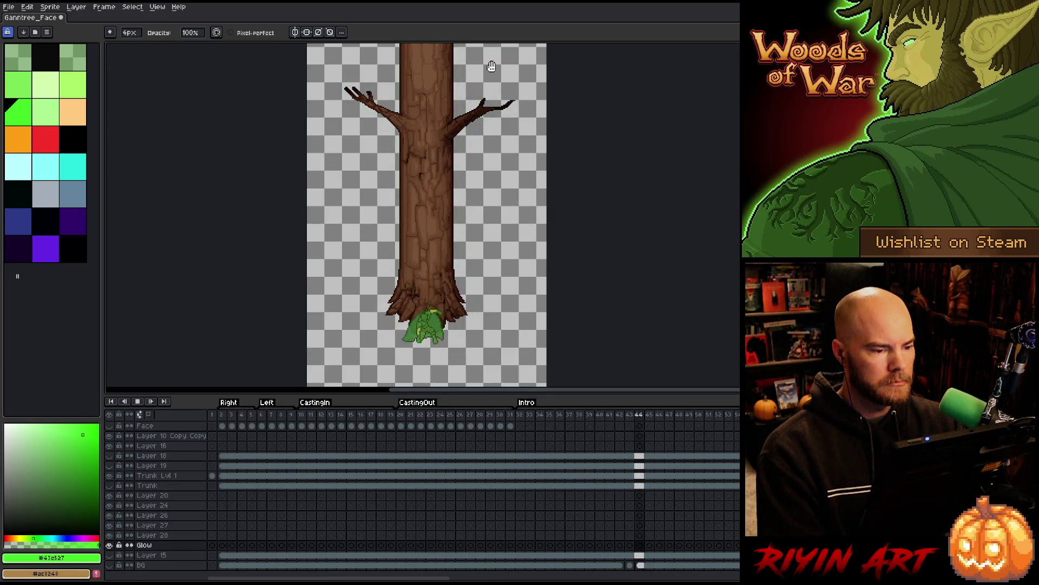
{"action": "key", "text": "ctrl+s"}
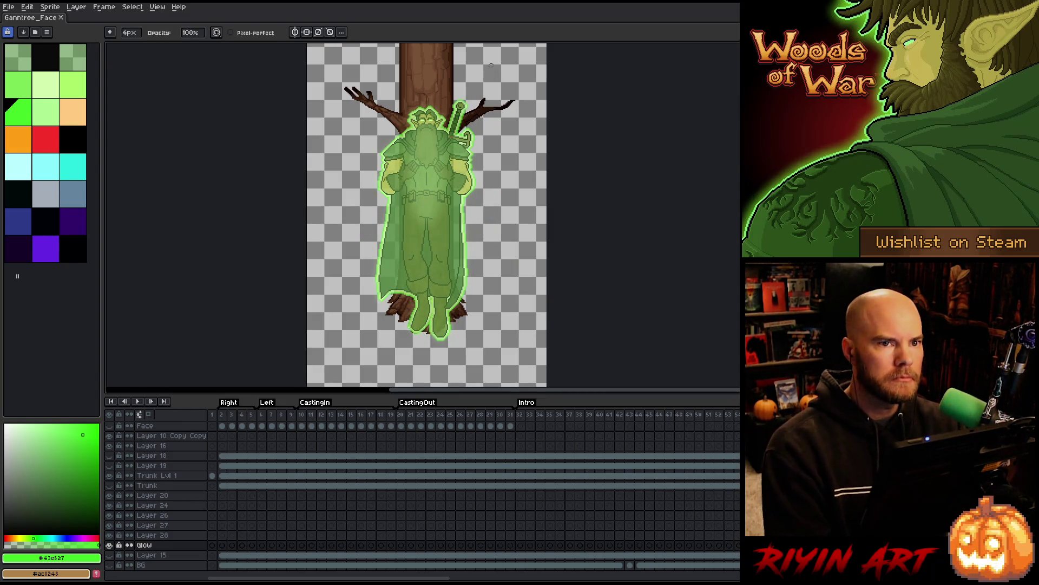
Step: Select frames 37–49 of the CastingInNature tag across all layers
{"action": "scroll", "coordinate": [387, 184], "scroll_direction": "down", "scroll_amount": 2}
{"action": "scroll", "coordinate": [425, 146], "scroll_direction": "up", "scroll_amount": 2}
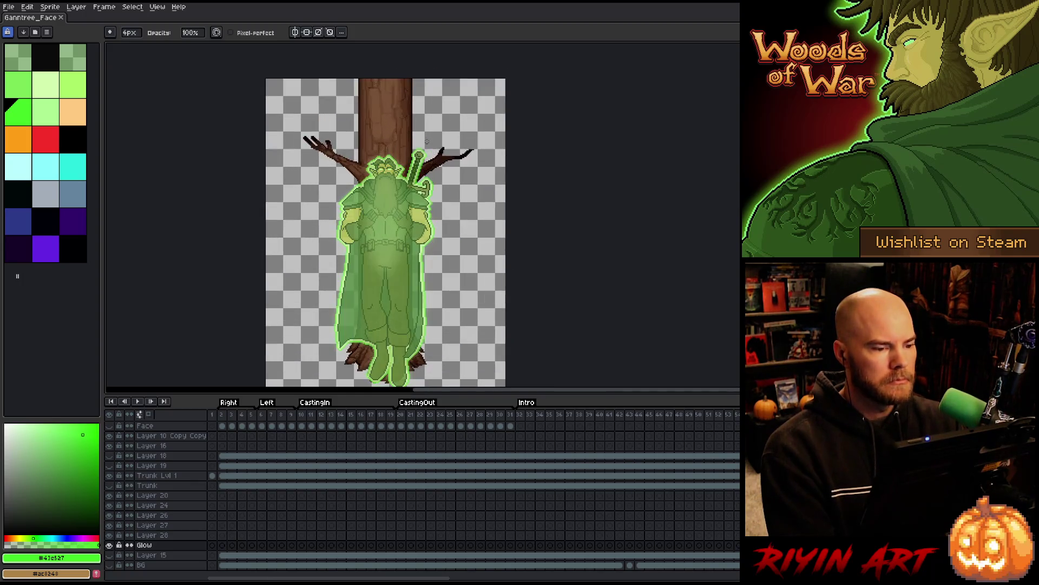
{"action": "scroll", "coordinate": [427, 143], "scroll_direction": "down", "scroll_amount": 1}
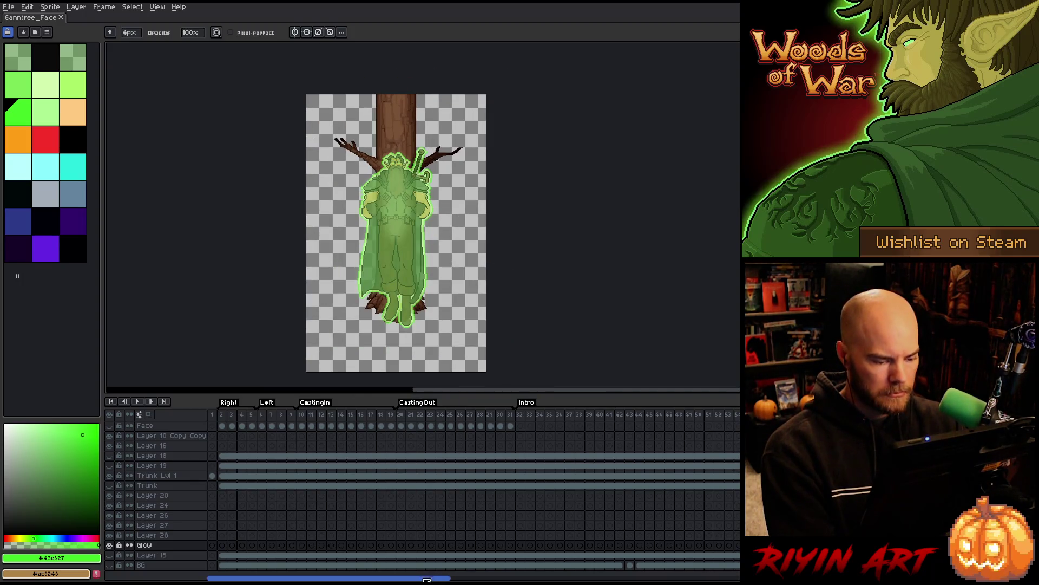
{"action": "scroll", "coordinate": [437, 578], "scroll_direction": "right", "scroll_amount": 5}
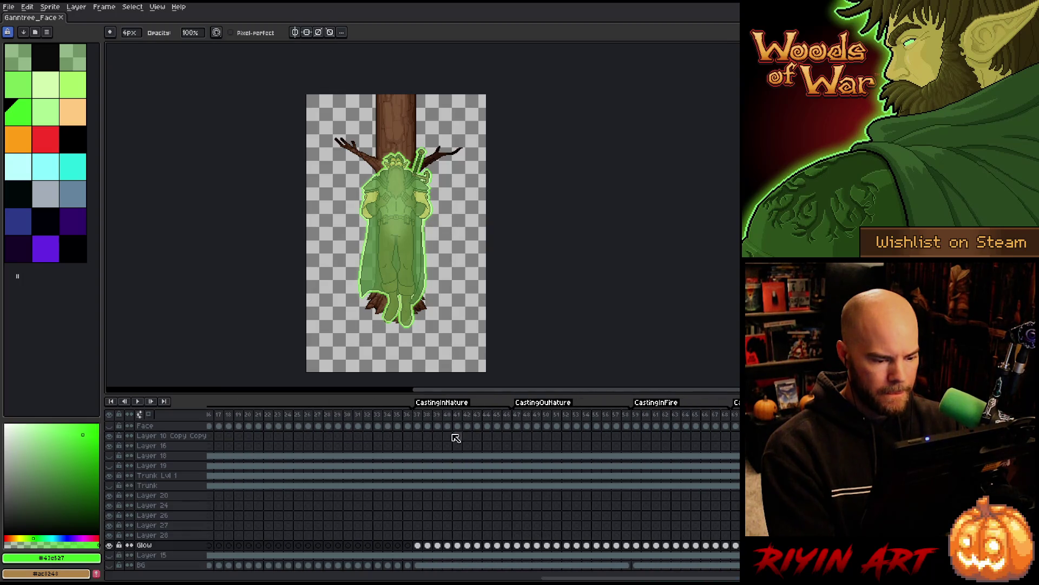
{"action": "mouse_move", "coordinate": [421, 415]}
{"action": "left_mouse_down"}
{"action": "mouse_move", "coordinate": [676, 415]}
{"action": "mouse_move", "coordinate": [537, 421]}
{"action": "left_mouse_up"}
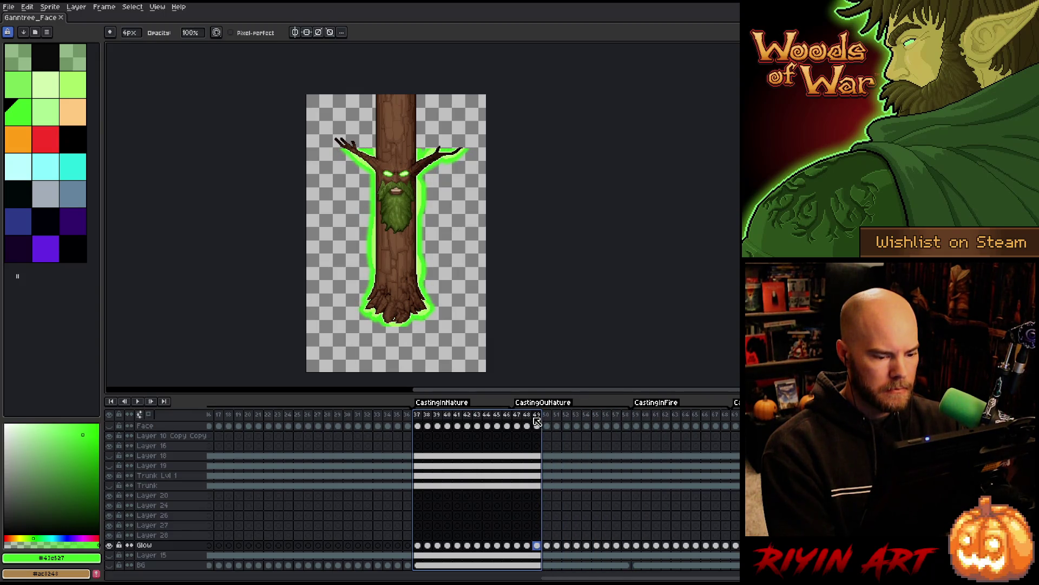
Step: Insert a new empty layer above Glow and rename it 'Glow ext'
{"action": "left_click", "coordinate": [149, 546]}
{"action": "key", "text": "shift+n"}
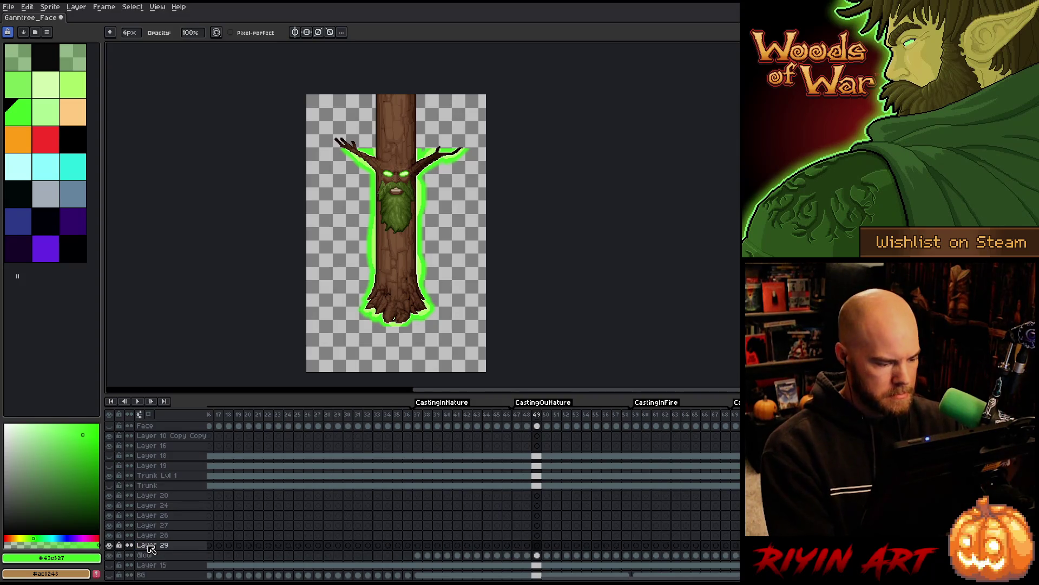
{"action": "double_click", "coordinate": [150, 546]}
{"action": "type", "text": "Glow ext"}
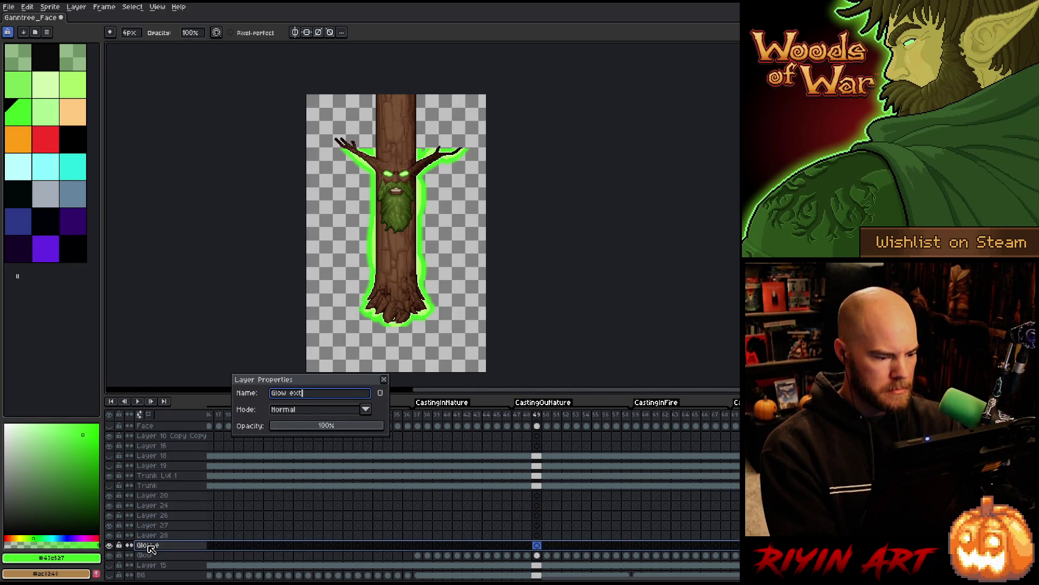
{"action": "key", "text": "Return"}
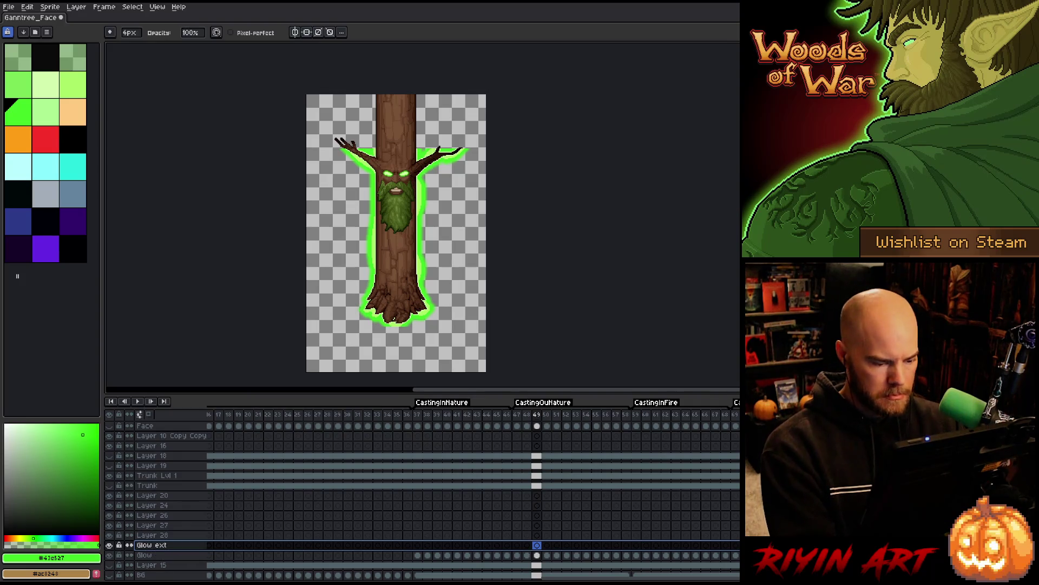
{"action": "left_click", "coordinate": [418, 556]}
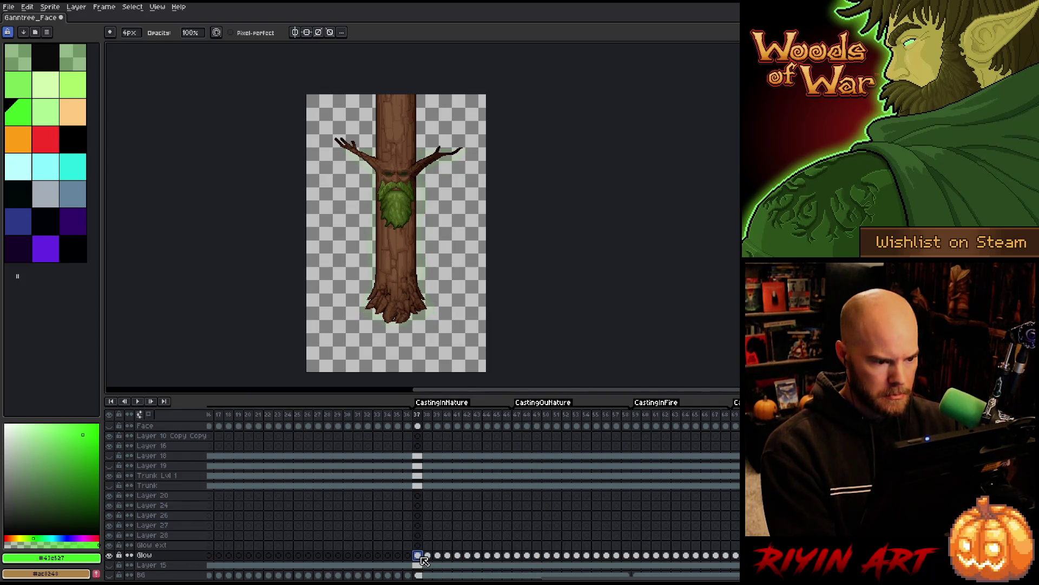
{"action": "scroll", "coordinate": [347, 565], "scroll_direction": "right", "scroll_amount": 10}
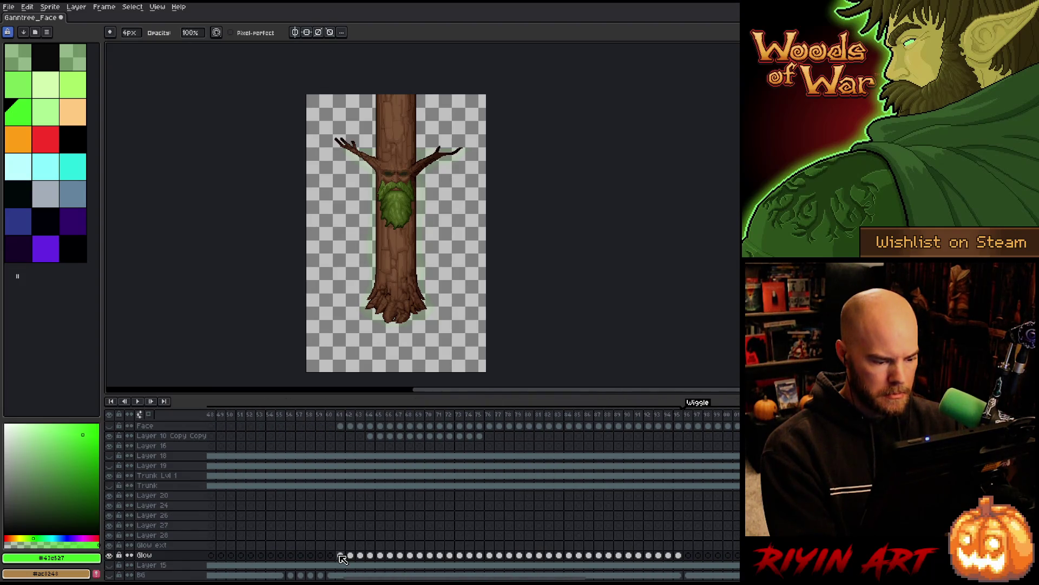
{"action": "left_click_drag", "start_coordinate": [582, 578], "coordinate": [695, 579]}
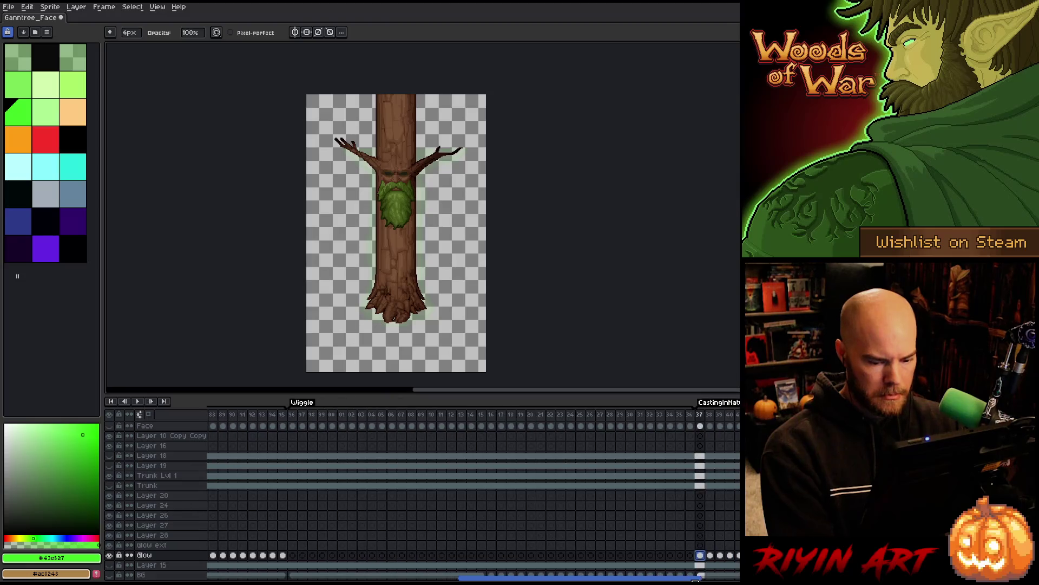
{"action": "key", "text": "Right"}
{"action": "key", "text": "Right"}
{"action": "key", "text": "Right"}
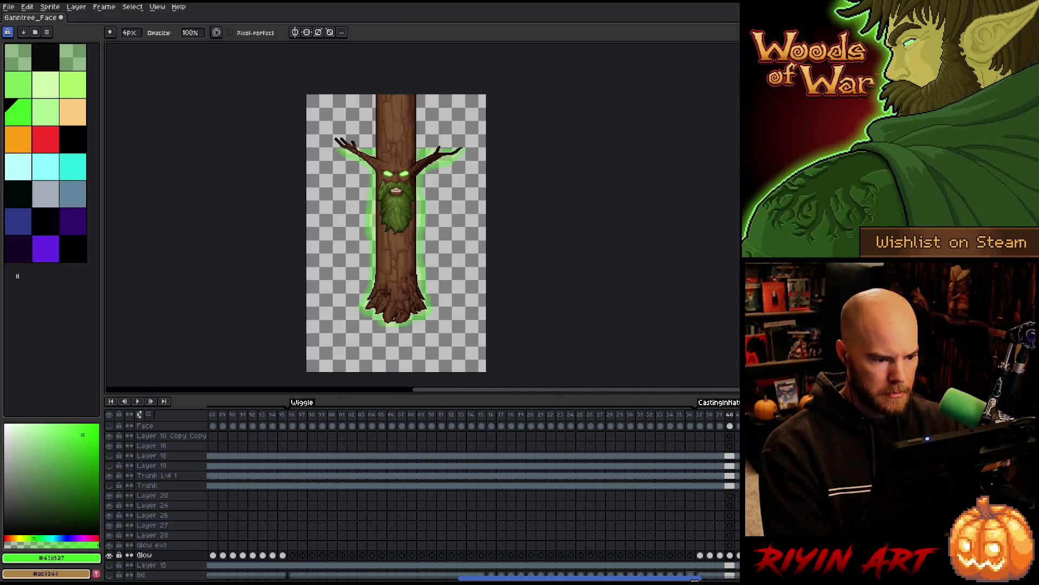
{"action": "key", "text": "Right"}
{"action": "key", "text": "Right"}
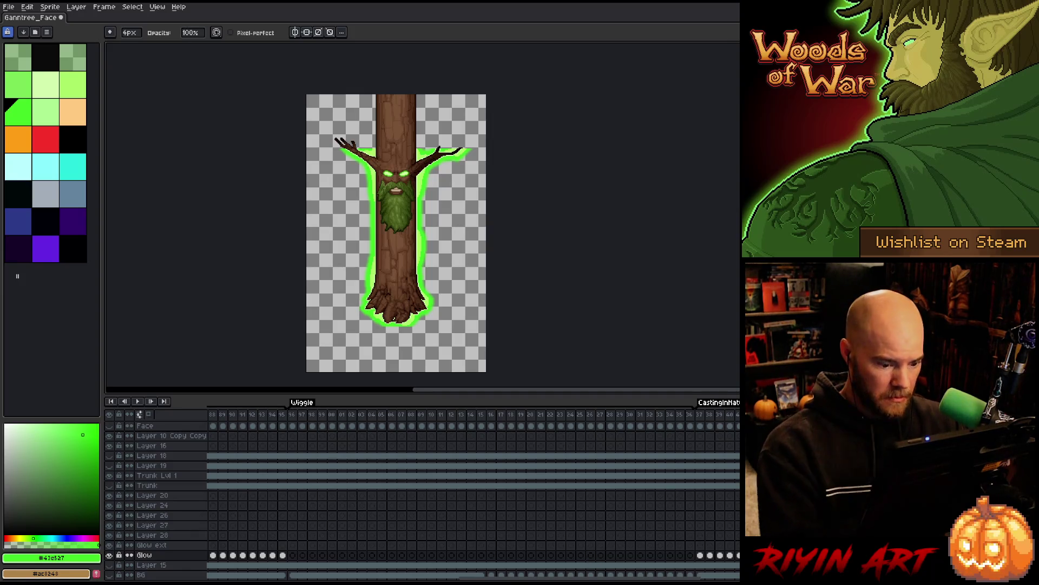
{"action": "left_click_drag", "start_coordinate": [568, 579], "coordinate": [407, 579]}
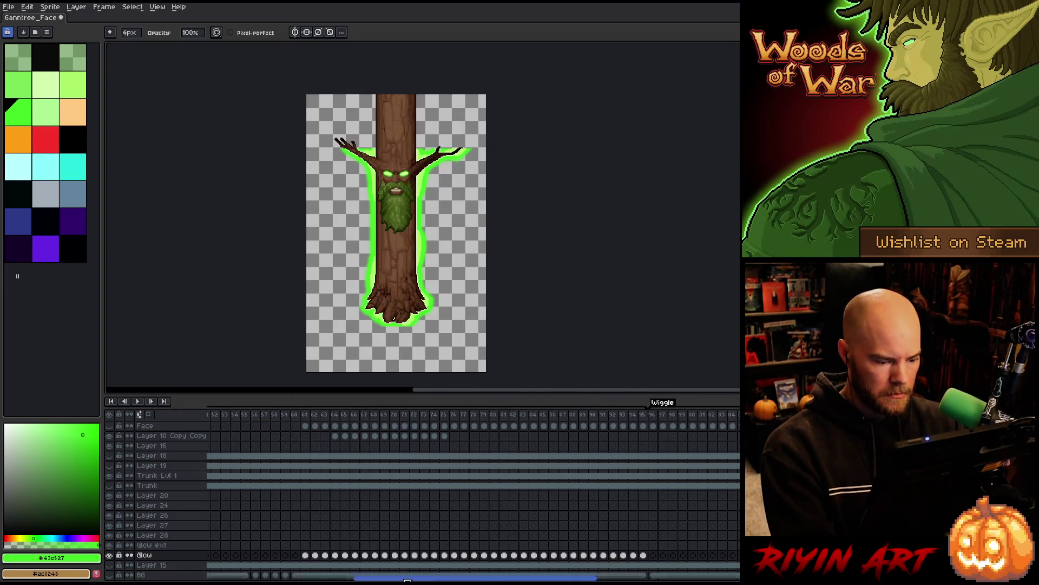
{"action": "left_click", "coordinate": [374, 555]}
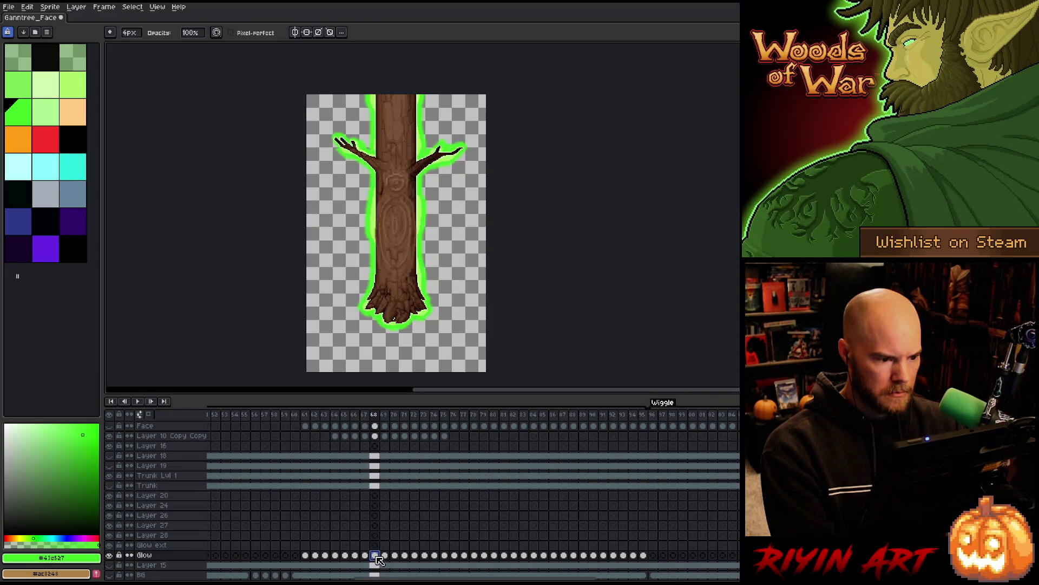
{"action": "left_click_drag", "start_coordinate": [379, 559], "coordinate": [424, 556]}
{"action": "left_click_drag", "start_coordinate": [512, 558], "coordinate": [554, 557]}
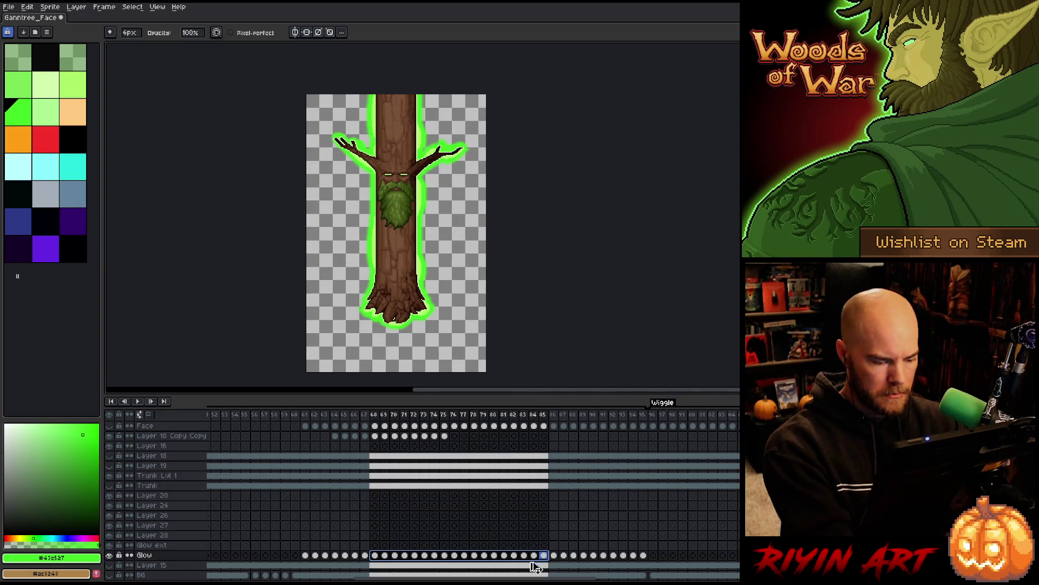
{"action": "left_click_drag", "start_coordinate": [391, 579], "coordinate": [593, 579]}
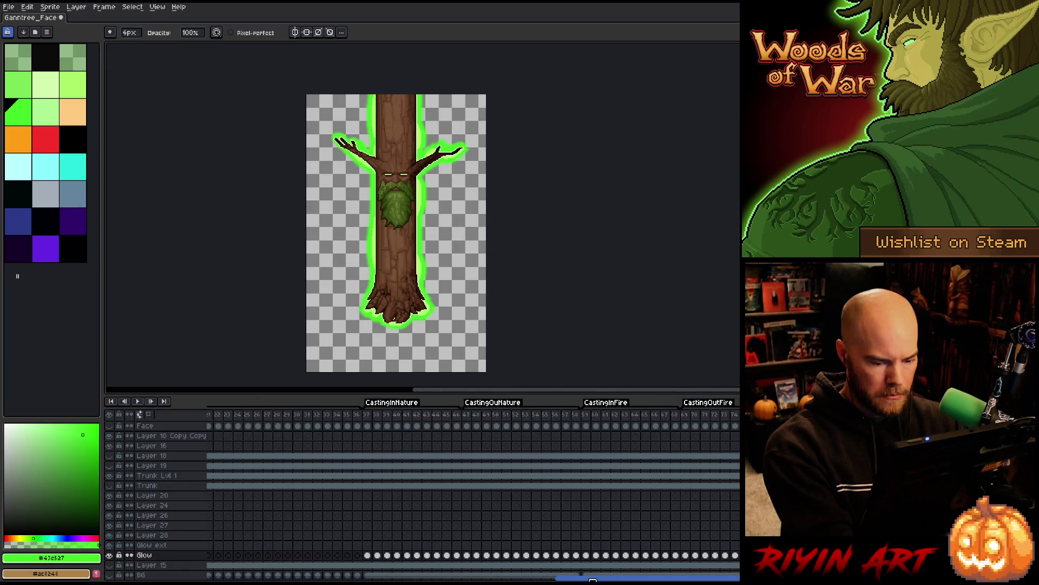
{"action": "left_click", "coordinate": [368, 547]}
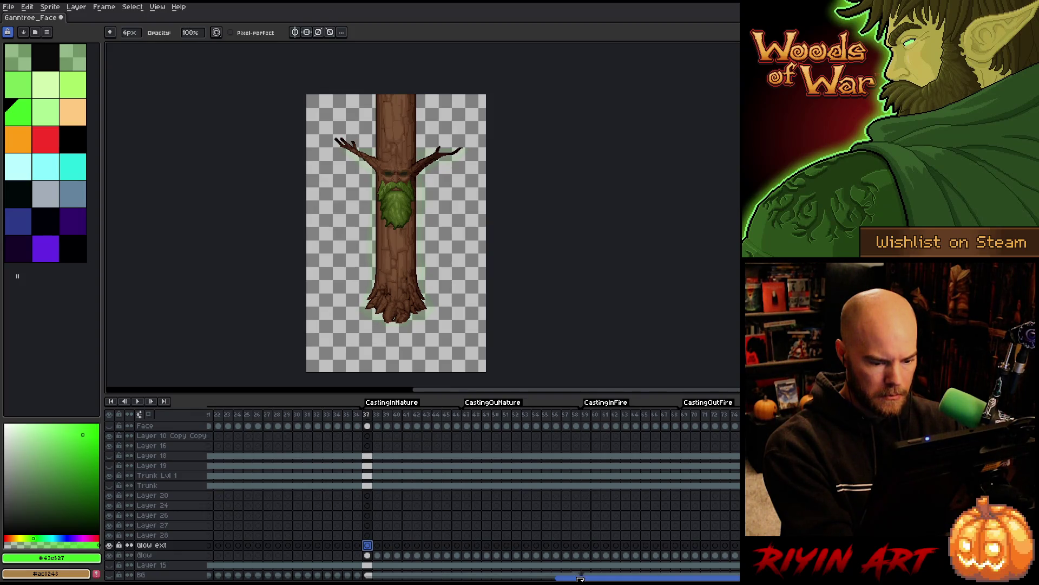
{"action": "left_click", "coordinate": [560, 555]}
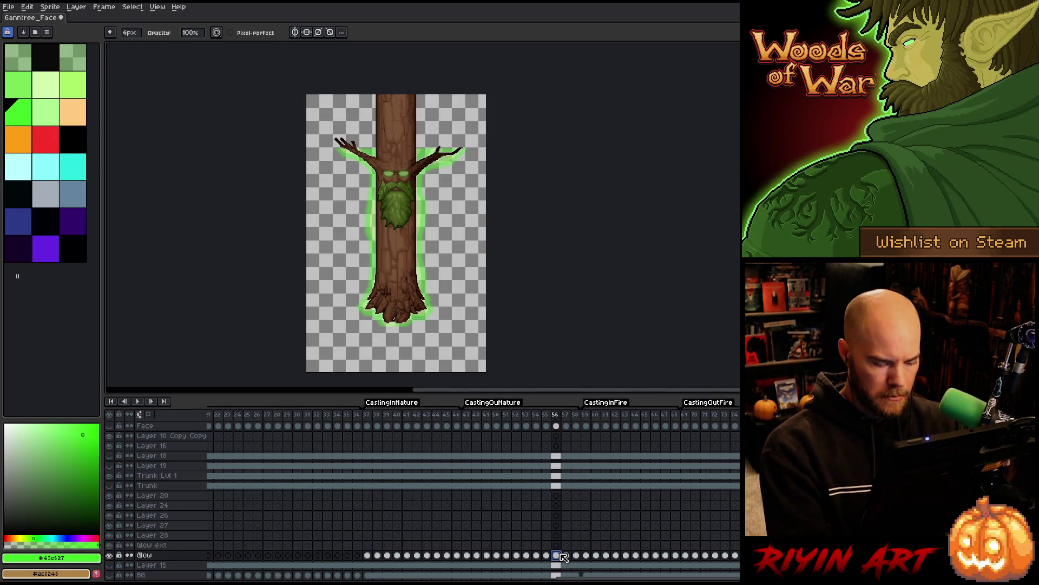
{"action": "key", "text": "Left"}
{"action": "key", "text": "Left"}
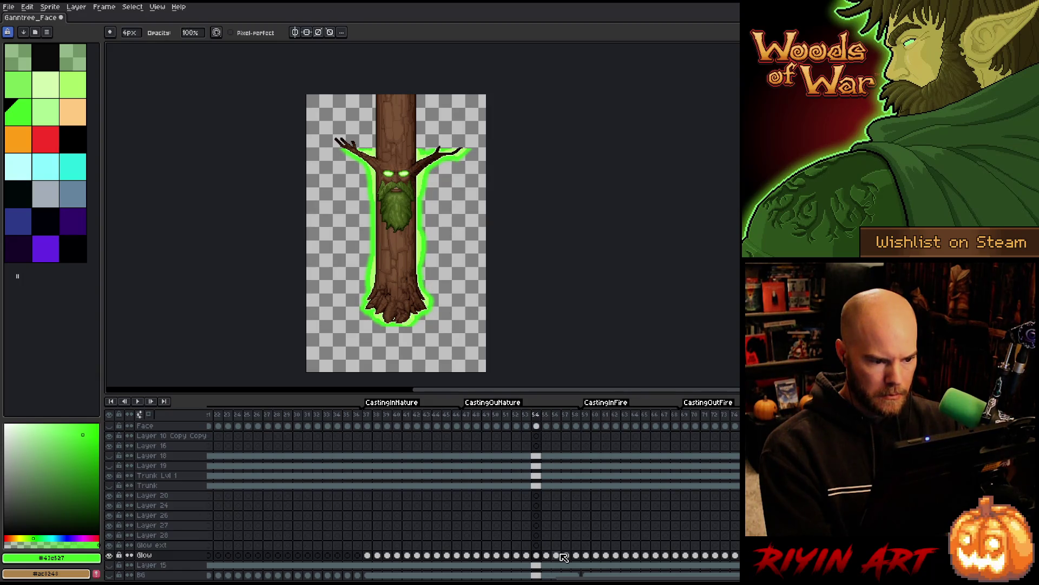
{"action": "key", "text": "Left"}
{"action": "key", "text": "Right"}
{"action": "key", "text": "Right"}
{"action": "key", "text": "Right"}
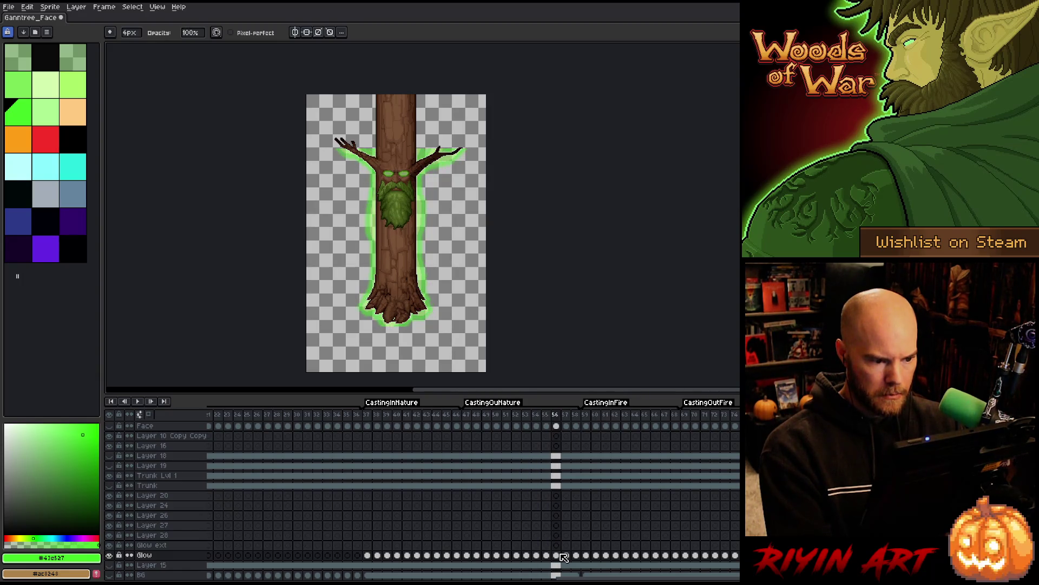
{"action": "key", "text": "Right"}
{"action": "key", "text": "Right"}
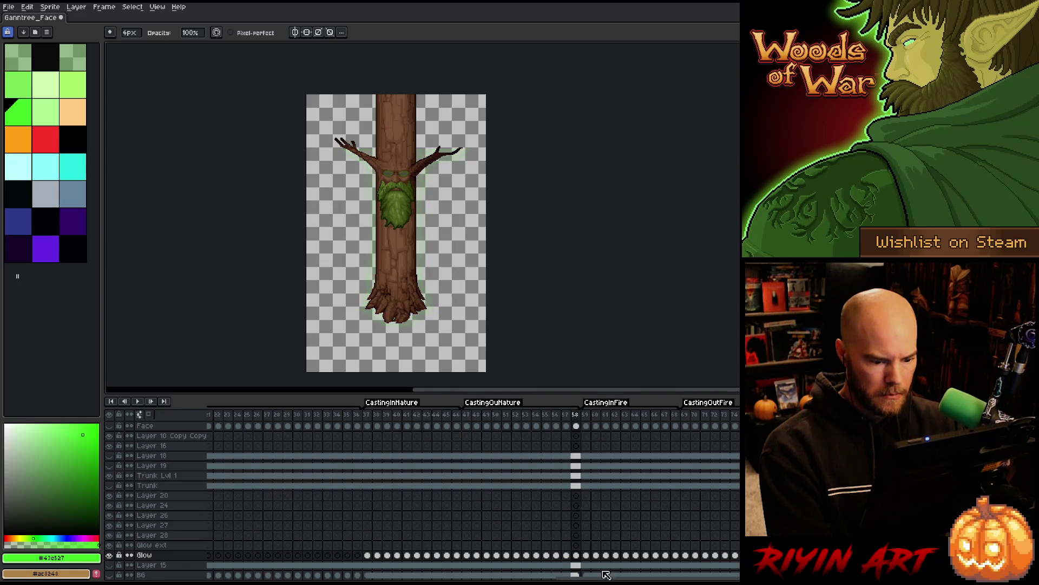
{"action": "scroll", "coordinate": [601, 579], "scroll_direction": "right", "scroll_amount": 10}
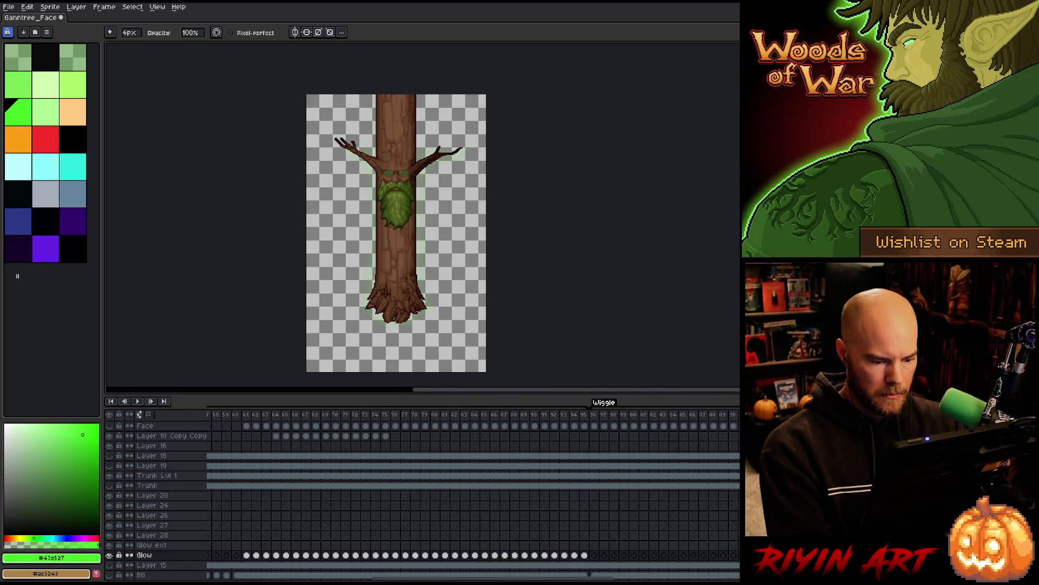
{"action": "left_click_drag", "start_coordinate": [650, 556], "coordinate": [411, 556]}
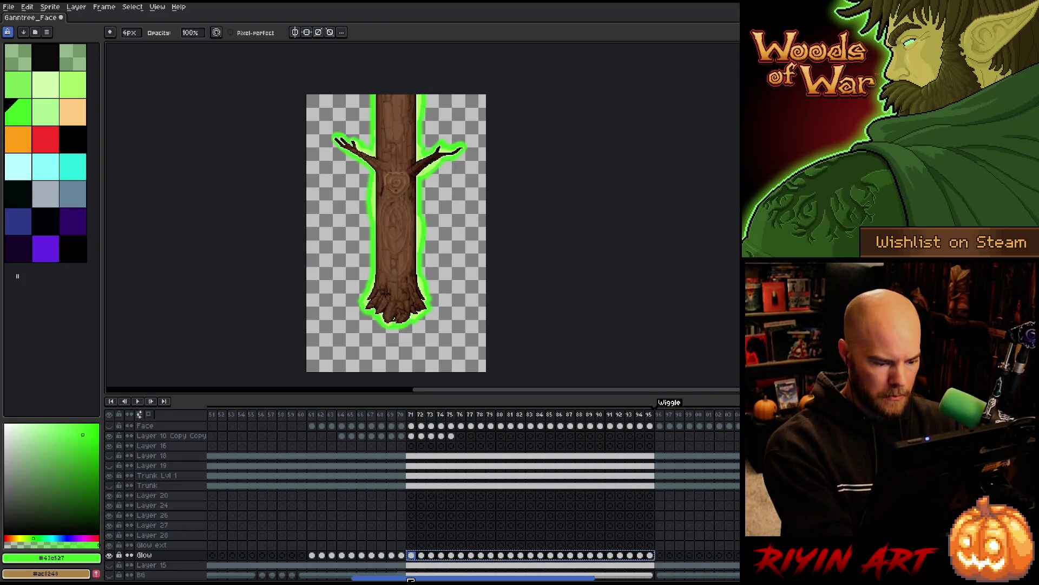
{"action": "scroll", "coordinate": [411, 579], "scroll_direction": "left", "scroll_amount": 8}
Step: Paste the glow cels into Glow ext at frame 37 and delete the stray cels at frames 34–36
{"action": "left_click", "coordinate": [469, 545]}
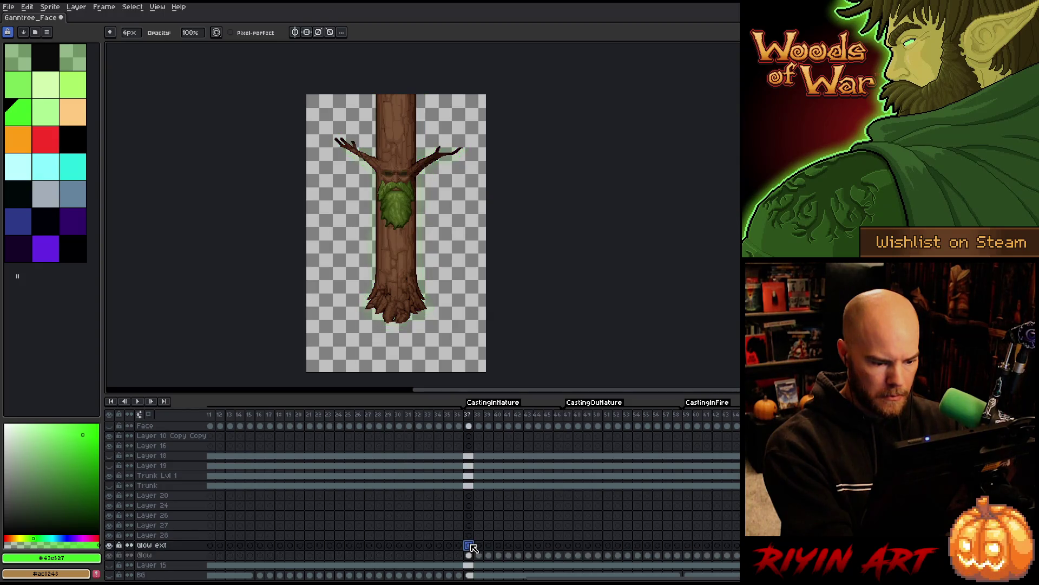
{"action": "key", "text": "ctrl+v"}
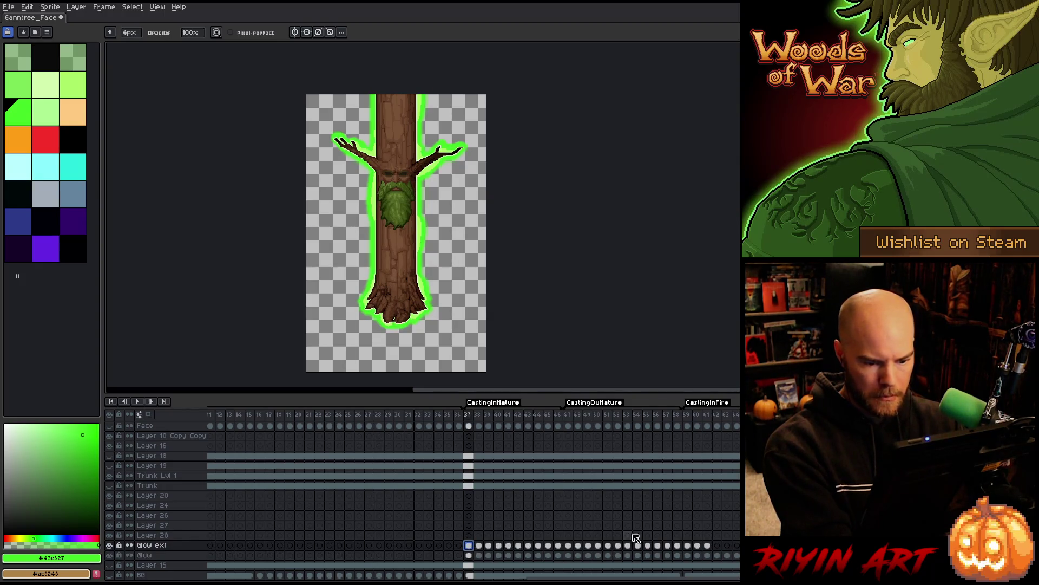
{"action": "left_click", "coordinate": [706, 545], "text": "shift"}
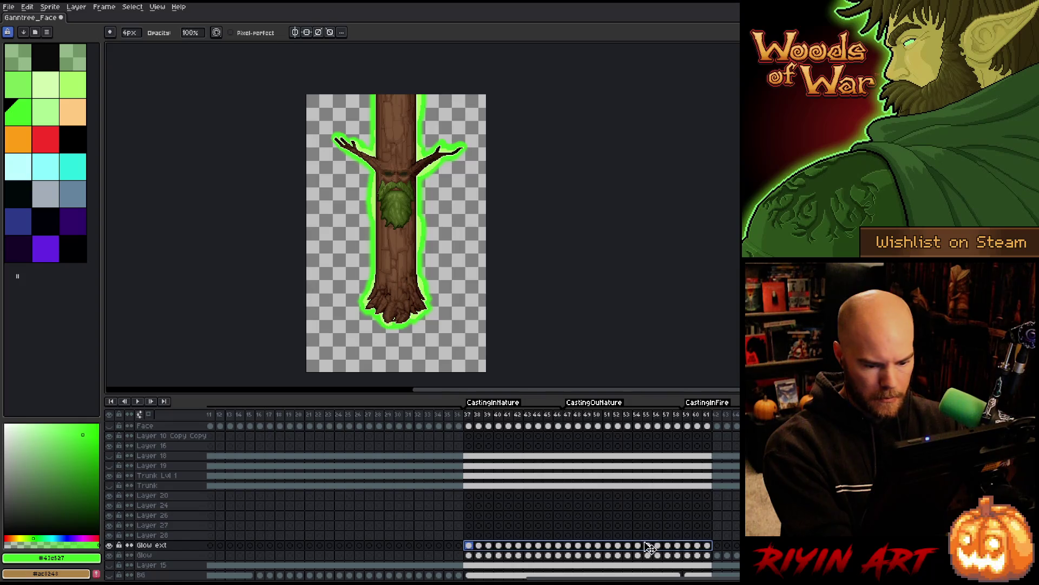
{"action": "left_click_drag", "start_coordinate": [719, 551], "coordinate": [686, 549]}
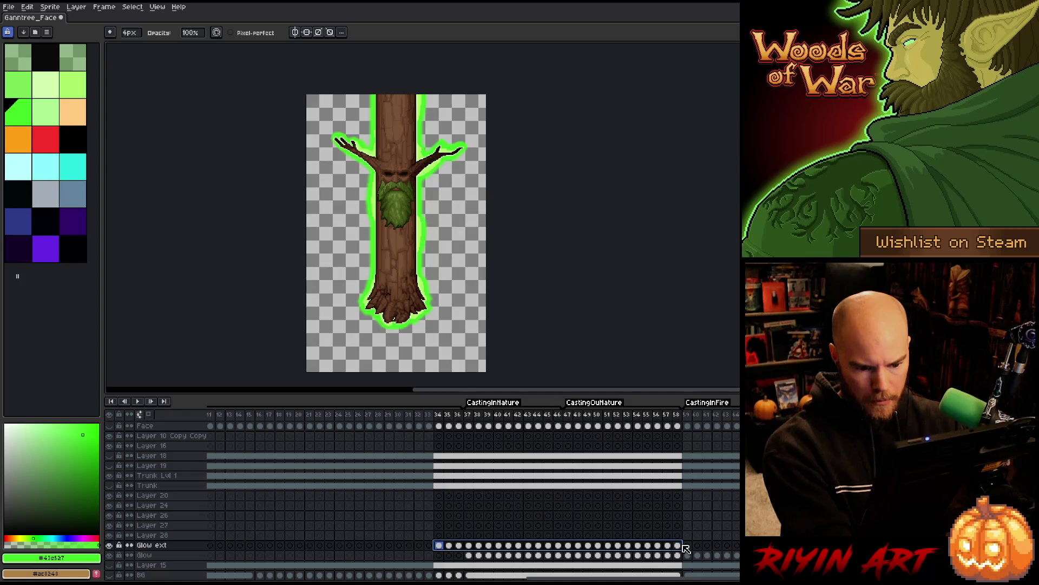
{"action": "left_click_drag", "start_coordinate": [458, 547], "coordinate": [441, 550]}
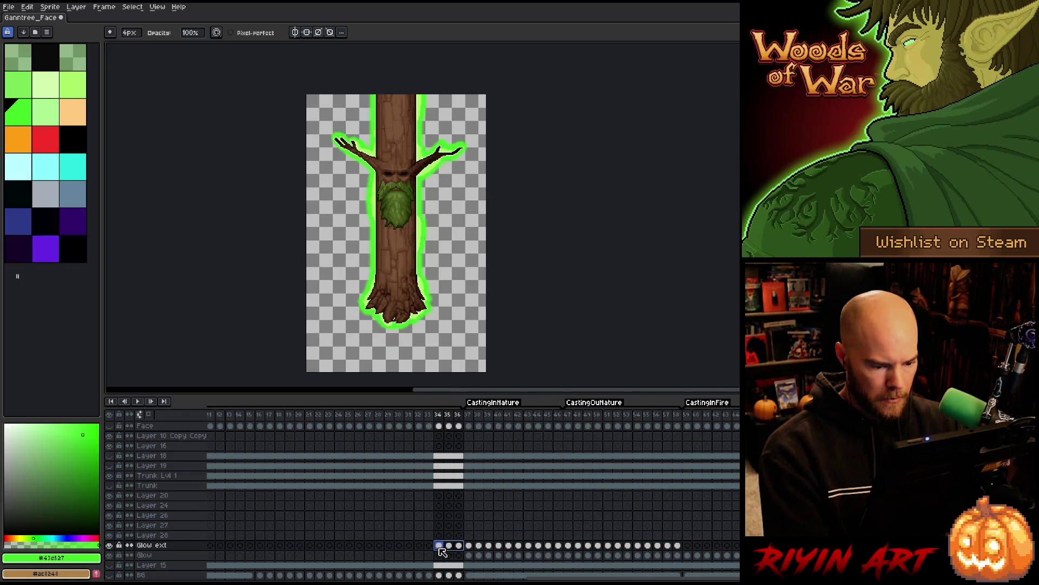
{"action": "key", "text": "Delete"}
{"action": "left_click", "coordinate": [469, 546]}
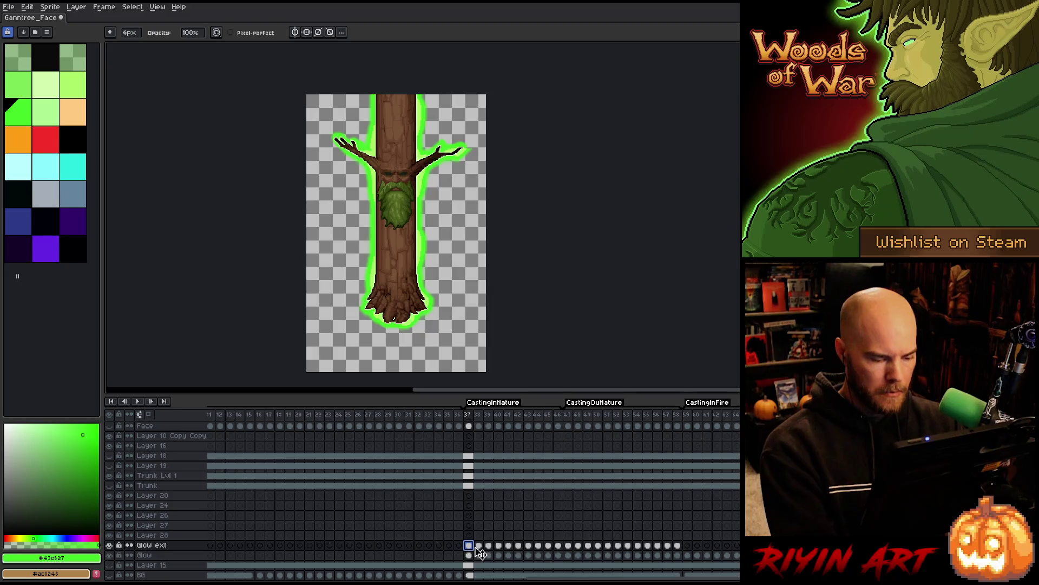
Step: Compare Glow ext hidden and shown, then edit alpha in Hue/Saturation on its frame 41 cel
{"action": "left_click", "coordinate": [110, 546]}
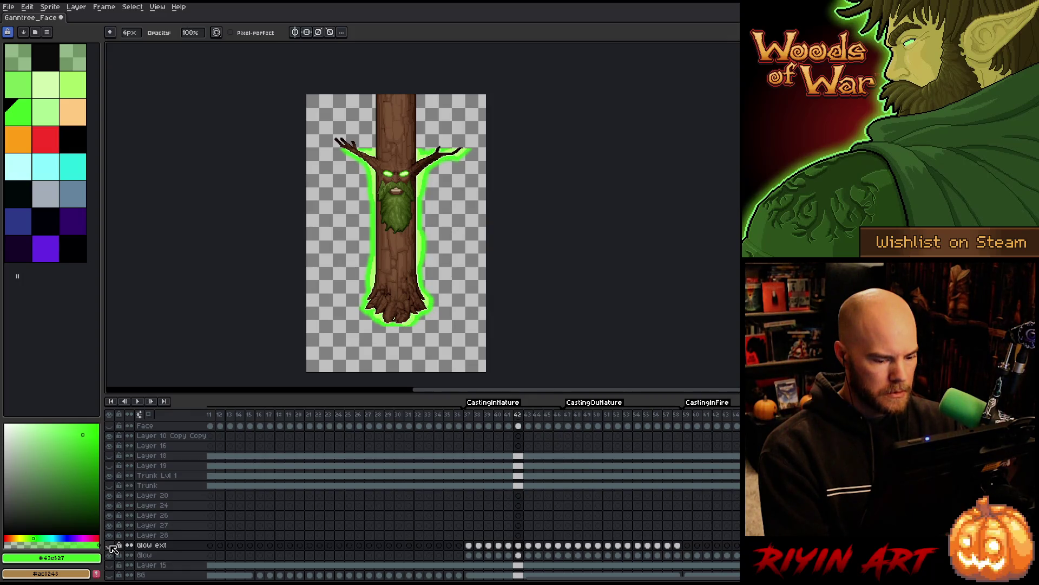
{"action": "key", "text": "Left"}
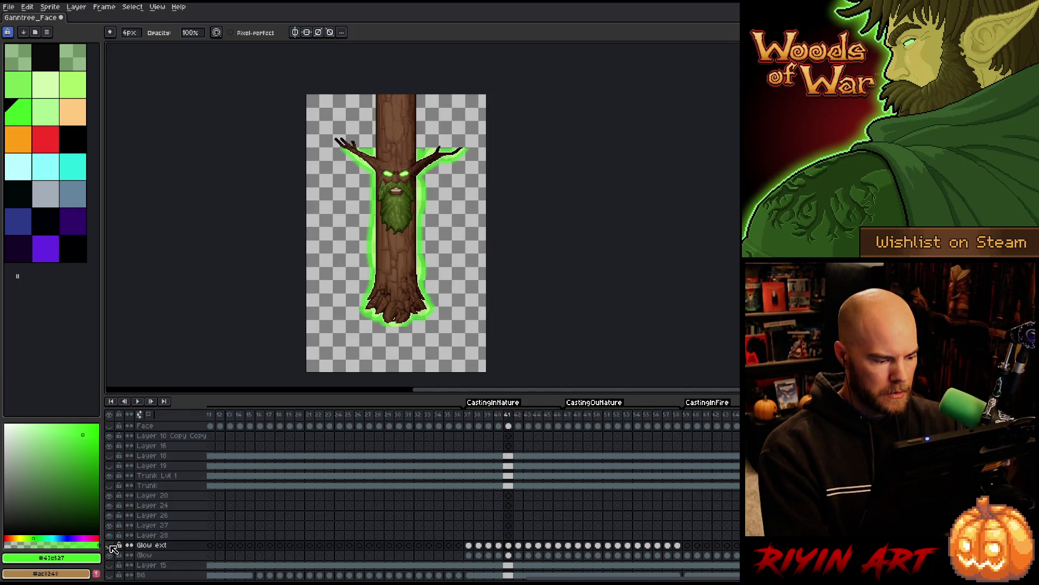
{"action": "left_click", "coordinate": [110, 545]}
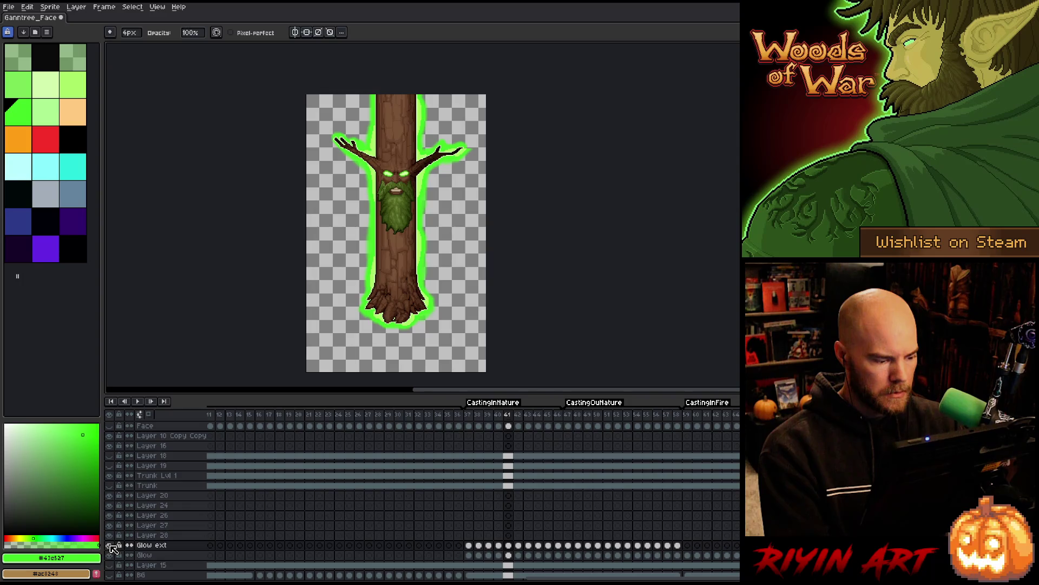
{"action": "left_click", "coordinate": [509, 546]}
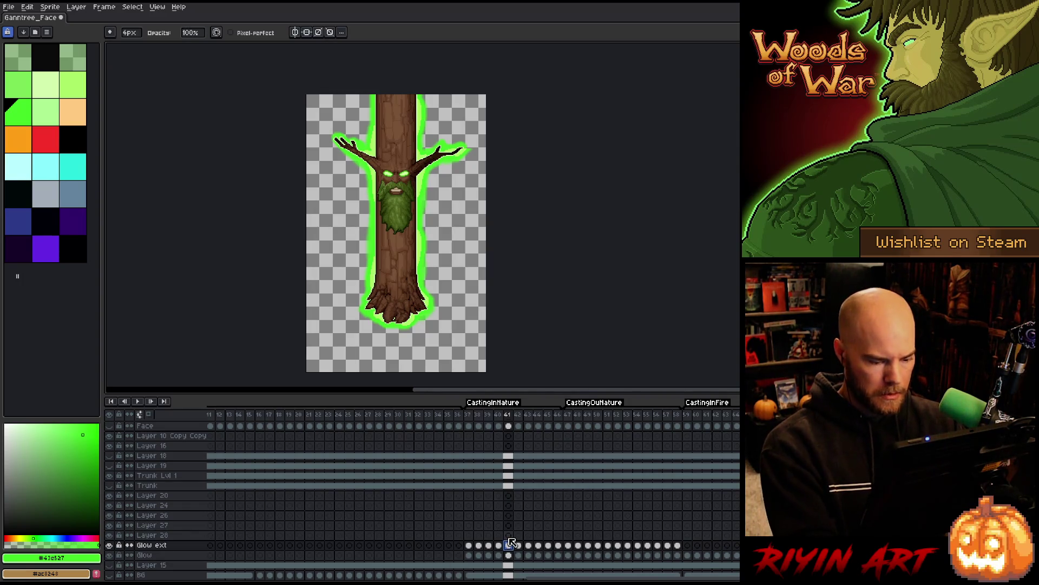
{"action": "key", "text": "ctrl+u"}
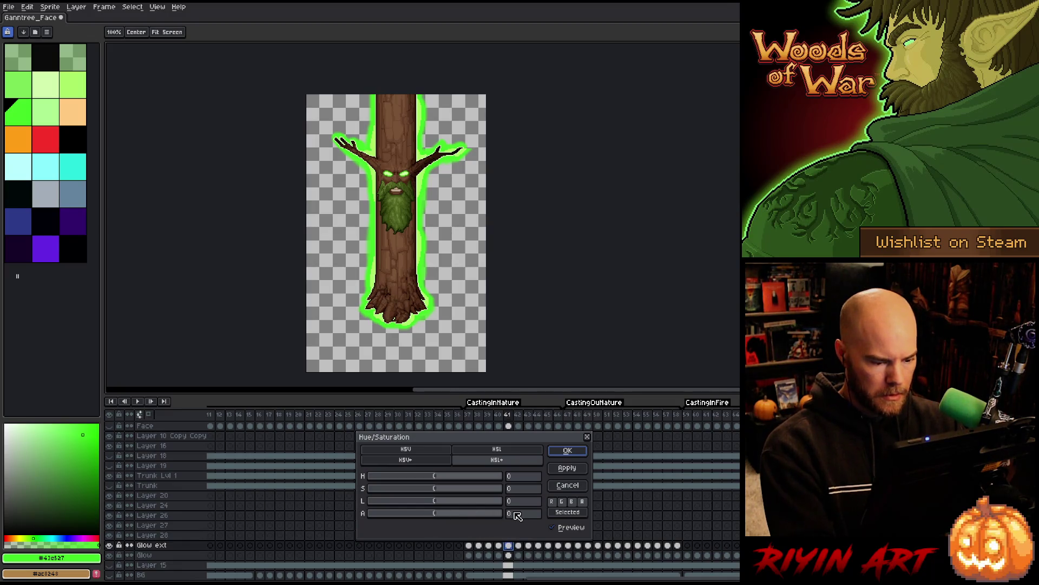
{"action": "left_click", "coordinate": [523, 514]}
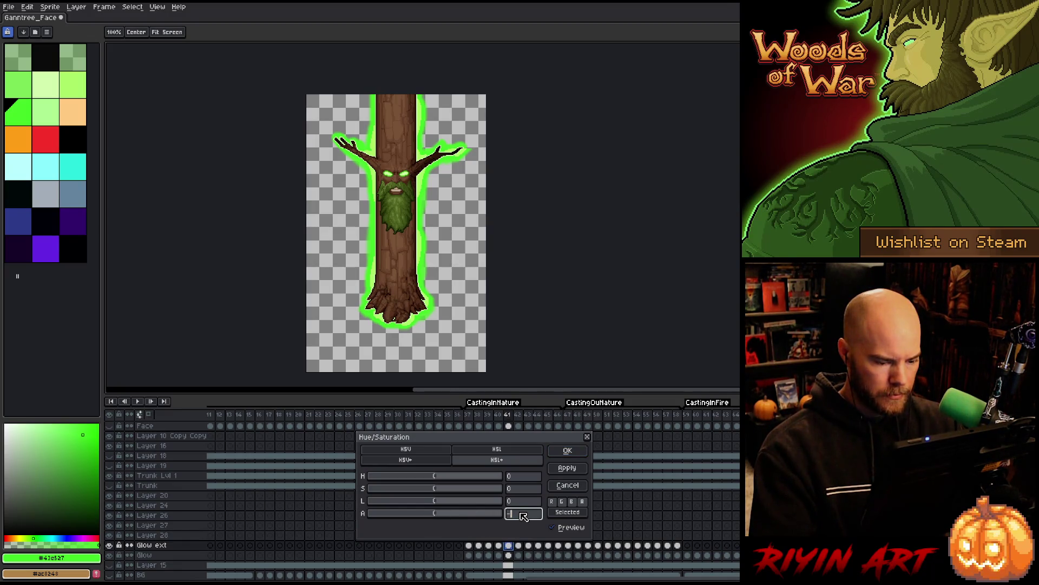